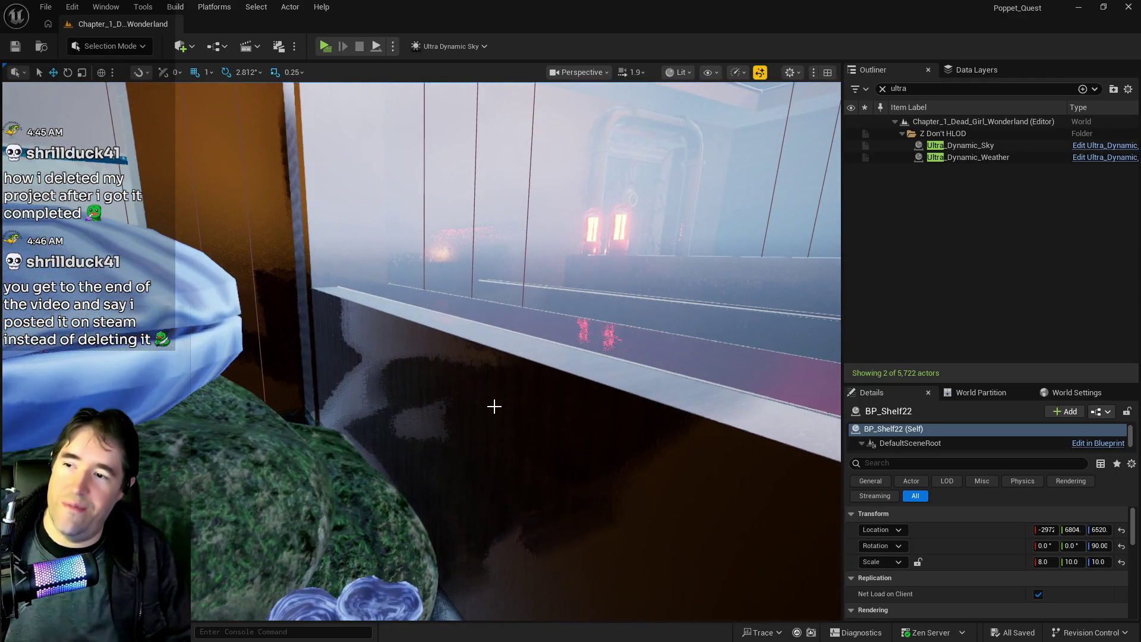
Select and frame the grotto pool control walls to inspect them.
{"action": "left_click", "coordinate": [494, 406]}
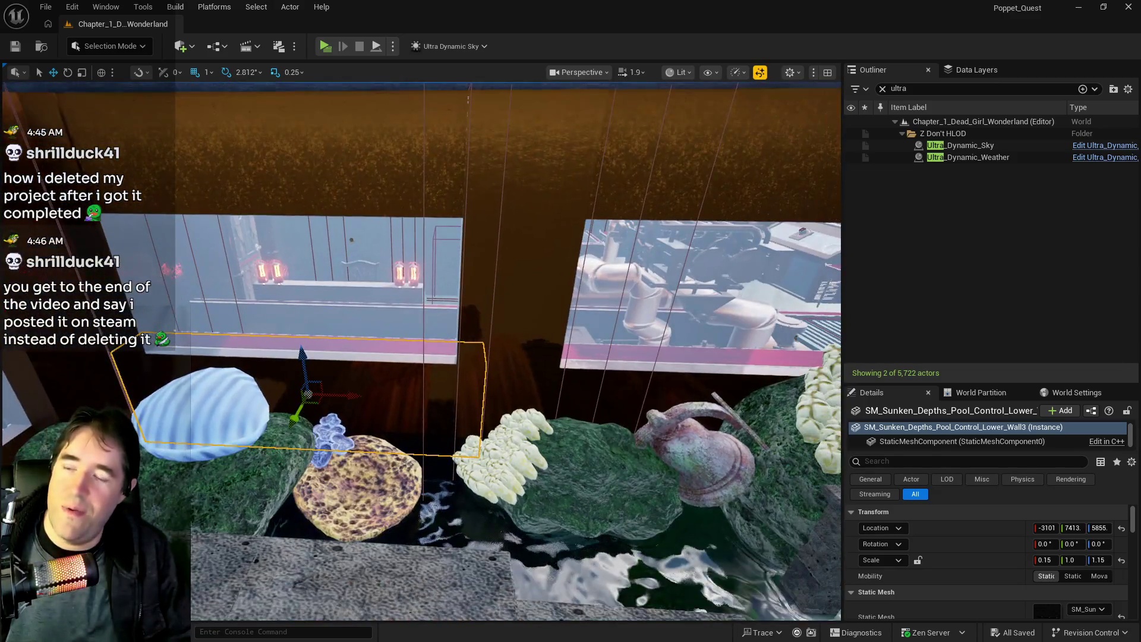
{"action": "left_click", "coordinate": [642, 369]}
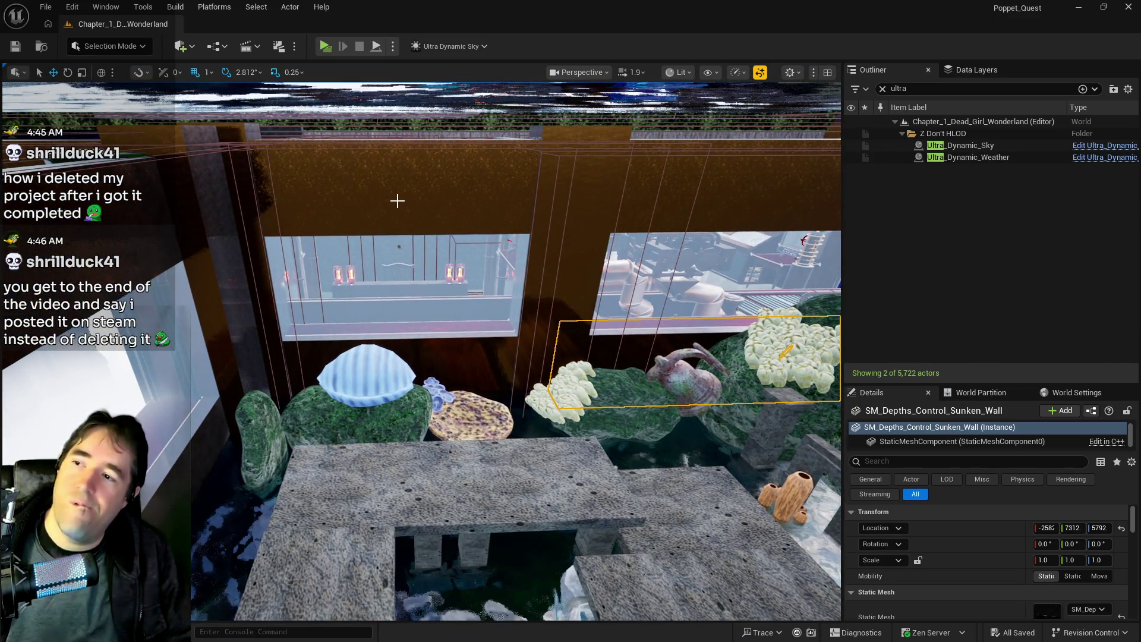
{"action": "left_click", "coordinate": [397, 202]}
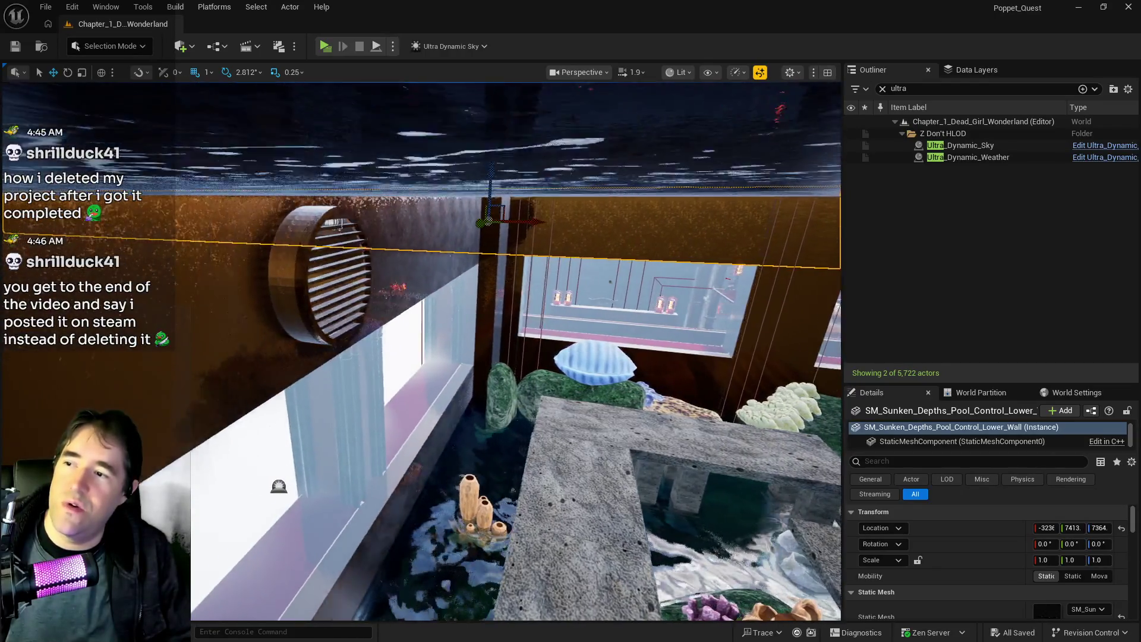
{"action": "scroll", "coordinate": [511, 351], "scroll_direction": "down", "scroll_amount": 5}
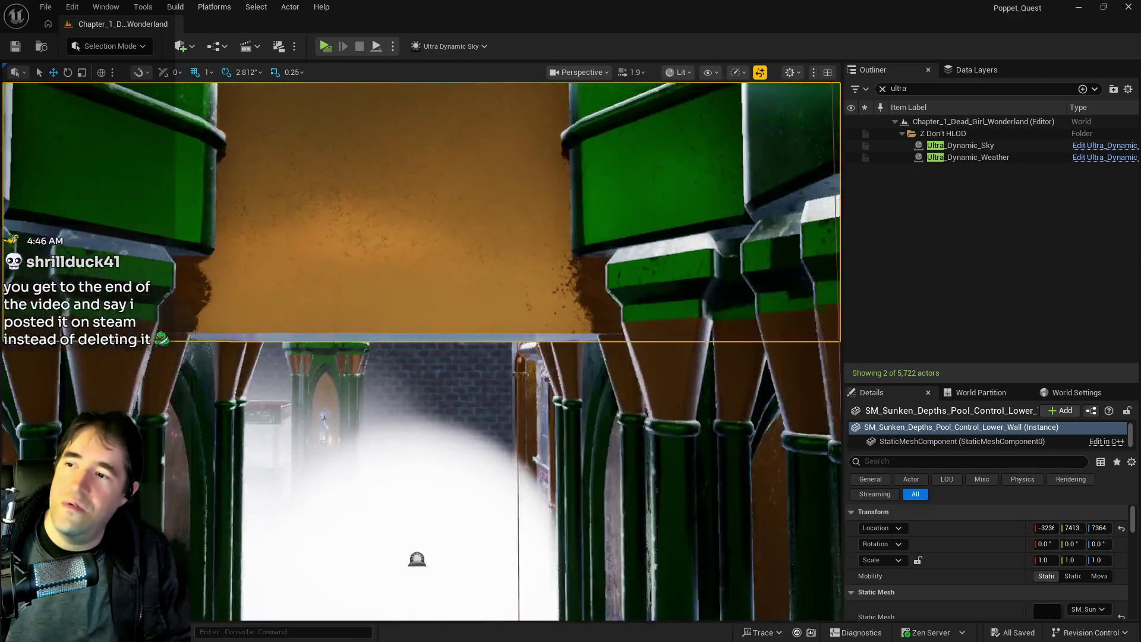
{"action": "key", "text": "f"}
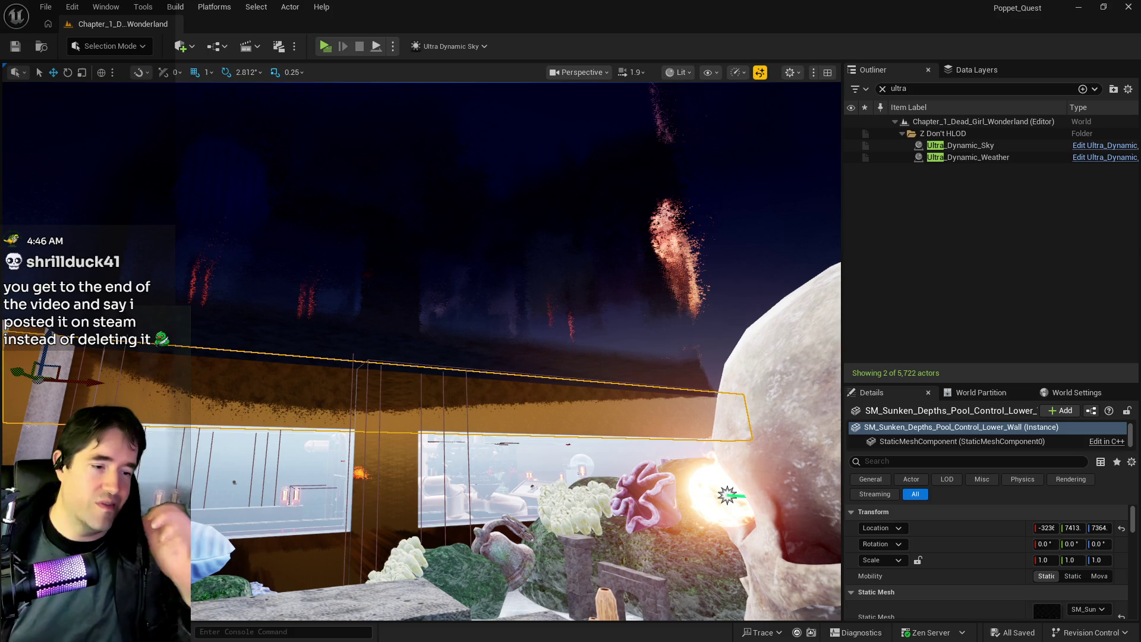
{"action": "scroll", "coordinate": [540, 541], "scroll_direction": "up", "scroll_amount": 6}
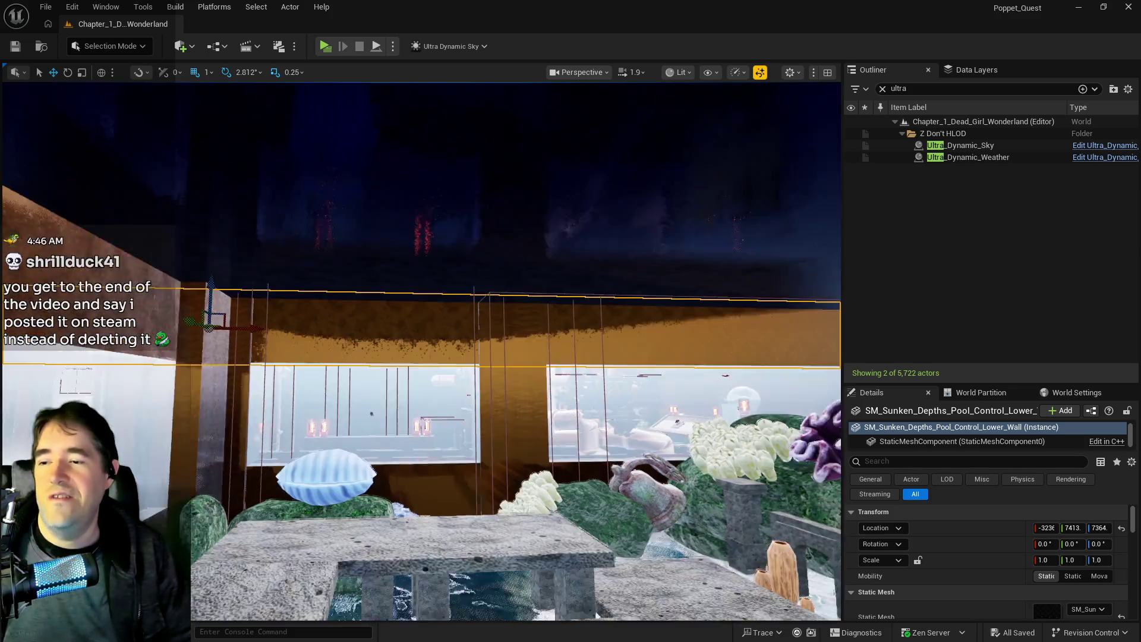
{"action": "scroll", "coordinate": [541, 541], "scroll_direction": "down", "scroll_amount": 8}
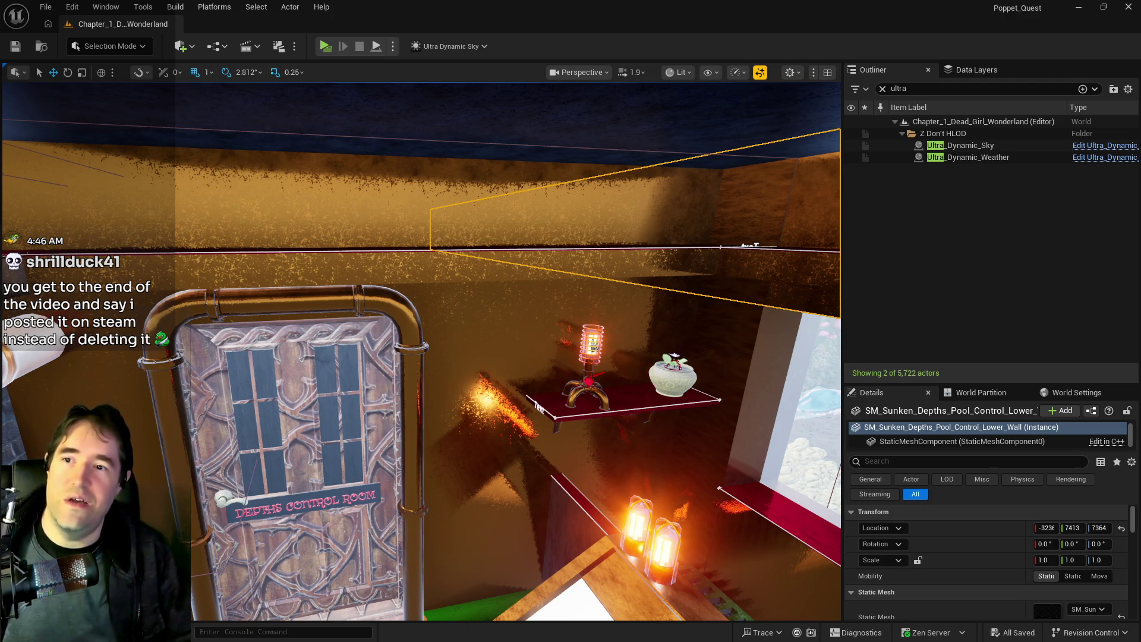
{"action": "key", "text": "f"}
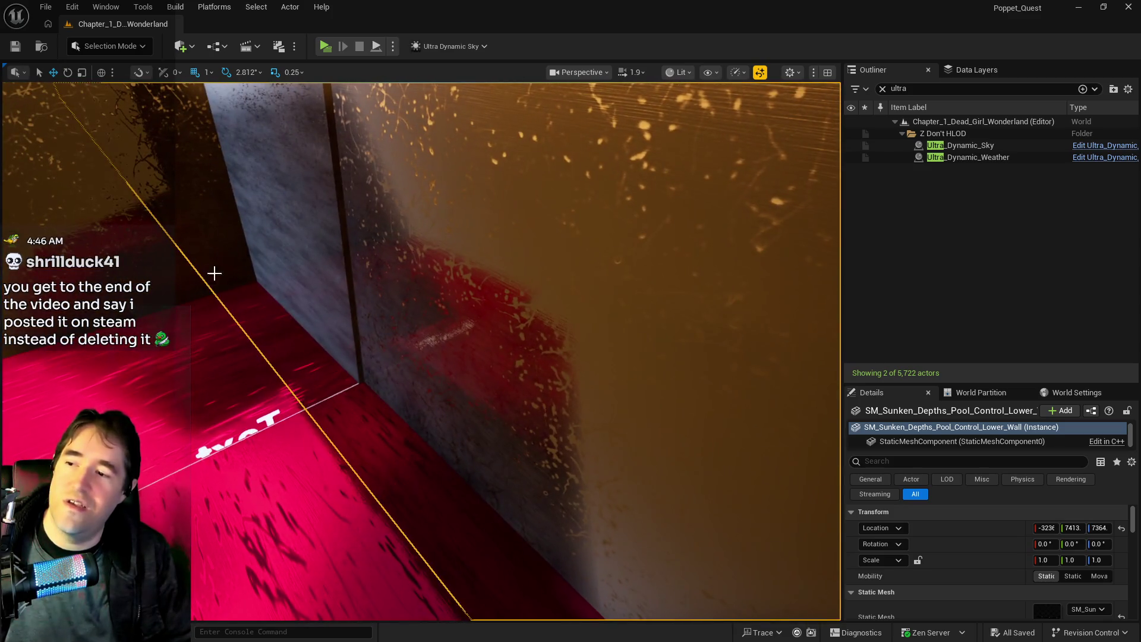
Shift grotto pool walls 17 and 16 slightly along Y.
{"action": "left_click", "coordinate": [325, 233]}
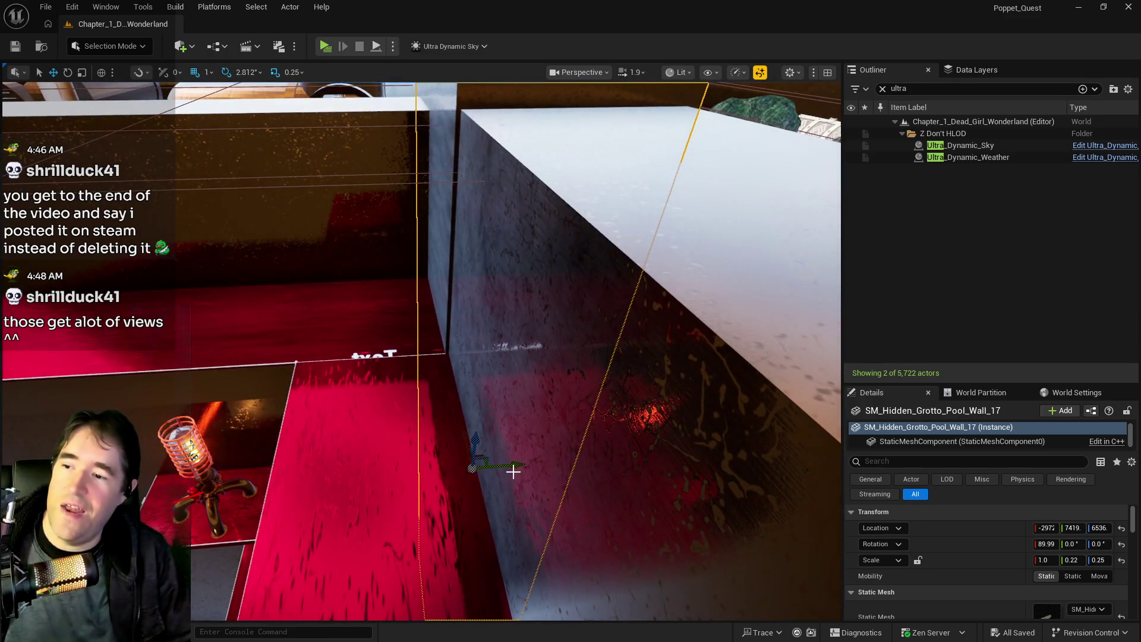
{"action": "left_click_drag", "start_coordinate": [518, 467], "coordinate": [520, 466]}
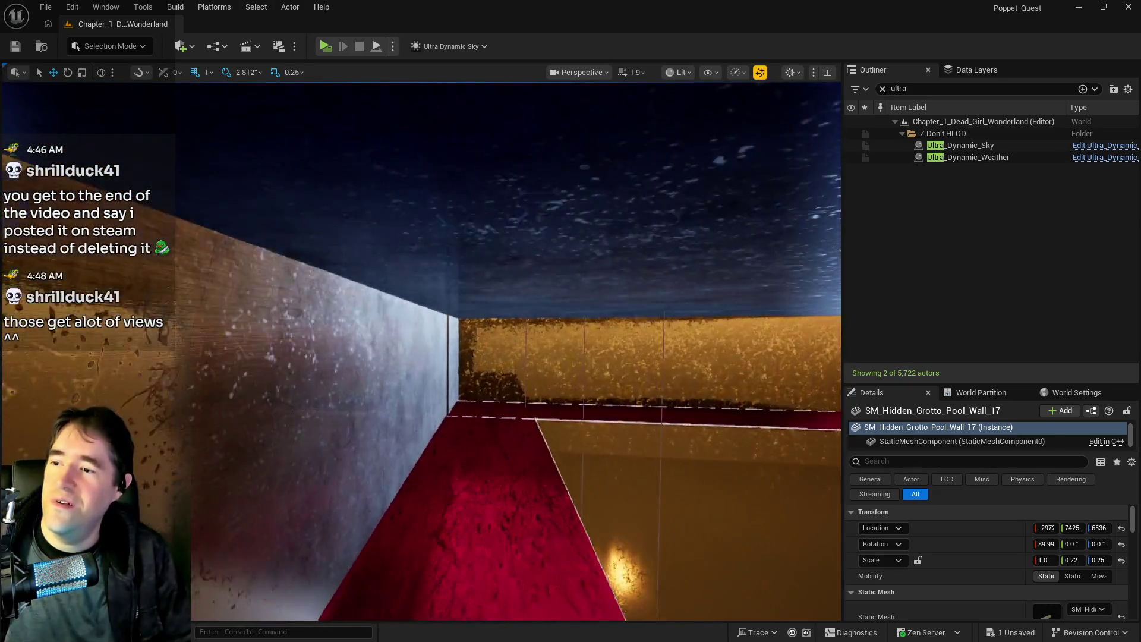
{"action": "left_click", "coordinate": [475, 378]}
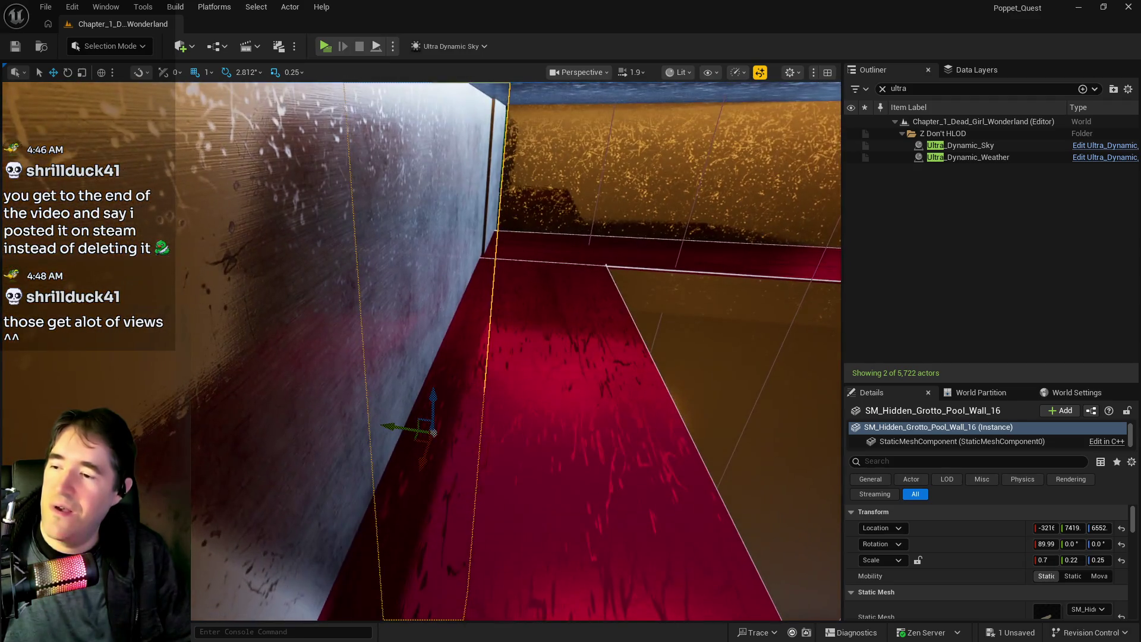
{"action": "left_click_drag", "start_coordinate": [388, 426], "coordinate": [386, 426]}
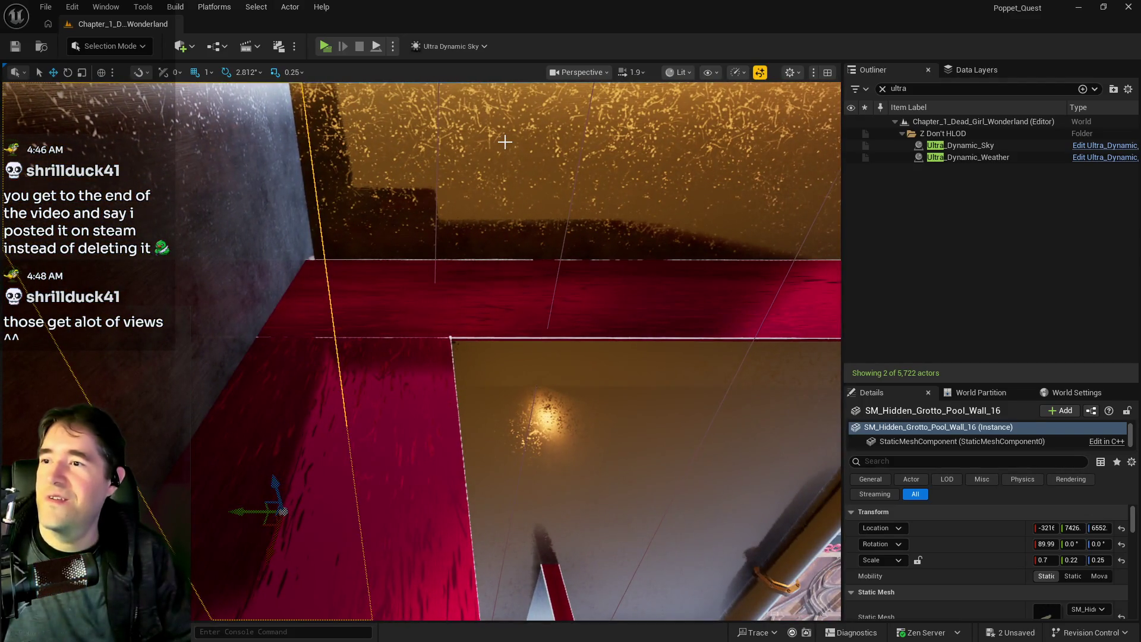
Shift the Grotto Pump Room door and its wall together slightly along Y.
{"action": "left_click", "coordinate": [504, 141]}
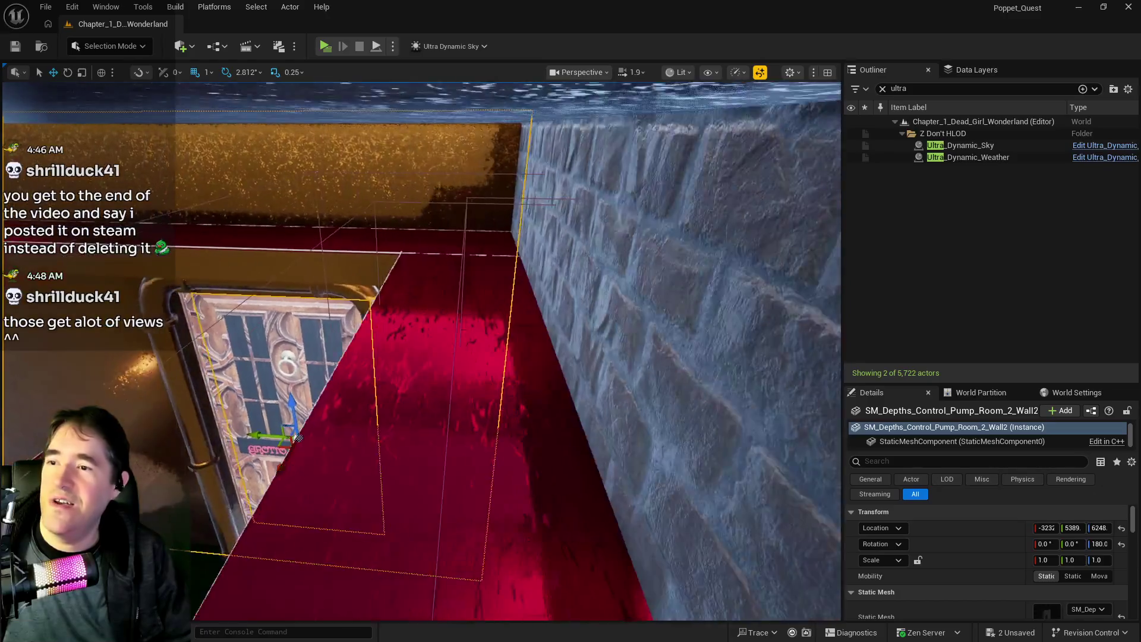
{"action": "key", "text": "f"}
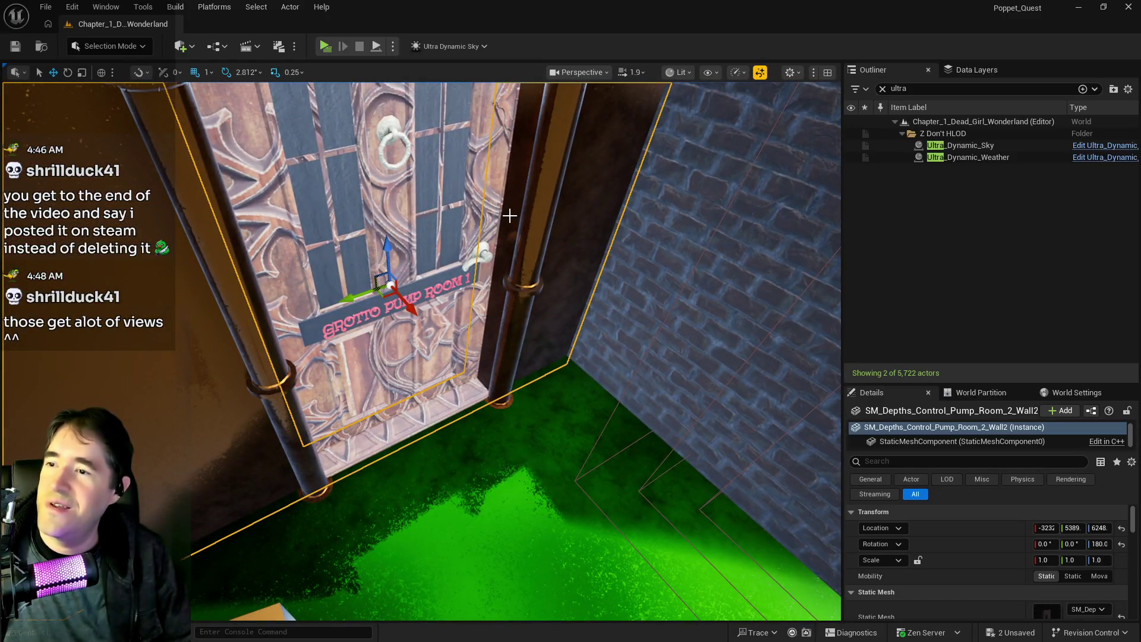
{"action": "left_click", "coordinate": [502, 215], "text": "ctrl"}
{"action": "key", "text": "f"}
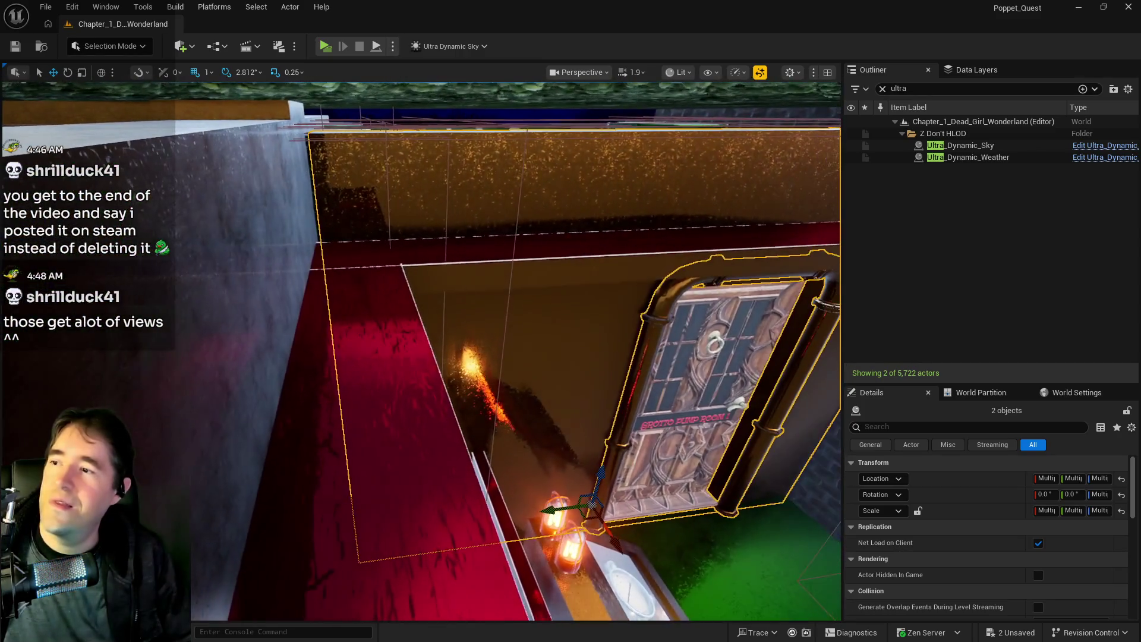
{"action": "mouse_move", "coordinate": [544, 510]}
{"action": "left_mouse_down"}
{"action": "mouse_move", "coordinate": [589, 476]}
{"action": "mouse_move", "coordinate": [594, 428]}
{"action": "mouse_move", "coordinate": [595, 475]}
{"action": "mouse_move", "coordinate": [543, 510]}
{"action": "left_mouse_up"}
Save the level and widen Box Brush6 along X to 27.5.
{"action": "key", "text": "ctrl+s"}
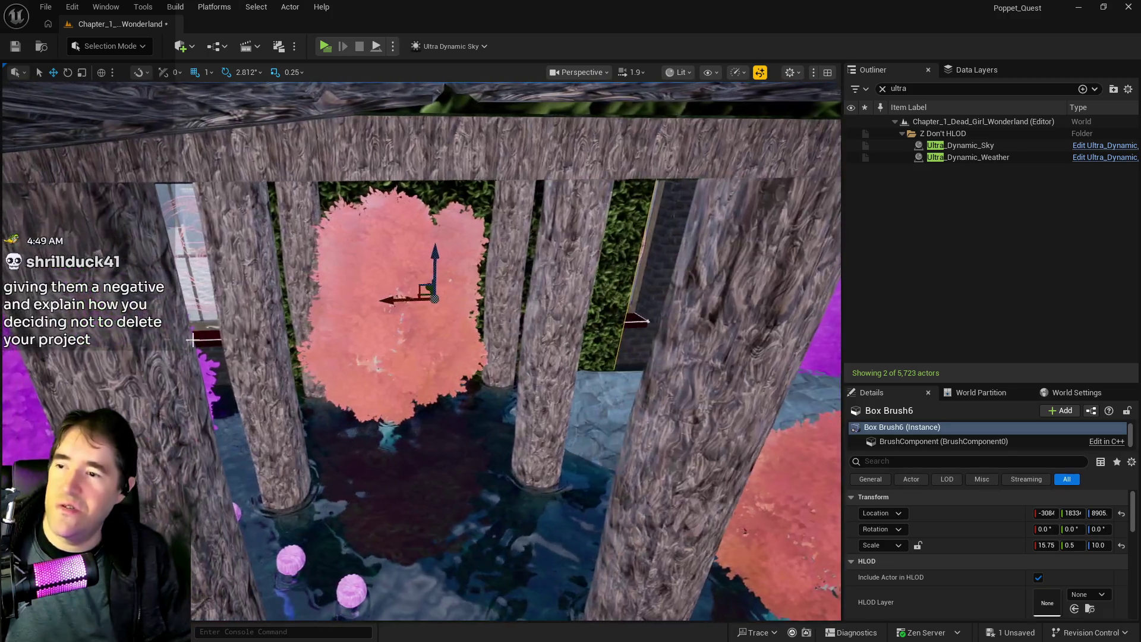
{"action": "key", "text": "r"}
{"action": "left_click_drag", "start_coordinate": [1046, 545], "coordinate": [1082, 545]}
{"action": "left_click_drag", "start_coordinate": [417, 313], "coordinate": [401, 380]}
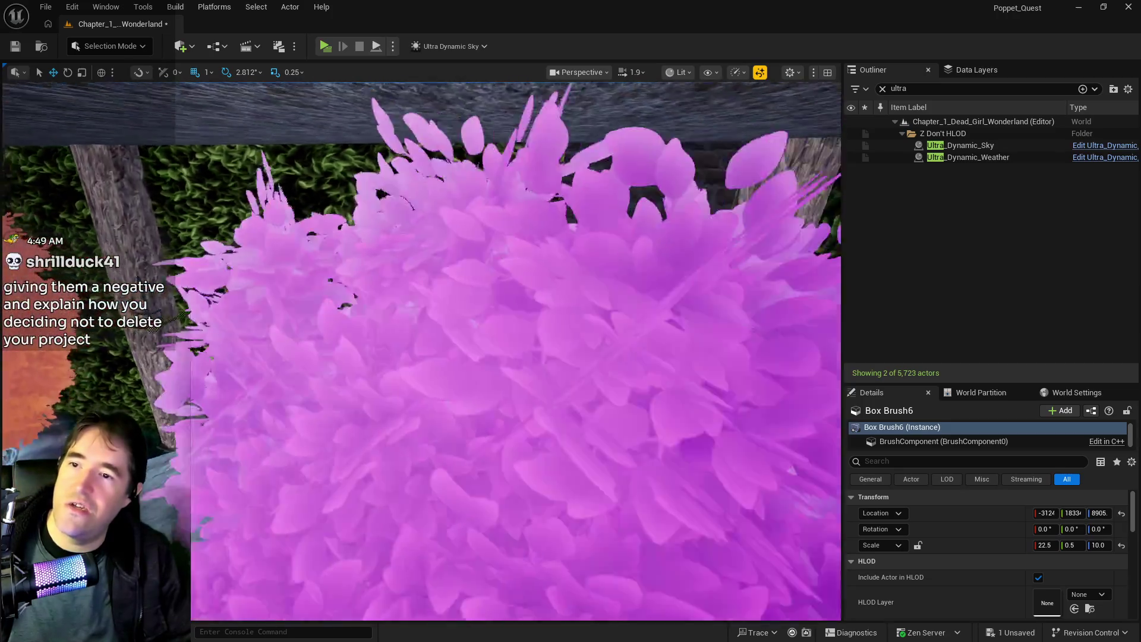
{"action": "left_click_drag", "start_coordinate": [401, 380], "coordinate": [401, 392]}
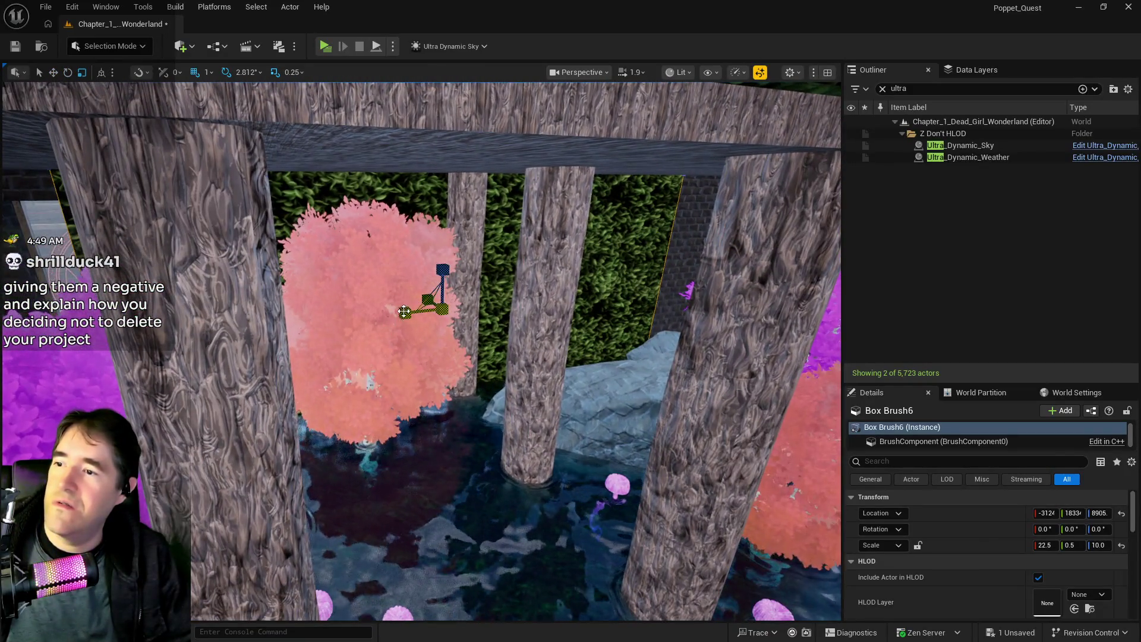
{"action": "left_click_drag", "start_coordinate": [1045, 545], "coordinate": [1053, 545]}
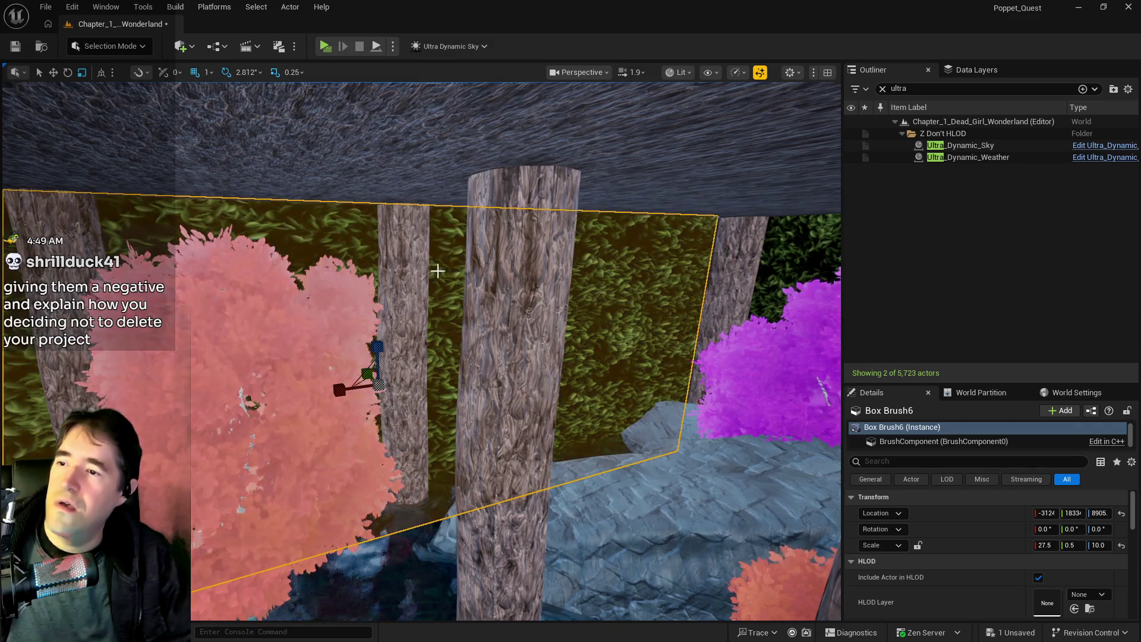
Slide Box Brush6 along Y toward the purple bush.
{"action": "left_click_drag", "start_coordinate": [438, 271], "coordinate": [432, 244]}
{"action": "left_click_drag", "start_coordinate": [405, 291], "coordinate": [418, 309]}
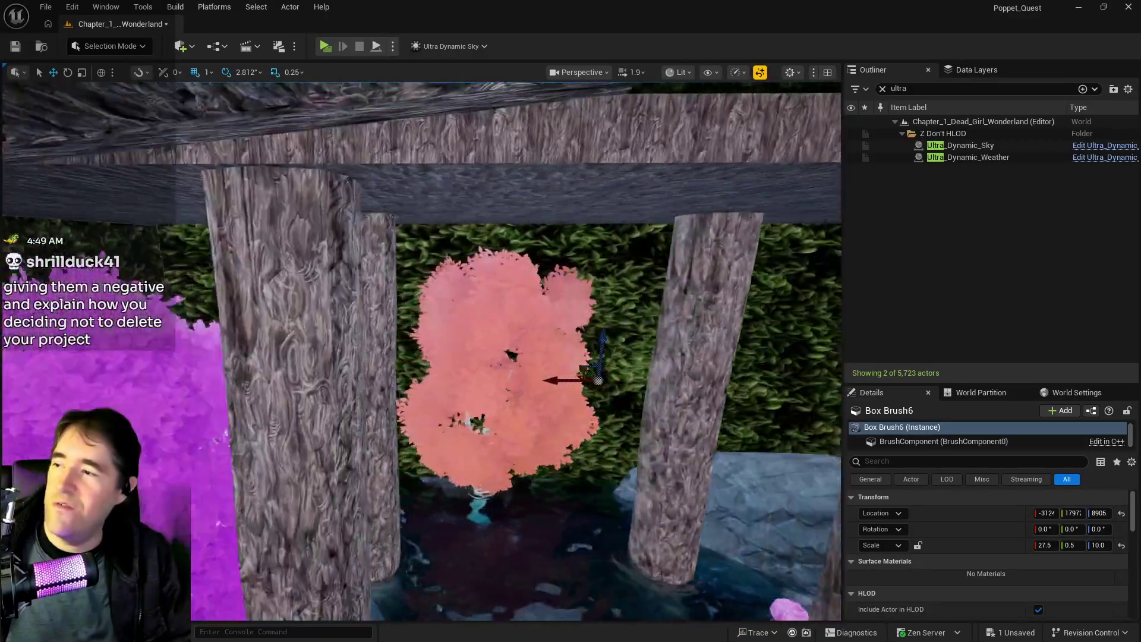
{"action": "key", "text": "w"}
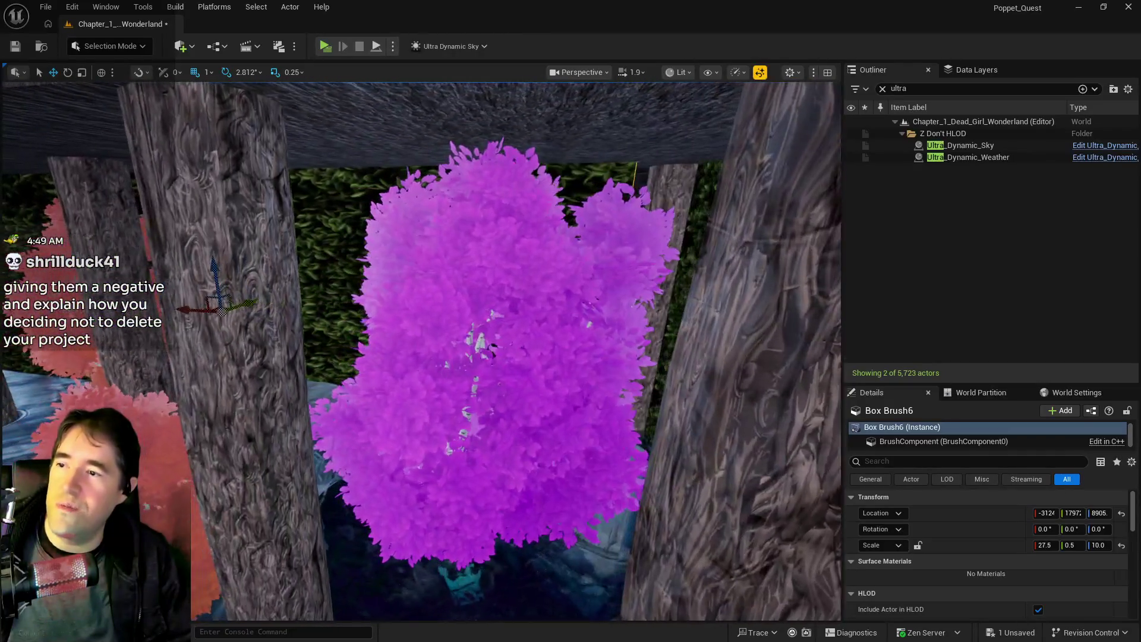
{"action": "key", "text": "d"}
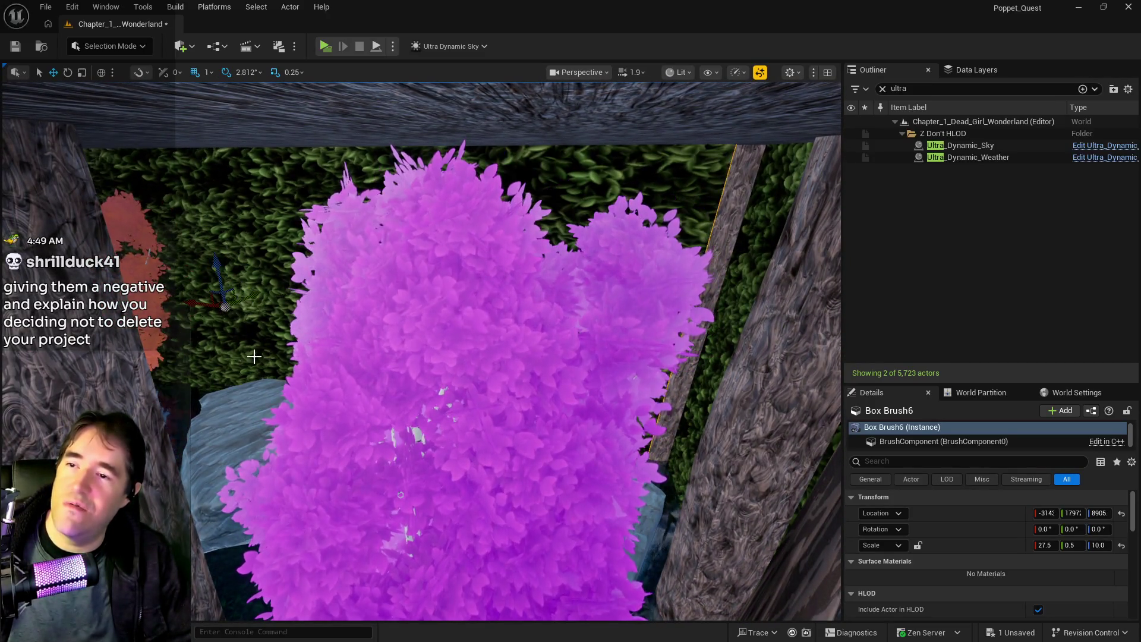
{"action": "key", "text": "s"}
{"action": "key", "text": "a"}
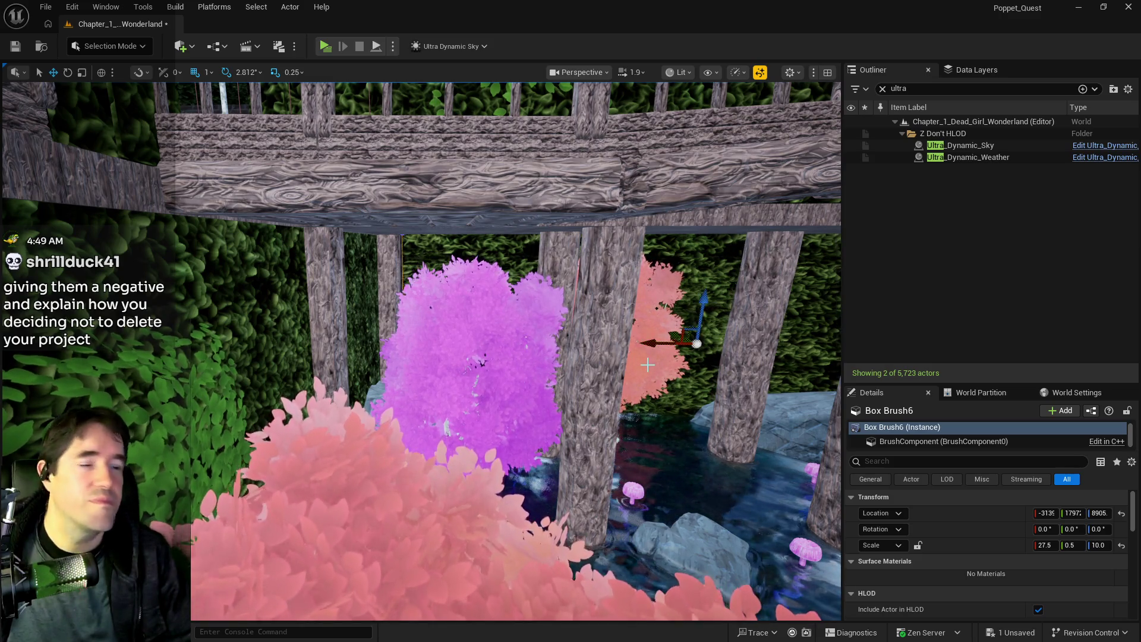
Widen Box Brush6 along X through 28.0 and 29.0 to 30.0.
{"action": "key", "text": "r"}
{"action": "left_click_drag", "start_coordinate": [656, 343], "coordinate": [666, 343]}
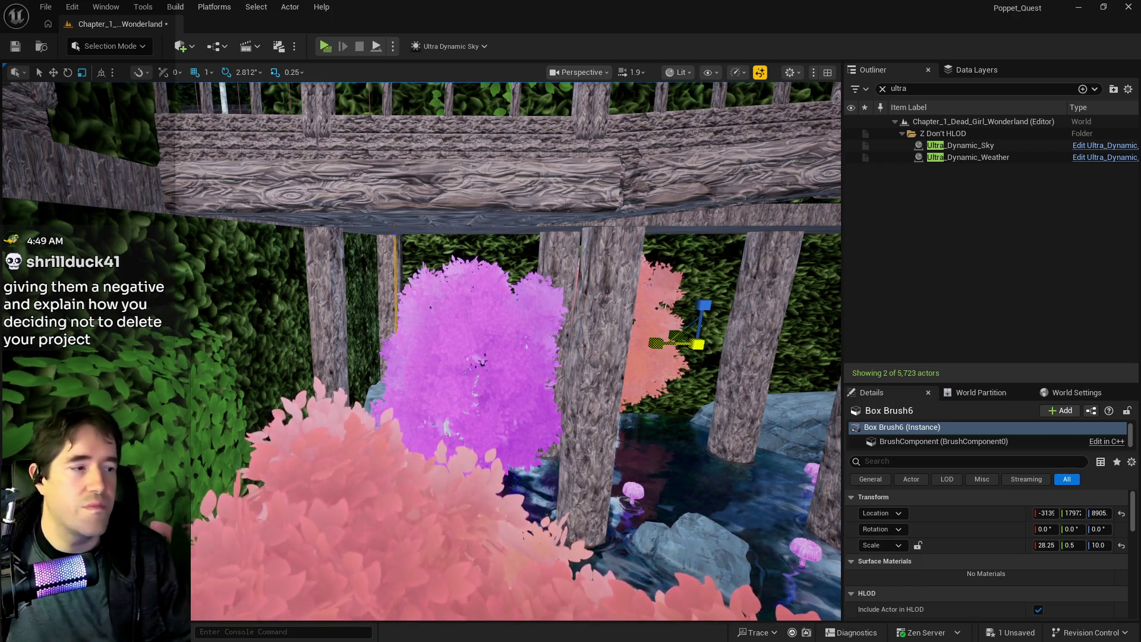
{"action": "left_click_drag", "start_coordinate": [657, 345], "coordinate": [664, 345]}
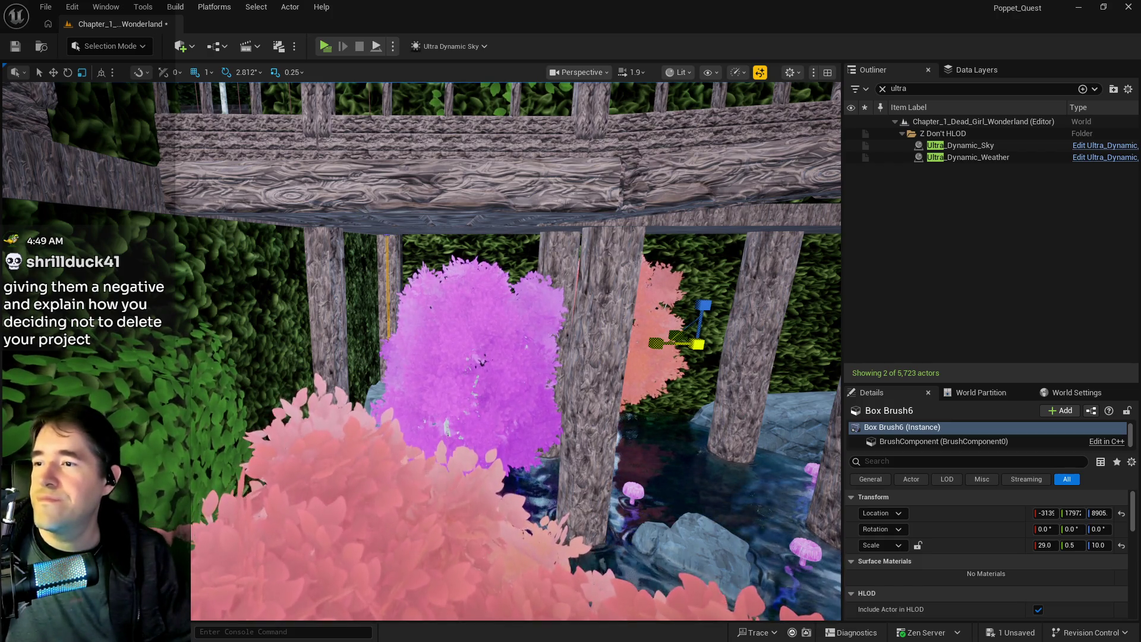
{"action": "key", "text": "w"}
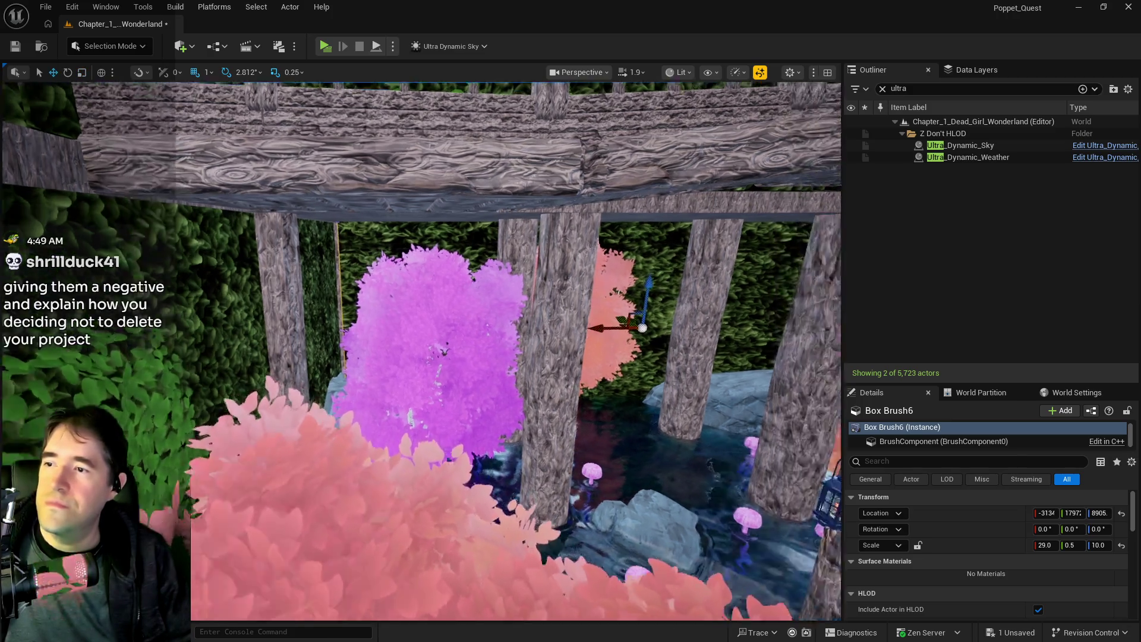
{"action": "mouse_move", "coordinate": [653, 345]}
{"action": "left_mouse_down"}
{"action": "mouse_move", "coordinate": [642, 286]}
{"action": "mouse_move", "coordinate": [612, 266]}
{"action": "left_mouse_up"}
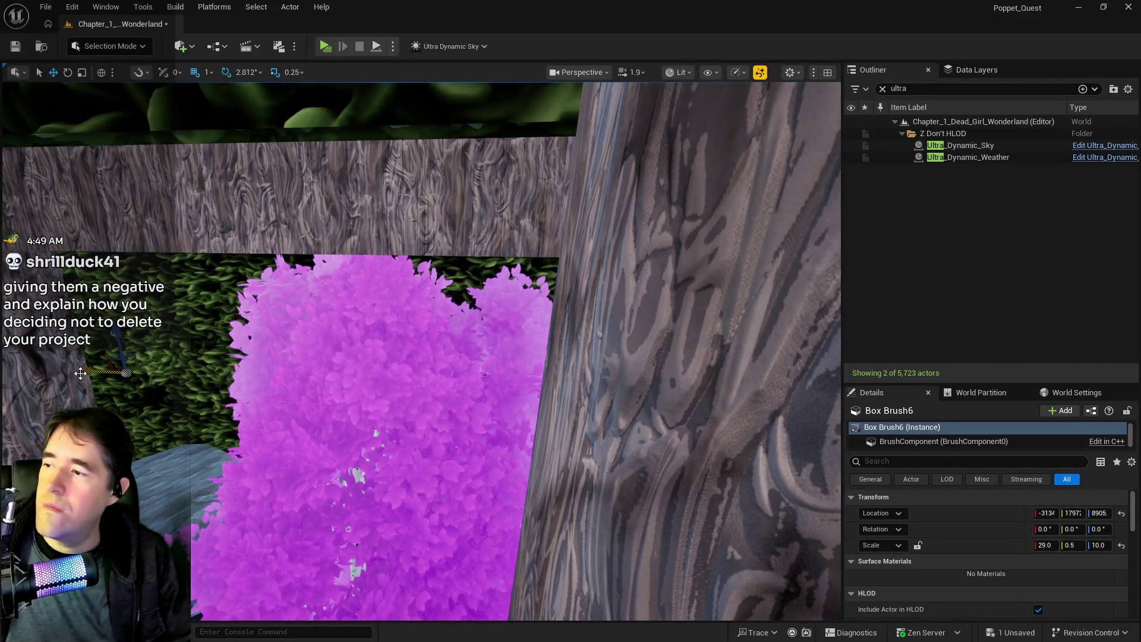
{"action": "left_click_drag", "start_coordinate": [88, 371], "coordinate": [88, 356]}
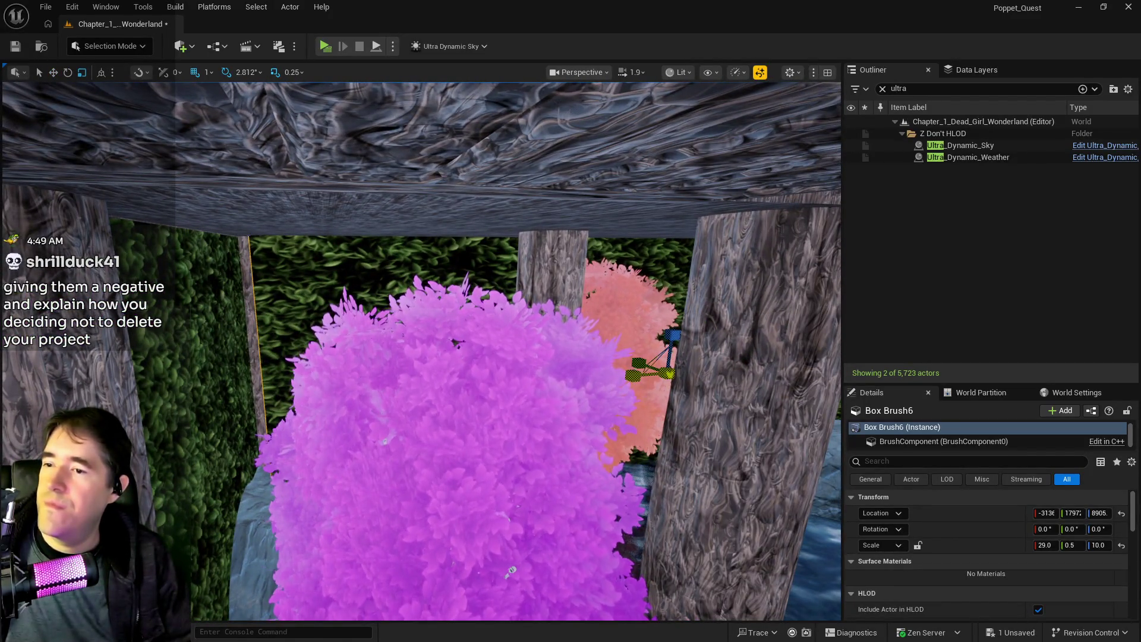
{"action": "left_click_drag", "start_coordinate": [1046, 545], "coordinate": [1047, 545]}
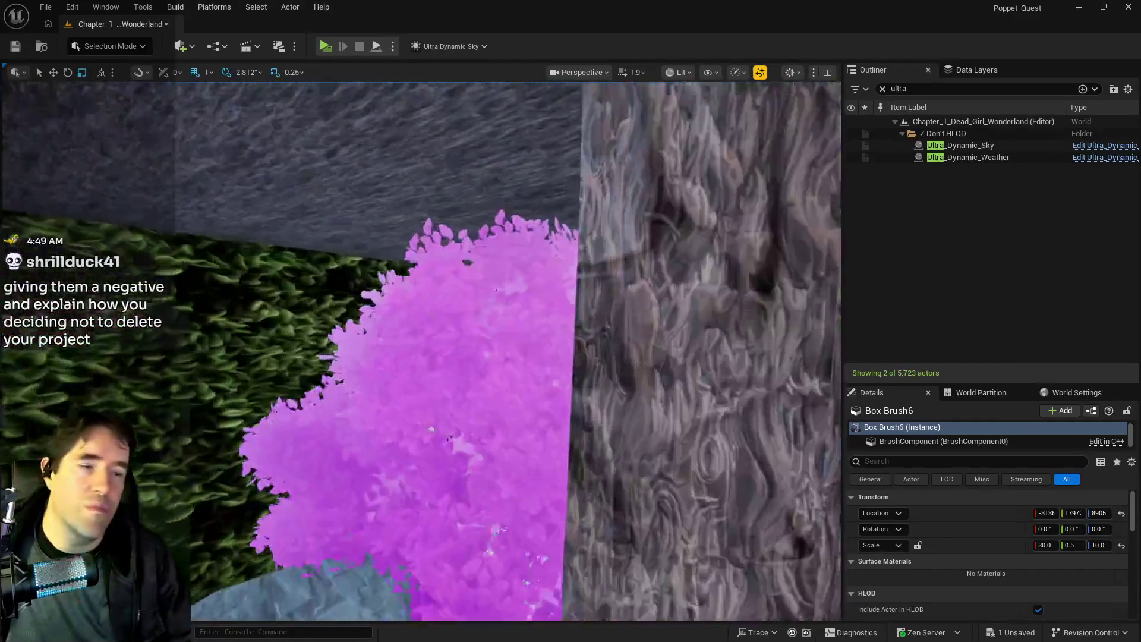
{"action": "scroll", "coordinate": [421, 351], "scroll_direction": "down", "scroll_amount": 5}
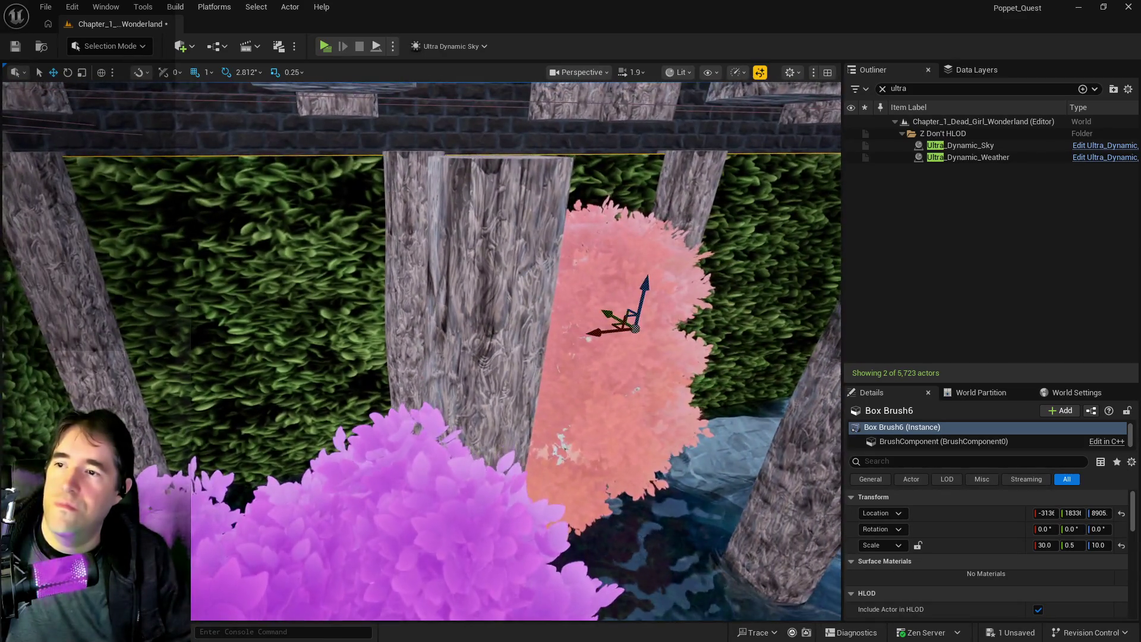
Zoom the view around Box Brush6 at the pink bush between the fence posts.
{"action": "scroll", "coordinate": [891, 568], "scroll_direction": "down", "scroll_amount": 4}
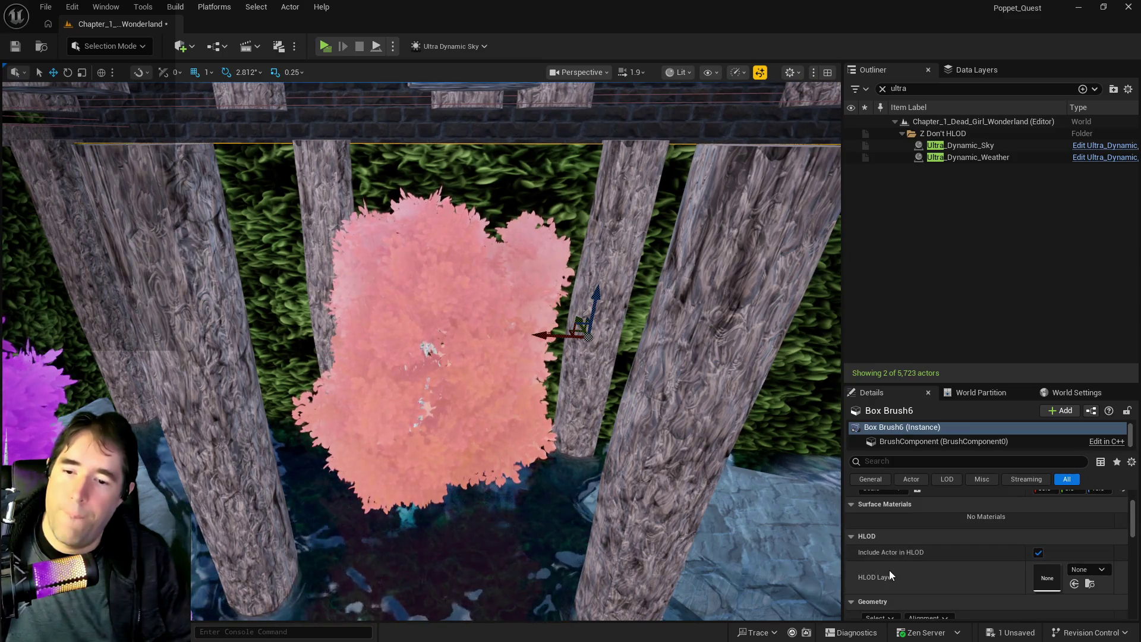
Select all adjacent surfaces of the leafy box brush.
{"action": "left_click", "coordinate": [877, 562]}
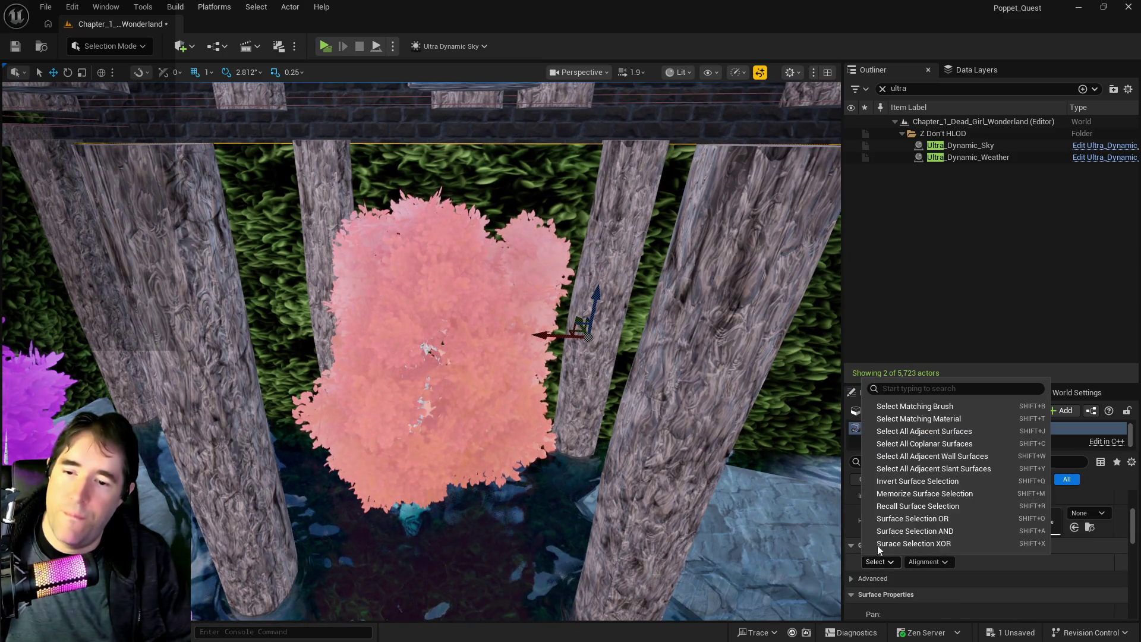
{"action": "left_click", "coordinate": [903, 437]}
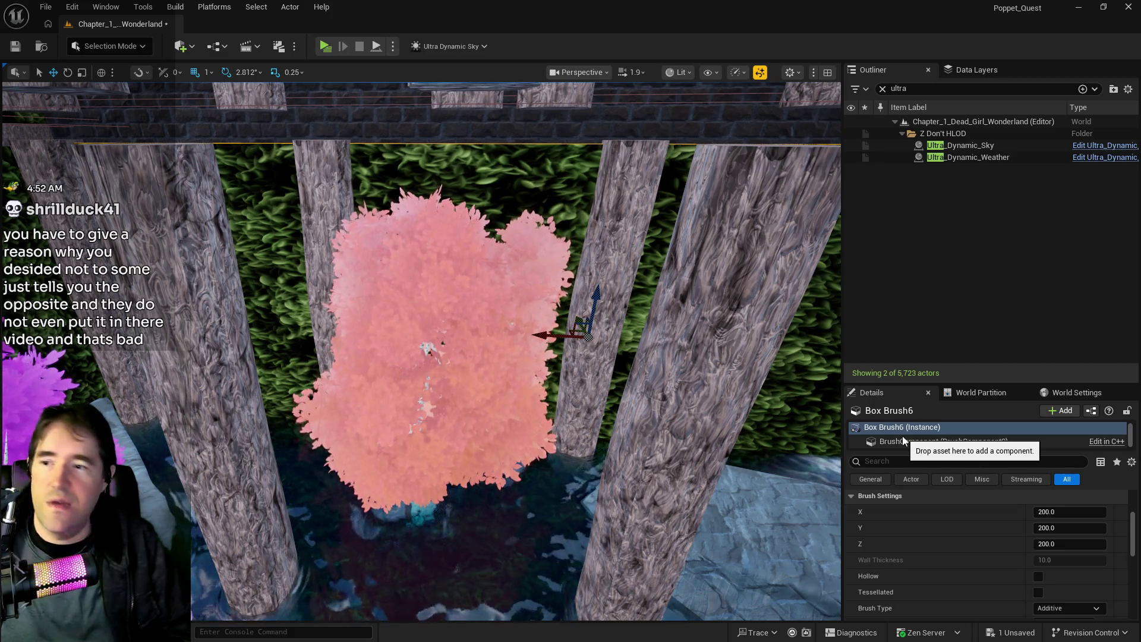
{"action": "scroll", "coordinate": [948, 550], "scroll_direction": "up", "scroll_amount": 5}
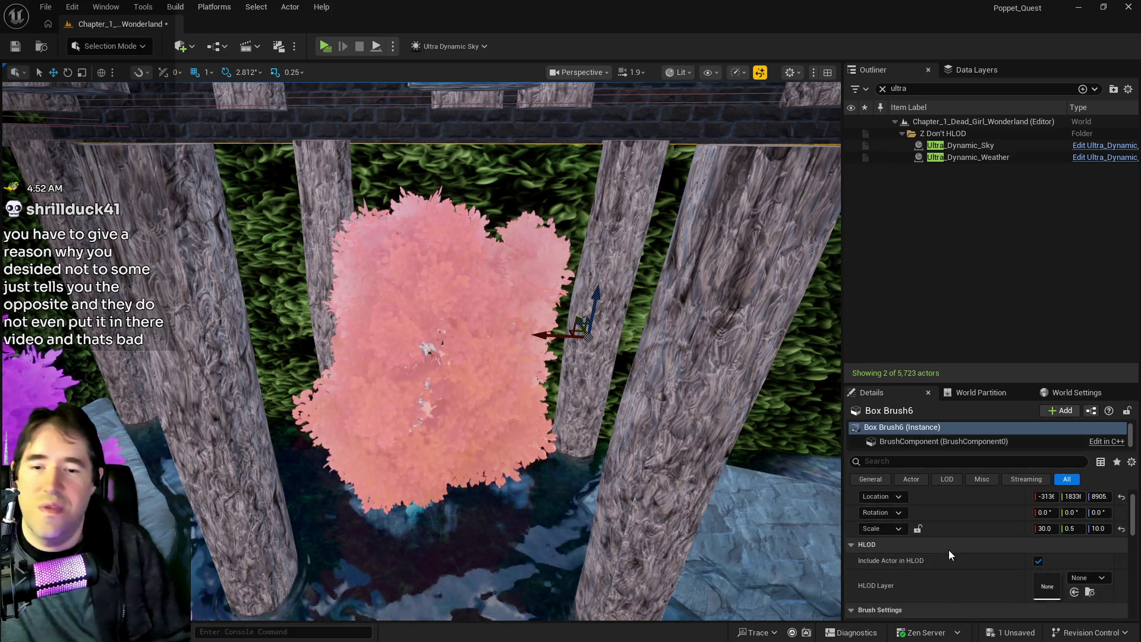
{"action": "scroll", "coordinate": [948, 550], "scroll_direction": "down", "scroll_amount": 5}
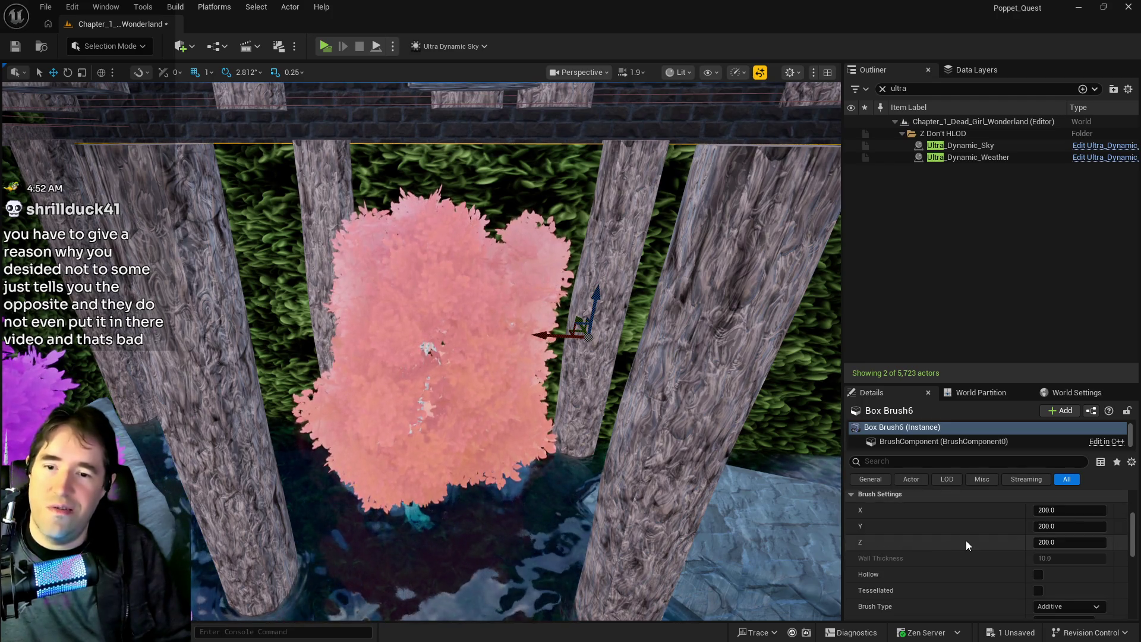
{"action": "scroll", "coordinate": [940, 518], "scroll_direction": "up", "scroll_amount": 5}
{"action": "scroll", "coordinate": [940, 532], "scroll_direction": "up", "scroll_amount": 5}
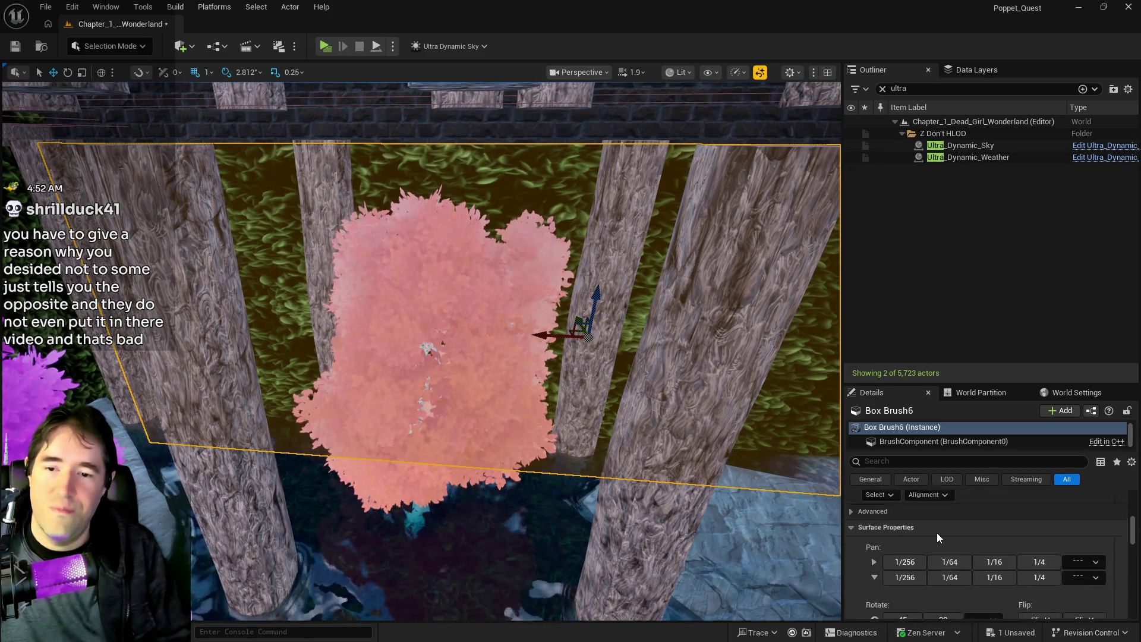
{"action": "scroll", "coordinate": [937, 533], "scroll_direction": "down", "scroll_amount": 3}
{"action": "left_click", "coordinate": [873, 522]}
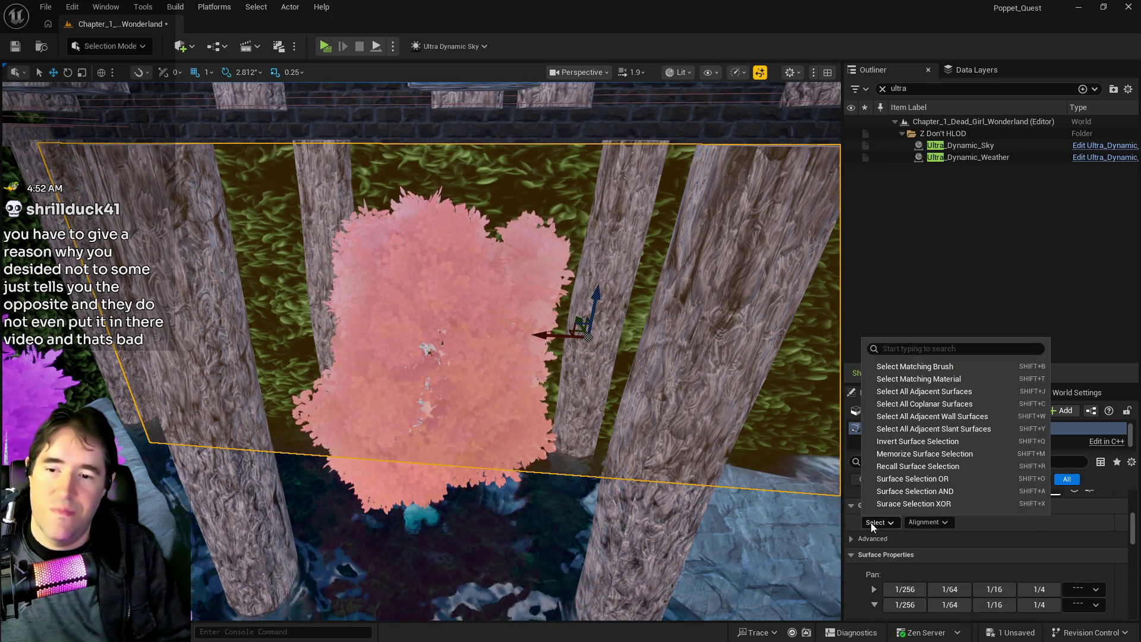
{"action": "left_click", "coordinate": [918, 392]}
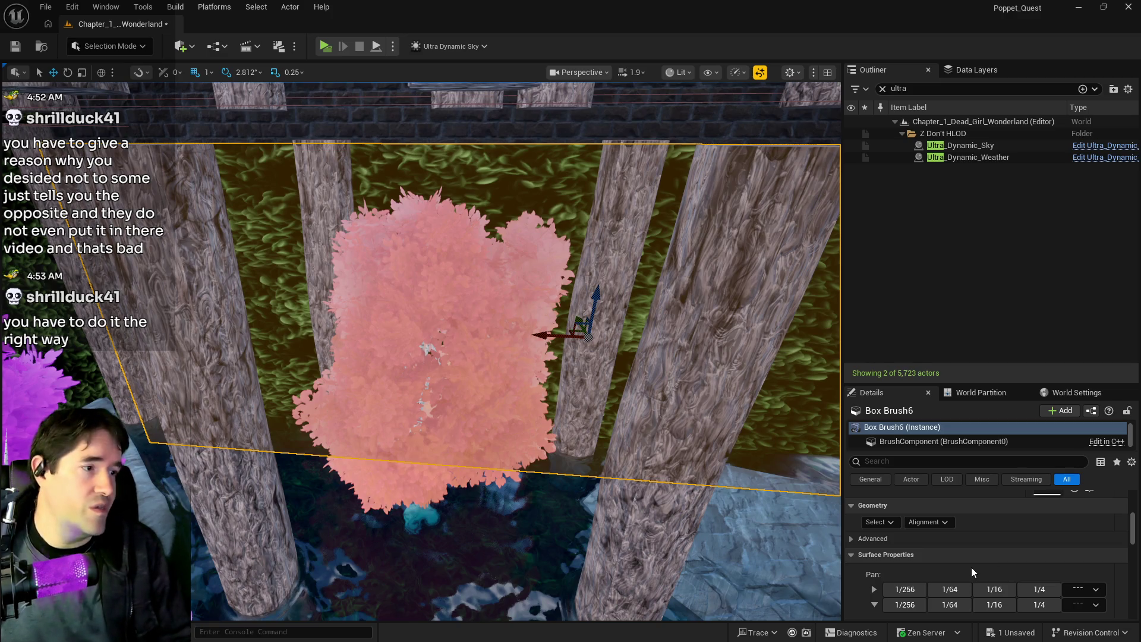
Lock the texture Scale U/V proportions and save the level.
{"action": "scroll", "coordinate": [971, 567], "scroll_direction": "down", "scroll_amount": 5}
{"action": "scroll", "coordinate": [971, 567], "scroll_direction": "up", "scroll_amount": 3}
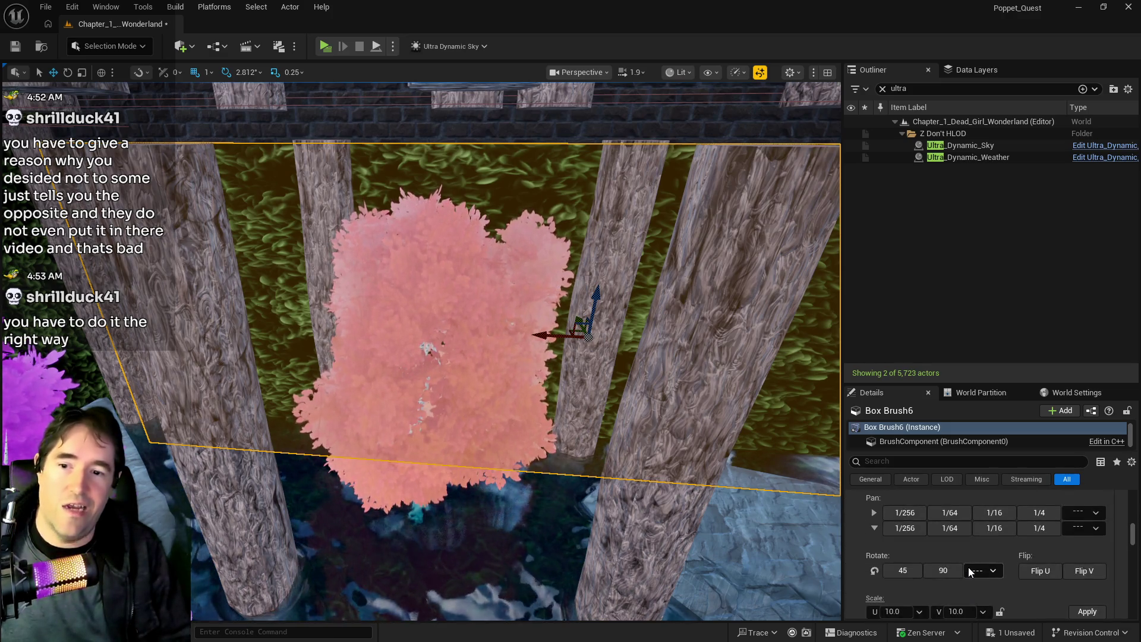
{"action": "scroll", "coordinate": [968, 568], "scroll_direction": "down", "scroll_amount": 1}
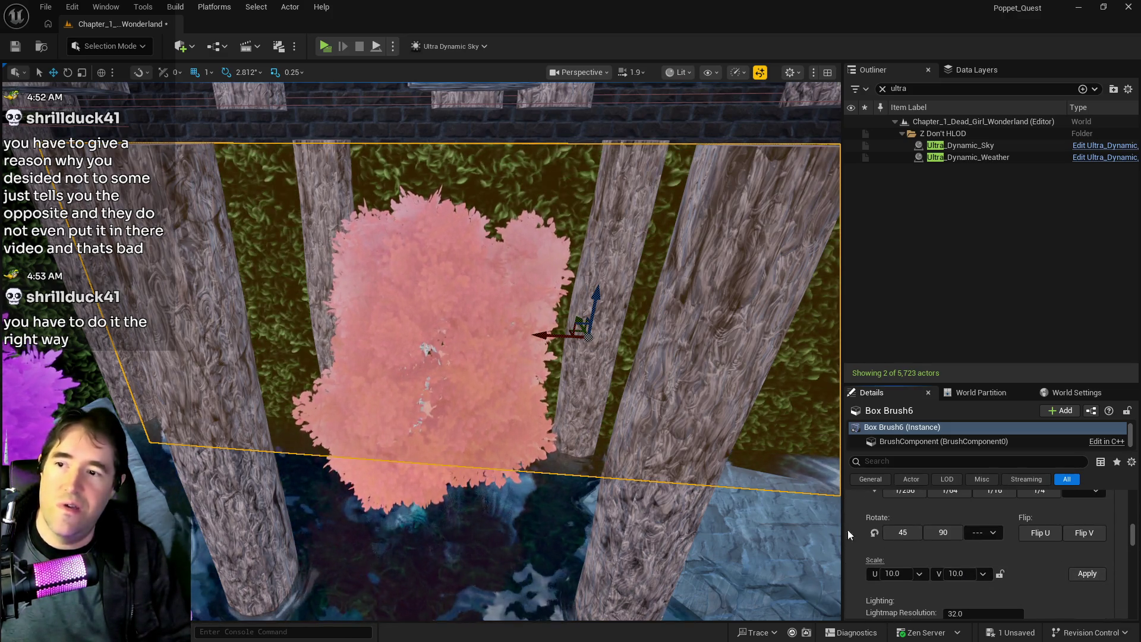
{"action": "left_click", "coordinate": [999, 574]}
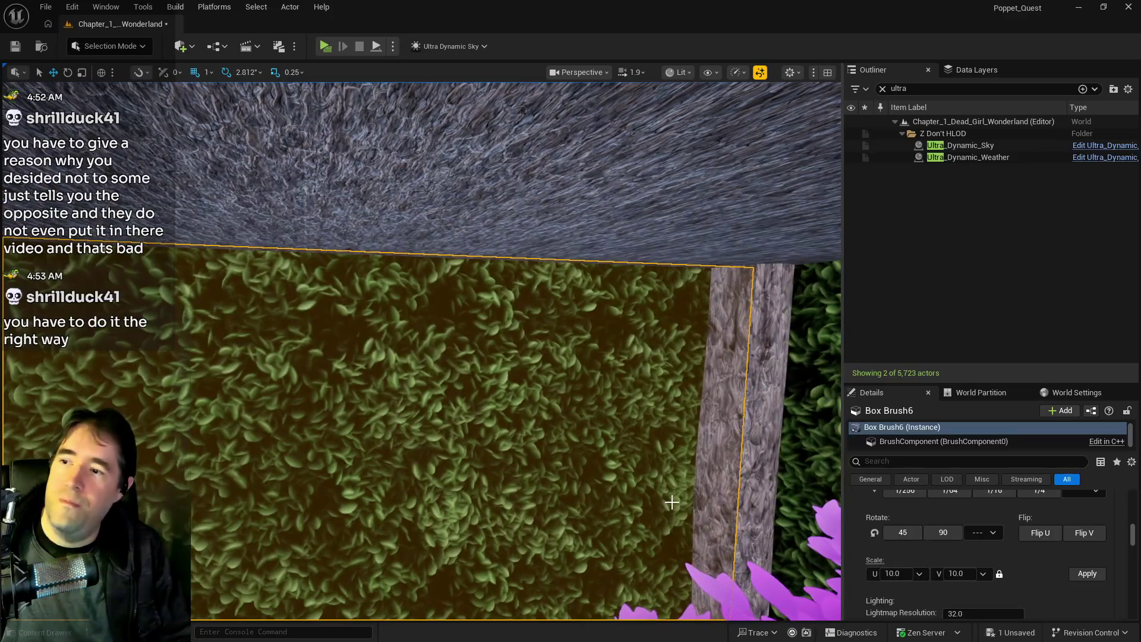
{"action": "key", "text": "ctrl+s"}
Select the building's level instance, then the leafy box brush, and return to the sigil window.
{"action": "mouse_move", "coordinate": [673, 506]}
{"action": "left_mouse_down"}
{"action": "mouse_move", "coordinate": [731, 504]}
{"action": "mouse_move", "coordinate": [595, 507]}
{"action": "left_mouse_up"}
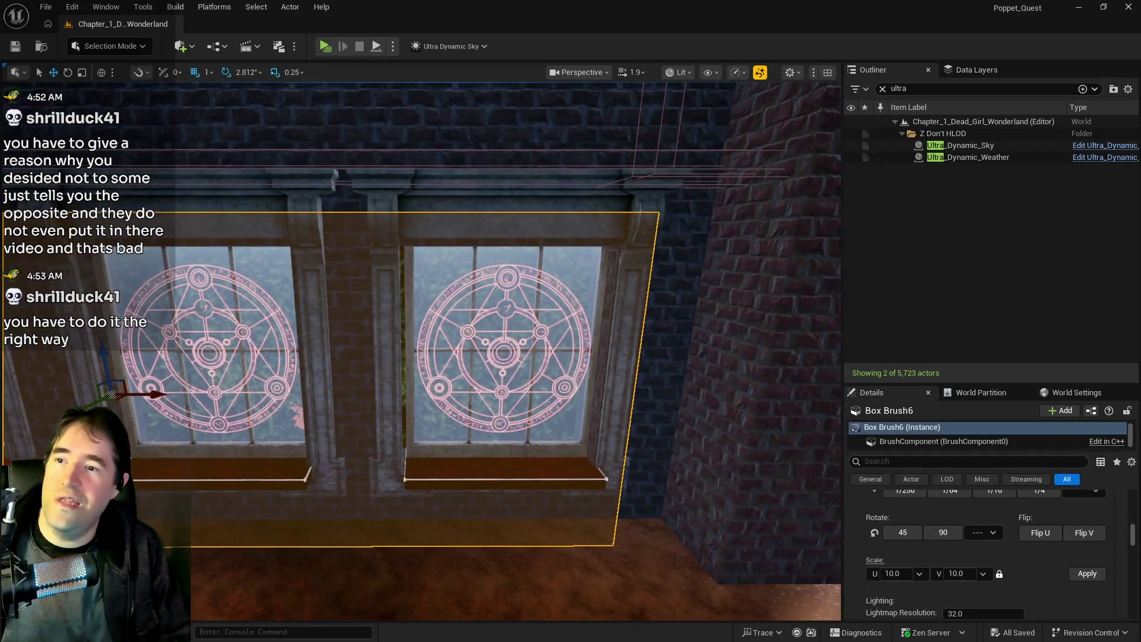
{"action": "left_click", "coordinate": [661, 523]}
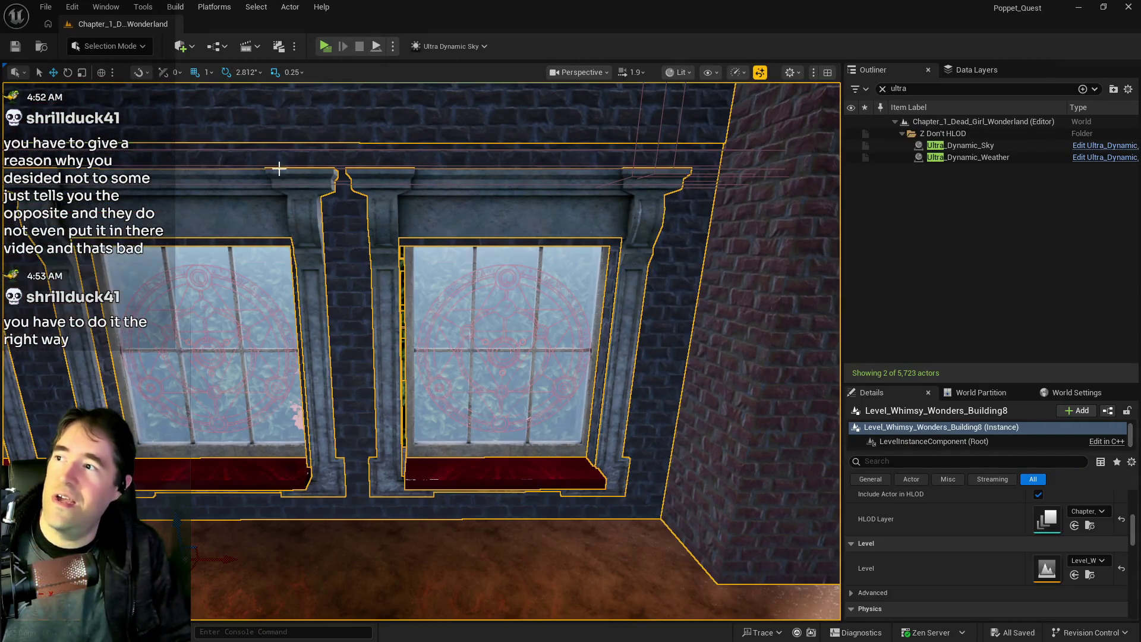
{"action": "left_click", "coordinate": [113, 45]}
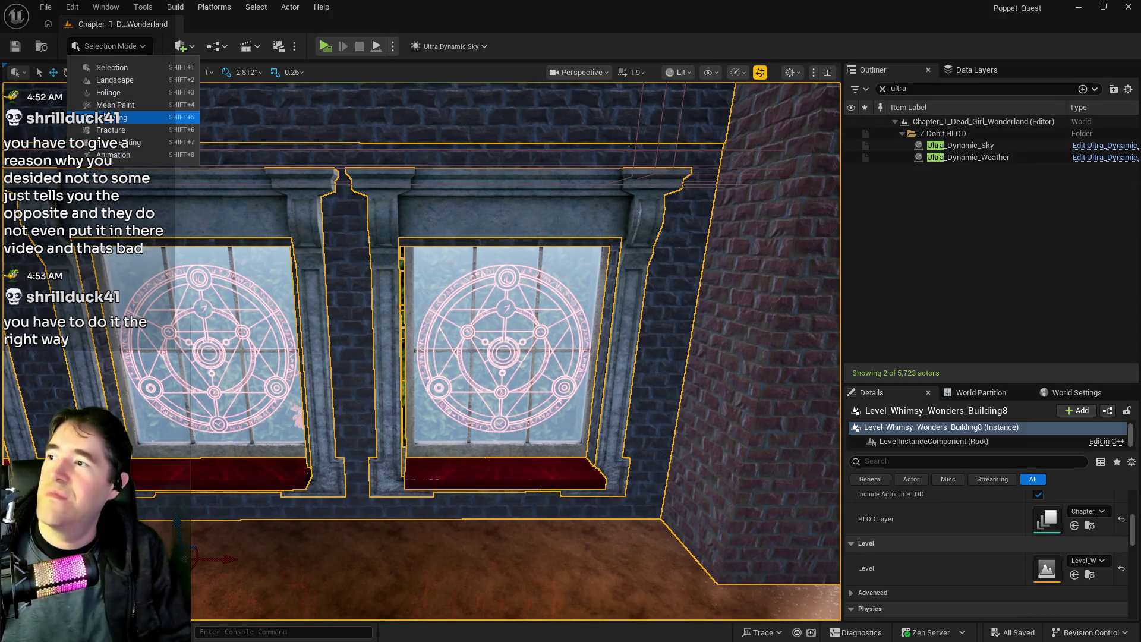
{"action": "left_click", "coordinate": [181, 52]}
{"action": "mouse_move", "coordinate": [200, 241]}
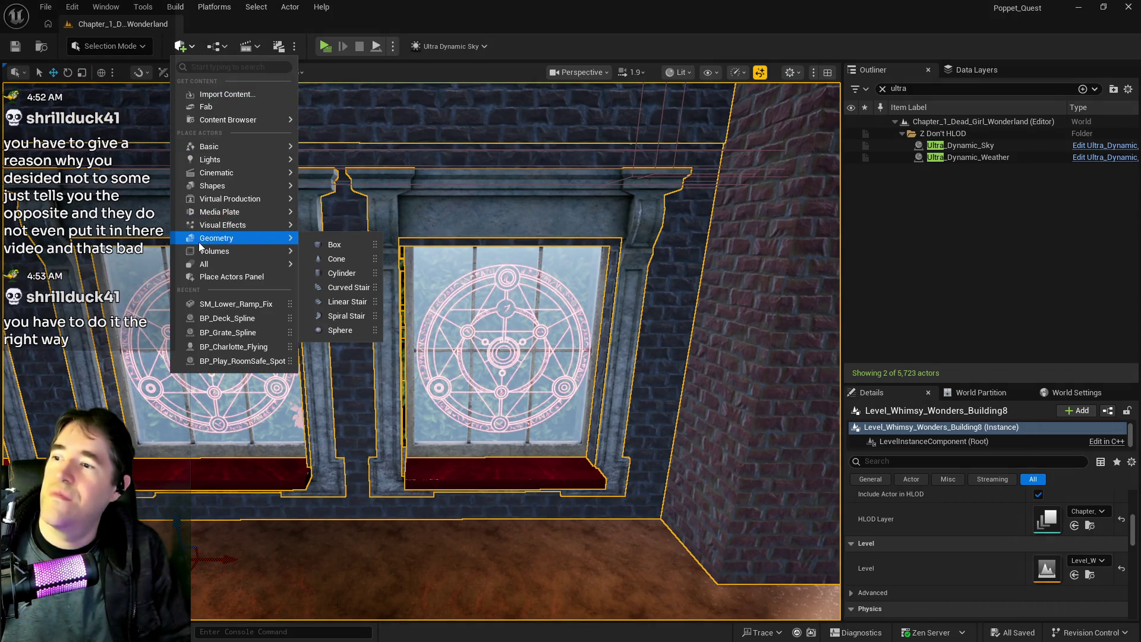
{"action": "left_click", "coordinate": [525, 269]}
{"action": "left_click_drag", "start_coordinate": [526, 269], "coordinate": [526, 173]}
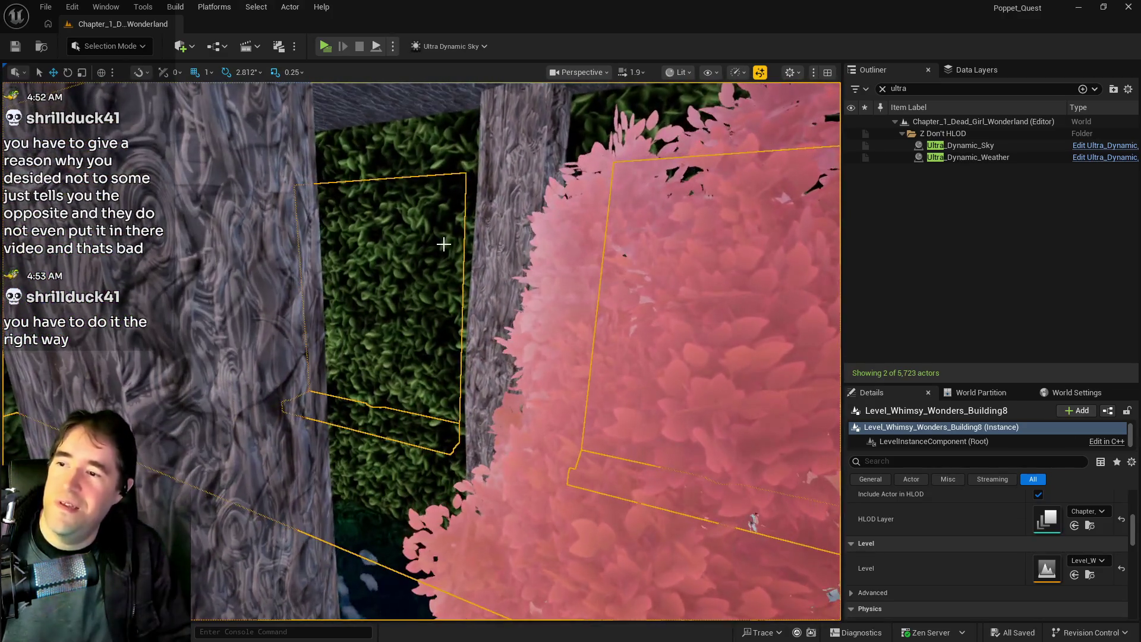
{"action": "left_click", "coordinate": [416, 297]}
{"action": "scroll", "coordinate": [971, 547], "scroll_direction": "down", "scroll_amount": 5}
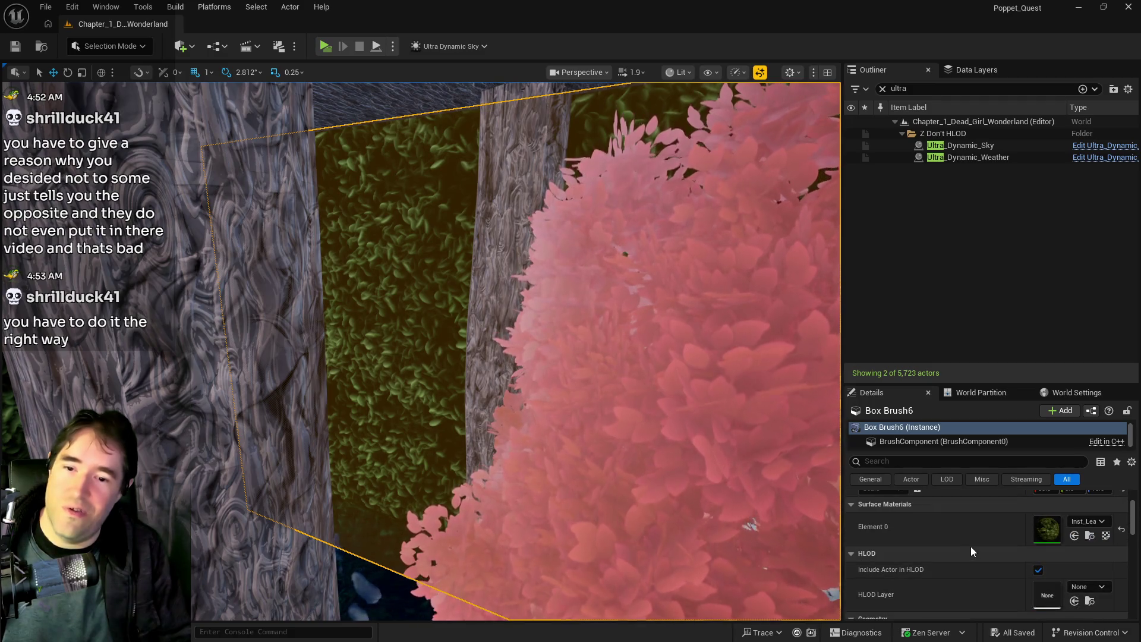
{"action": "mouse_move", "coordinate": [637, 408]}
{"action": "left_mouse_down"}
{"action": "mouse_move", "coordinate": [637, 374]}
{"action": "mouse_move", "coordinate": [612, 355]}
{"action": "left_mouse_up"}
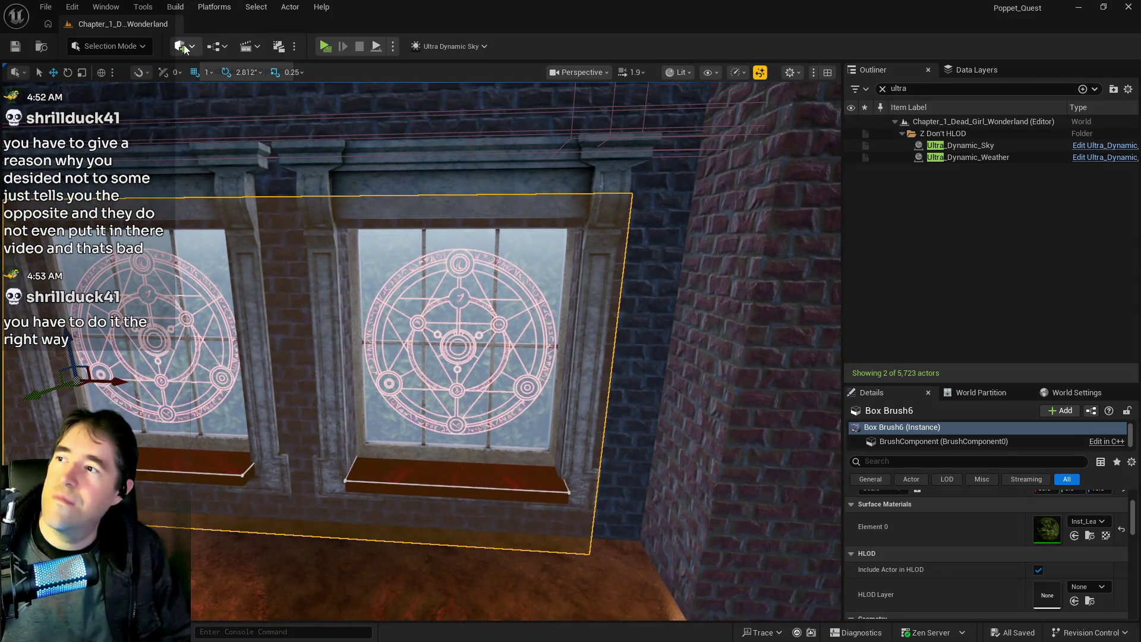
Place a new Quick Add box brush at the sigil window and move it into position.
{"action": "left_click", "coordinate": [181, 46]}
{"action": "mouse_move", "coordinate": [250, 238]}
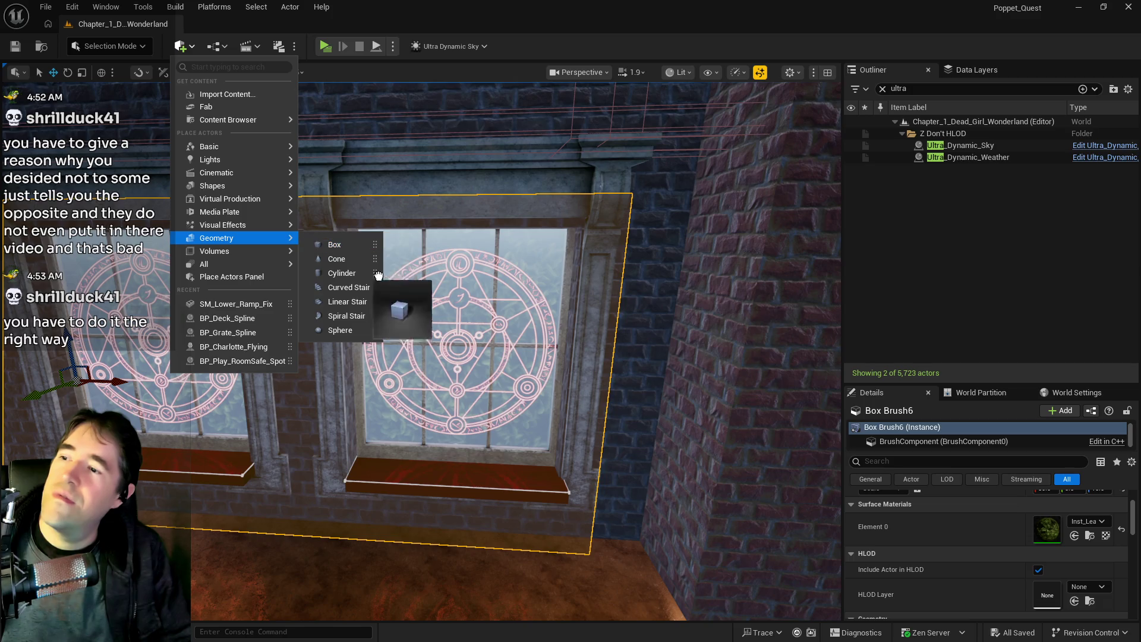
{"action": "mouse_move", "coordinate": [448, 345]}
{"action": "left_mouse_down"}
{"action": "mouse_move", "coordinate": [445, 377]}
{"action": "mouse_move", "coordinate": [338, 354]}
{"action": "left_mouse_up"}
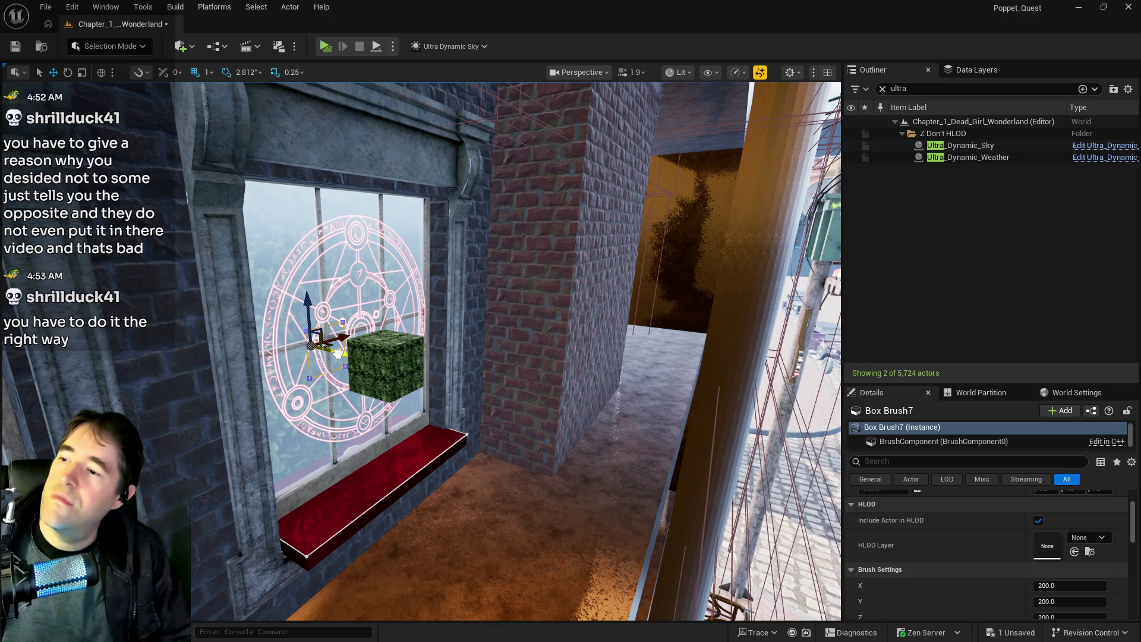
{"action": "key", "text": "f"}
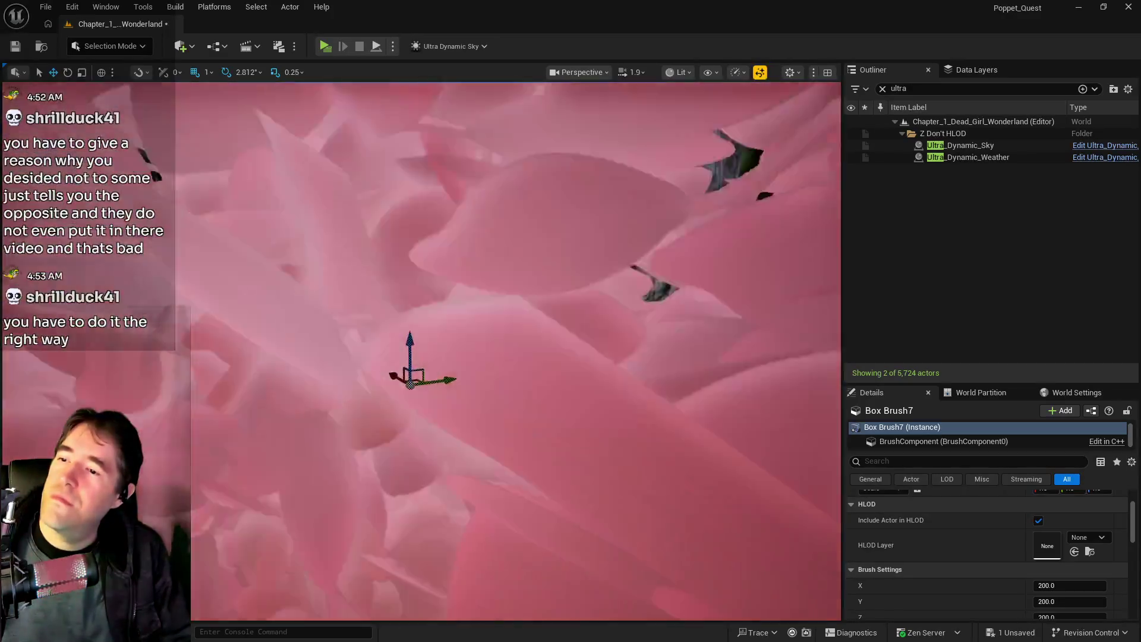
{"action": "scroll", "coordinate": [428, 312], "scroll_direction": "down", "scroll_amount": 6}
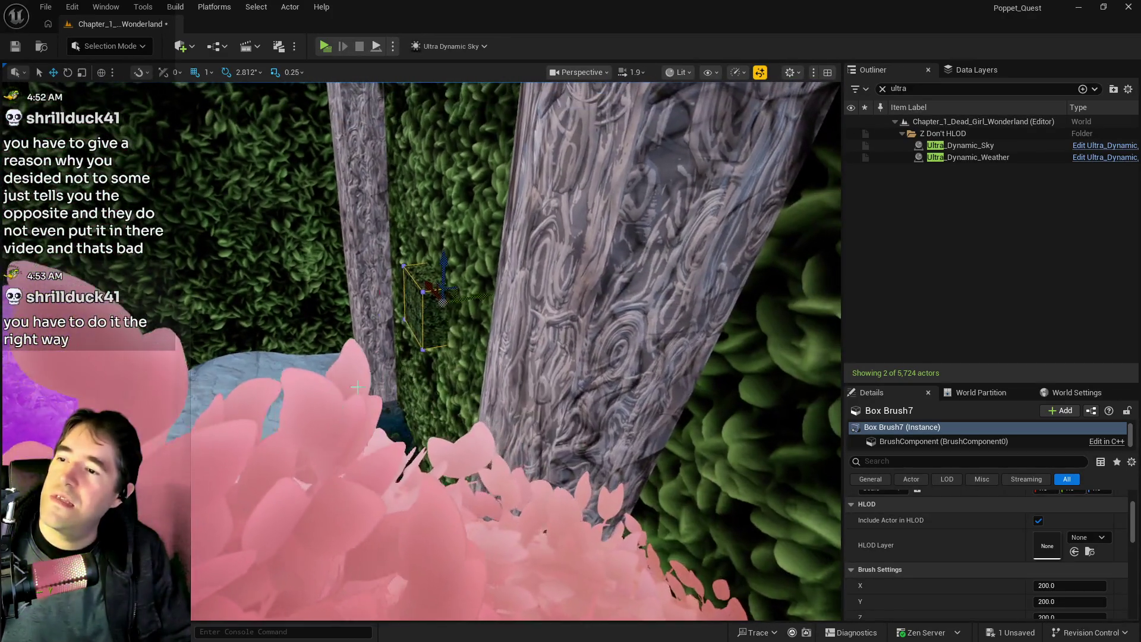
{"action": "left_click_drag", "start_coordinate": [476, 297], "coordinate": [497, 305]}
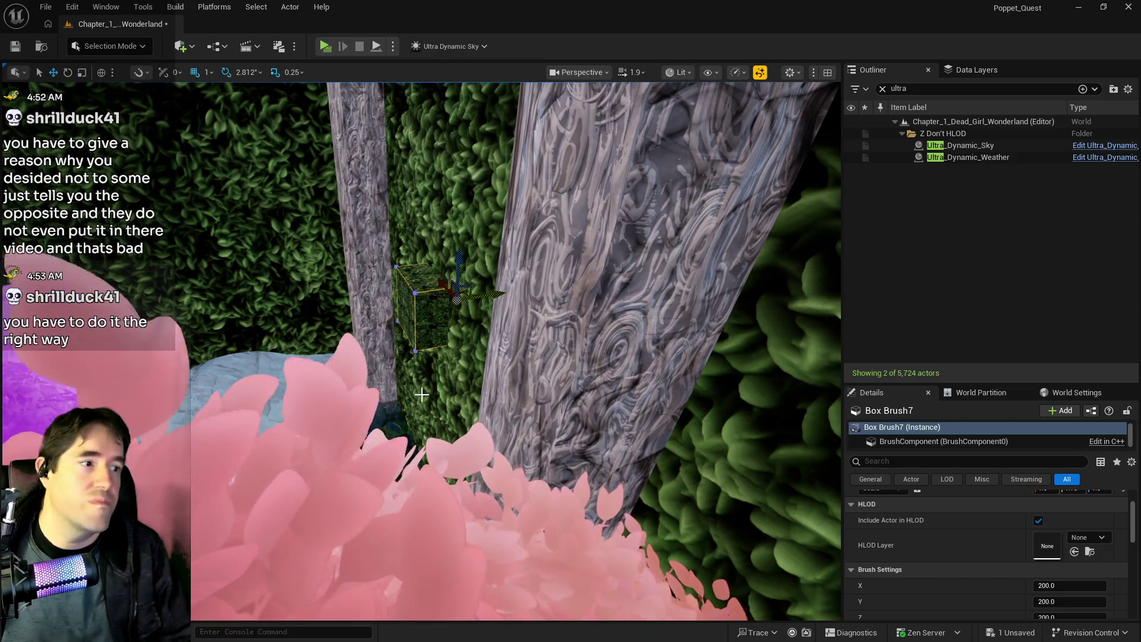
Set the new box brush's Brush Type to Subtractive.
{"action": "key", "text": "f"}
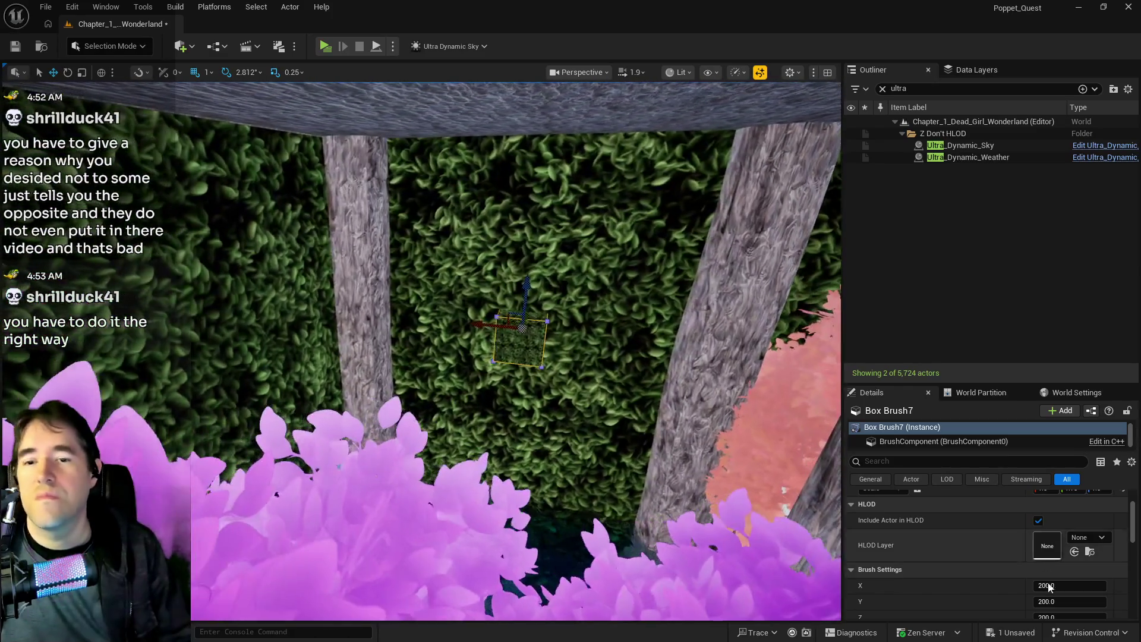
{"action": "scroll", "coordinate": [1047, 580], "scroll_direction": "down", "scroll_amount": 4}
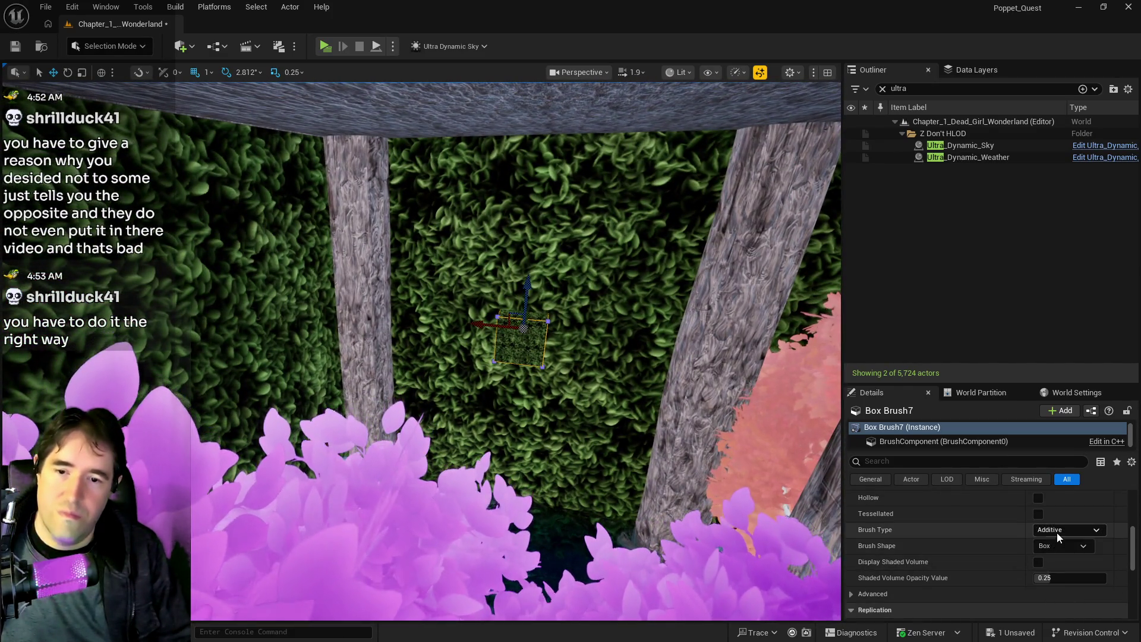
{"action": "left_click", "coordinate": [1057, 534]}
{"action": "left_click", "coordinate": [1055, 554]}
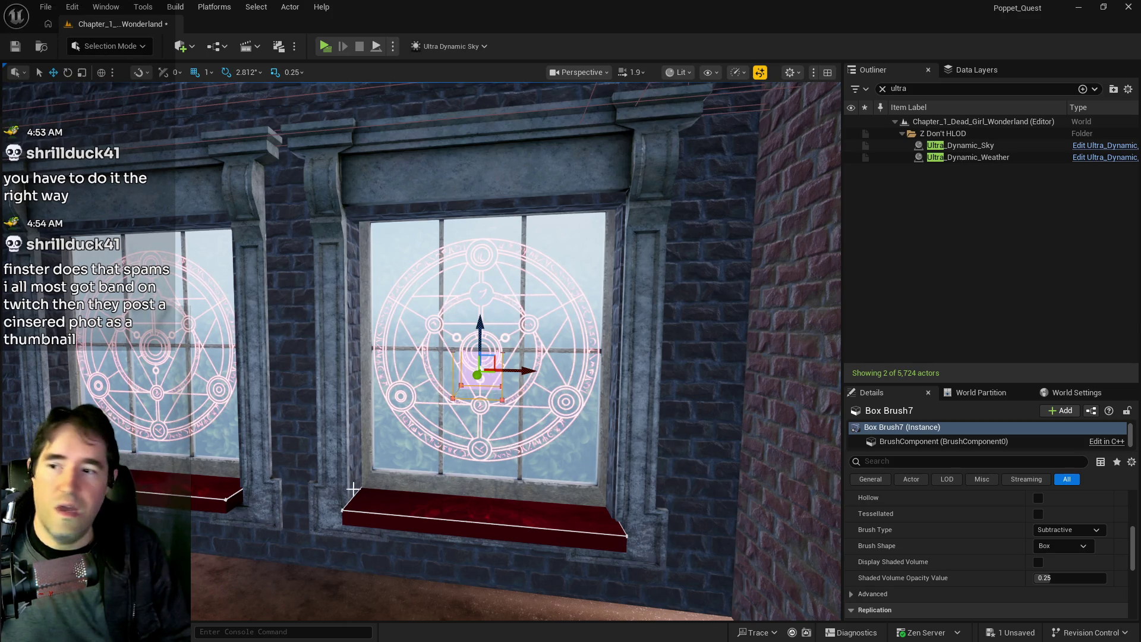
Scale Box Brush7 wider in X and taller in Z to fill the window.
{"action": "left_click_drag", "start_coordinate": [355, 488], "coordinate": [359, 479]}
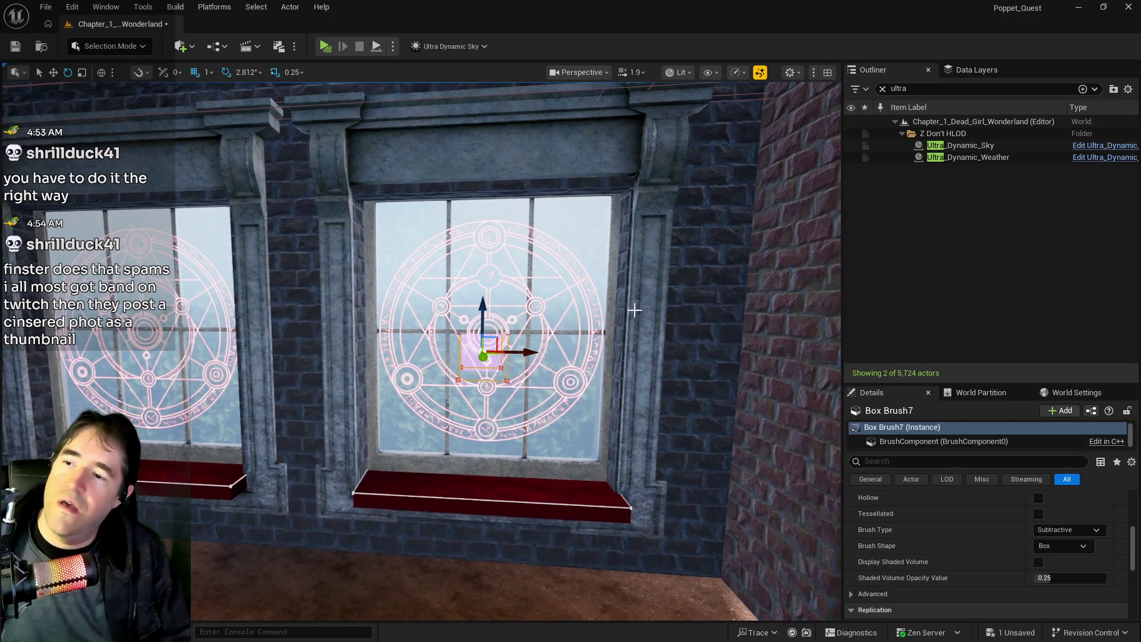
{"action": "key", "text": "r"}
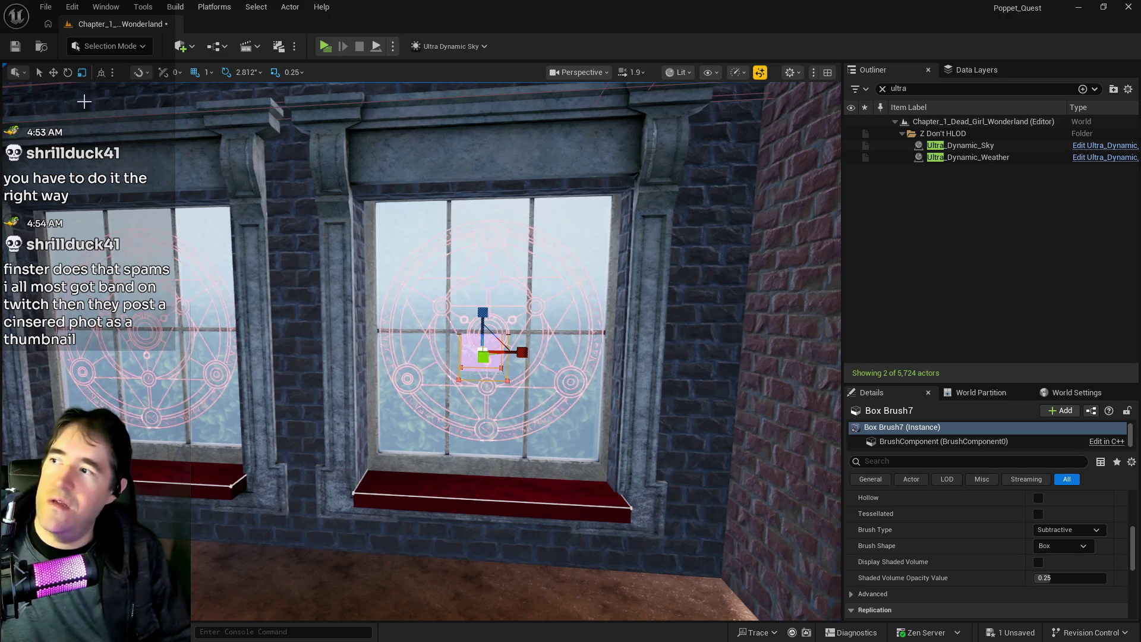
{"action": "left_click_drag", "start_coordinate": [522, 352], "coordinate": [550, 360]}
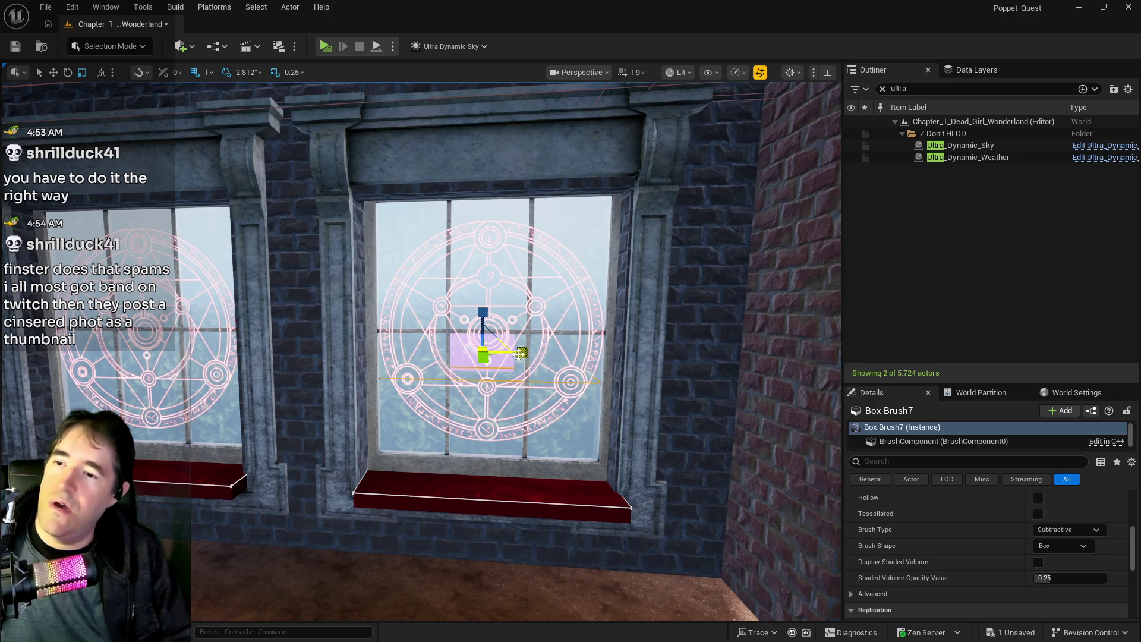
{"action": "left_click_drag", "start_coordinate": [483, 311], "coordinate": [483, 279]}
{"action": "mouse_move", "coordinate": [483, 311]}
{"action": "left_mouse_down"}
{"action": "mouse_move", "coordinate": [484, 329]}
{"action": "mouse_move", "coordinate": [488, 291]}
{"action": "left_mouse_up"}
Align Box Brush7 vertically within the window opening using local coordinates.
{"action": "key", "text": "w"}
{"action": "key", "text": "ctrl+grave"}
{"action": "left_click_drag", "start_coordinate": [482, 293], "coordinate": [483, 291]}
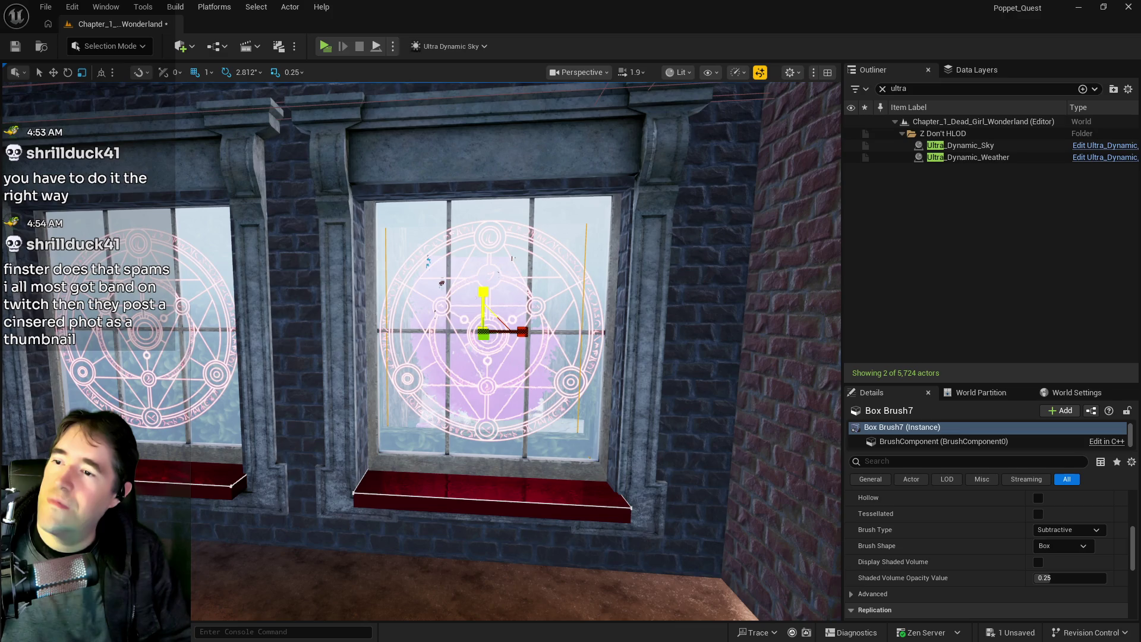
{"action": "left_click_drag", "start_coordinate": [434, 347], "coordinate": [434, 347]}
{"action": "key", "text": "ctrl+grave"}
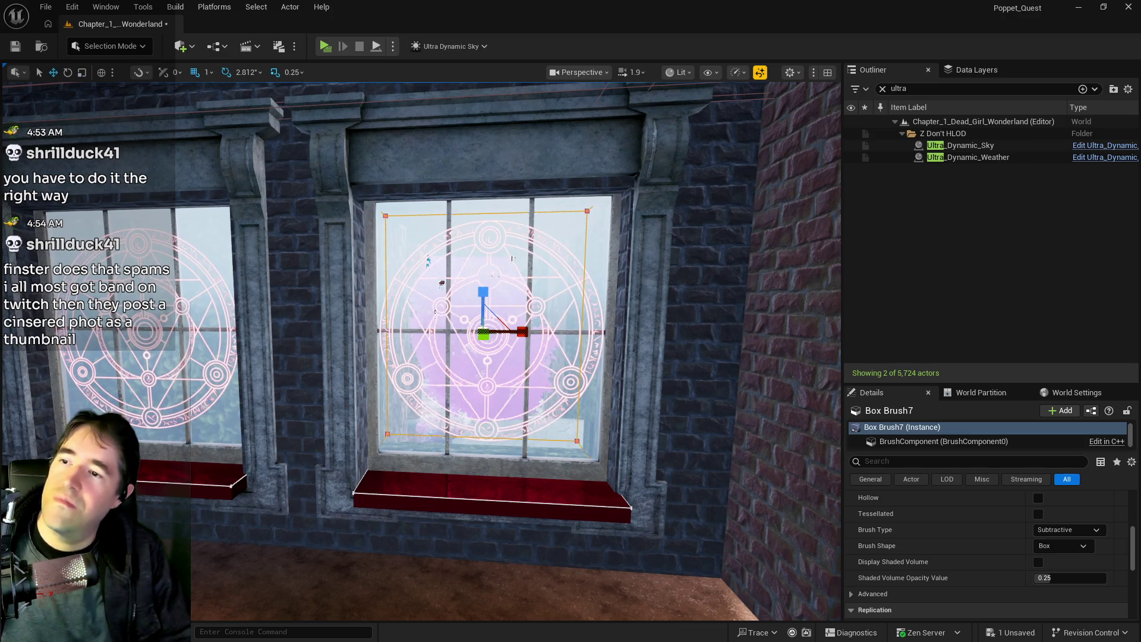
Lower Box Brush7 slightly in front of the sigil window.
{"action": "key", "text": "a"}
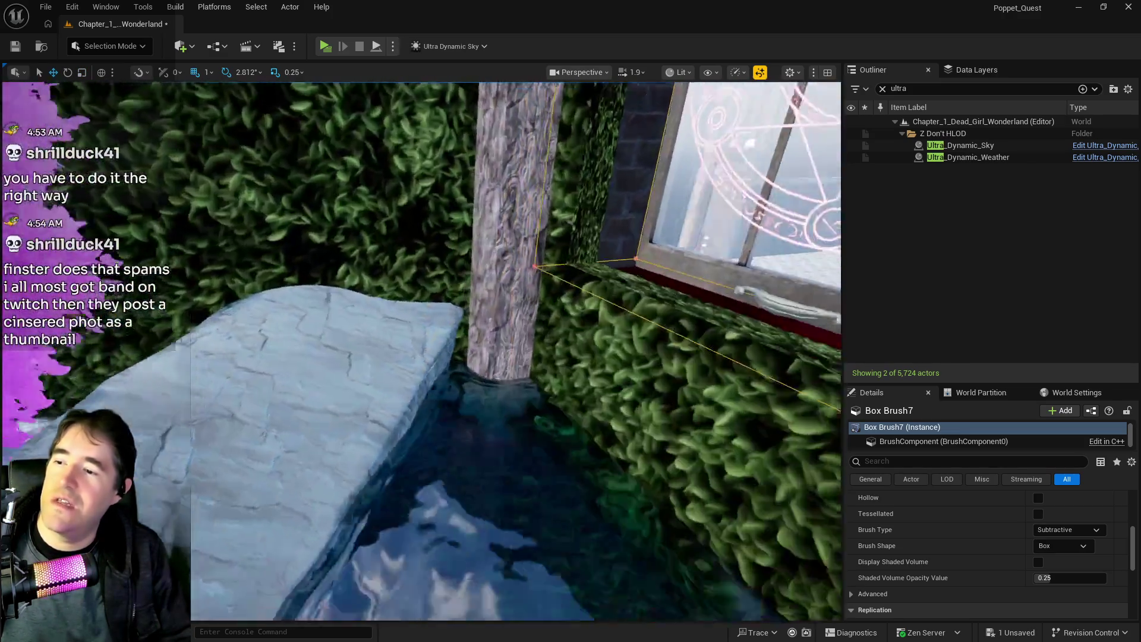
{"action": "key", "text": "s"}
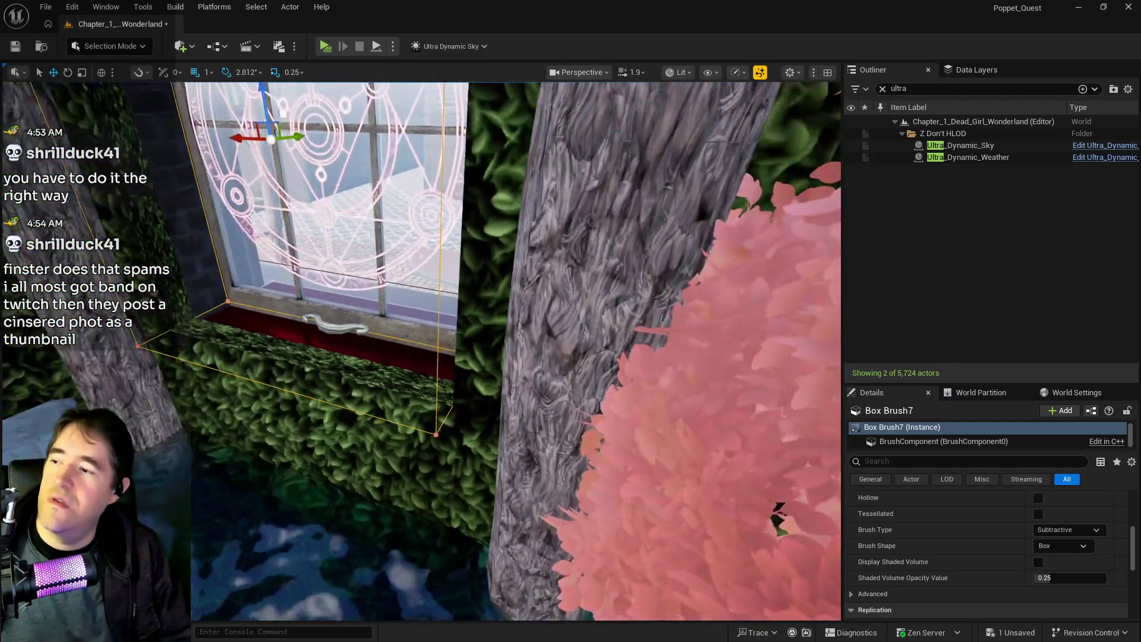
{"action": "key", "text": "s"}
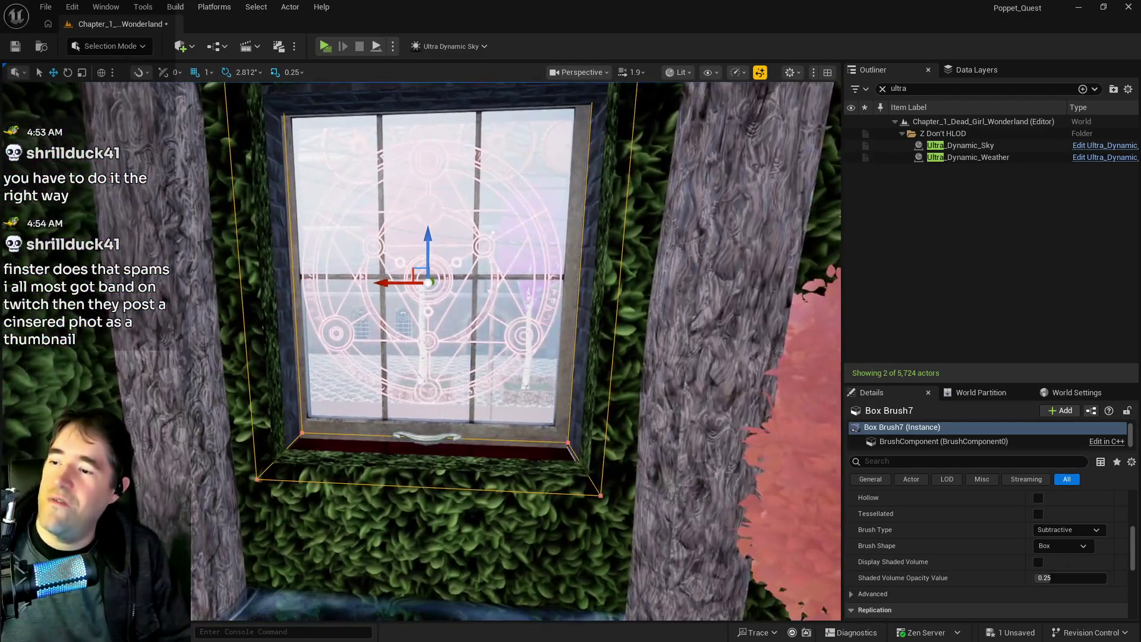
{"action": "key", "text": "w"}
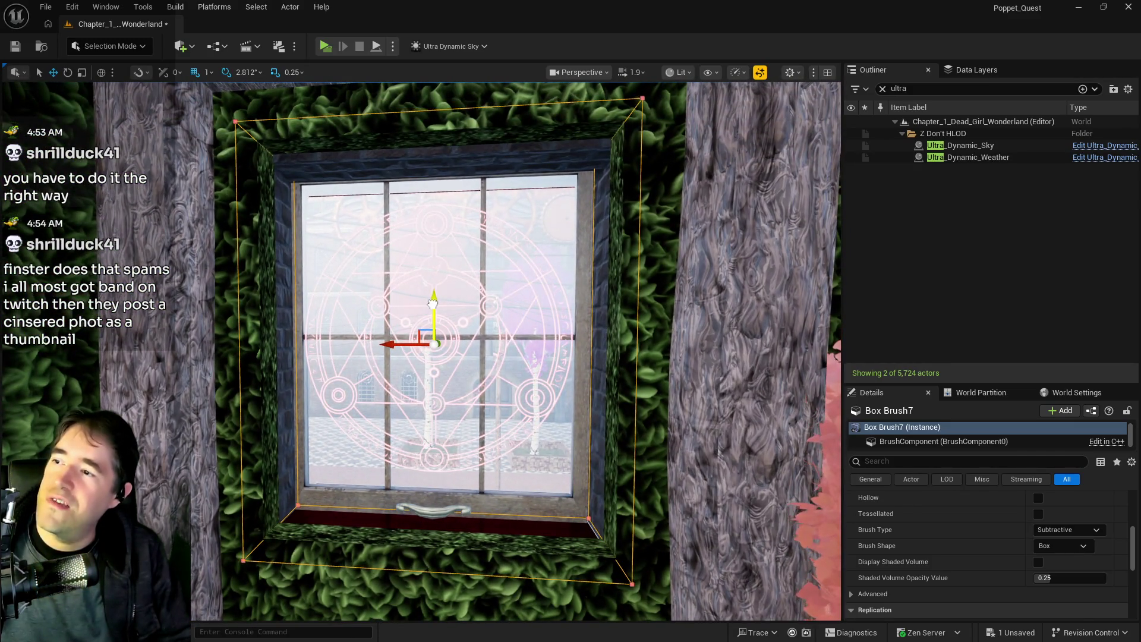
{"action": "left_click_drag", "start_coordinate": [432, 305], "coordinate": [438, 315]}
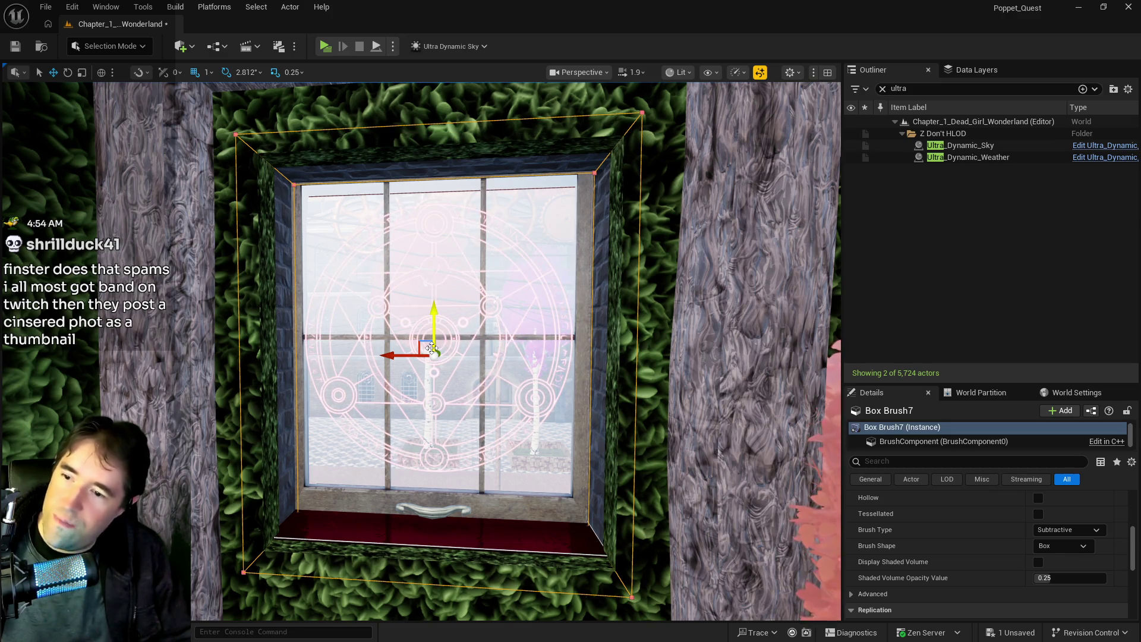
Widen Box Brush7 horizontally, nudge it sideways along X, and check the hedge opening.
{"action": "key", "text": "r"}
{"action": "left_click_drag", "start_coordinate": [398, 356], "coordinate": [406, 306]}
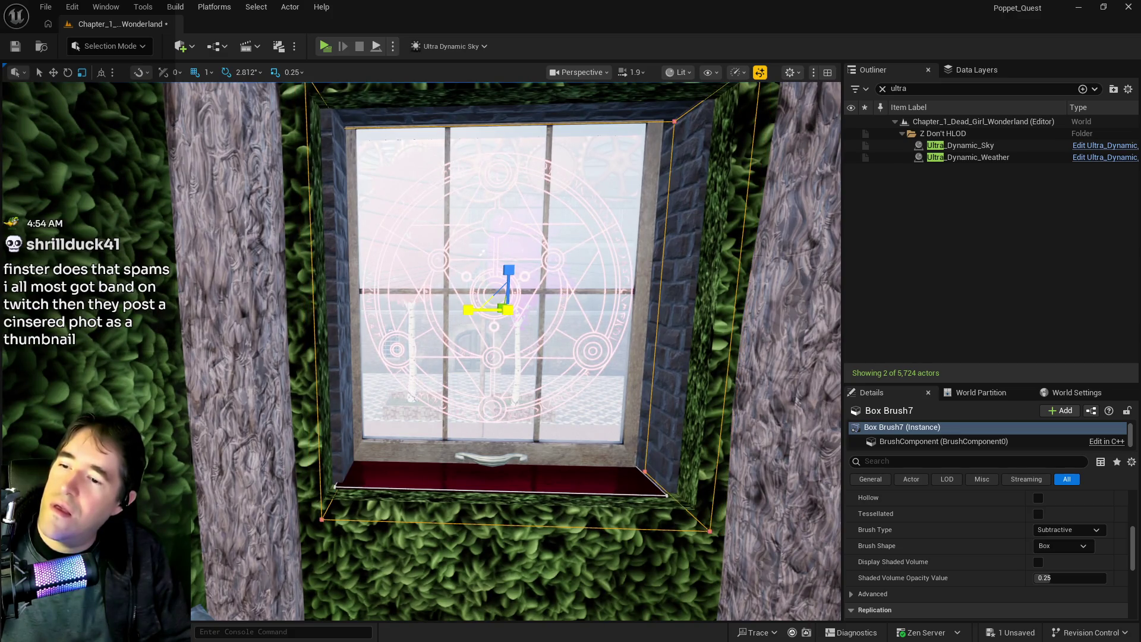
{"action": "key", "text": "w"}
{"action": "left_click_drag", "start_coordinate": [460, 308], "coordinate": [462, 310]}
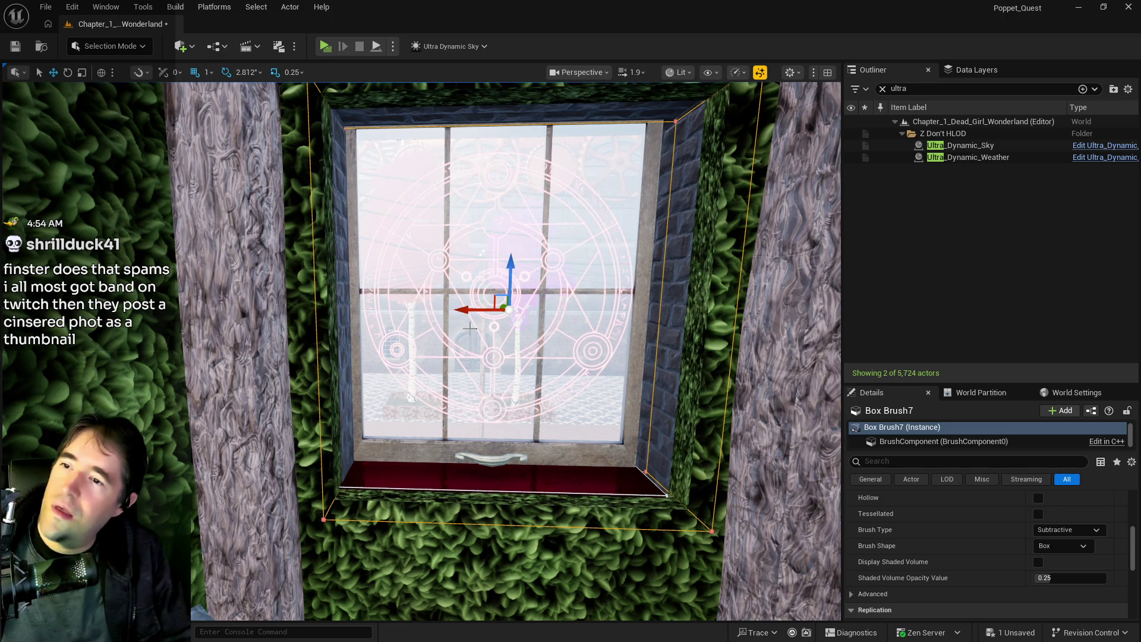
{"action": "scroll", "coordinate": [469, 327], "scroll_direction": "down", "scroll_amount": 5}
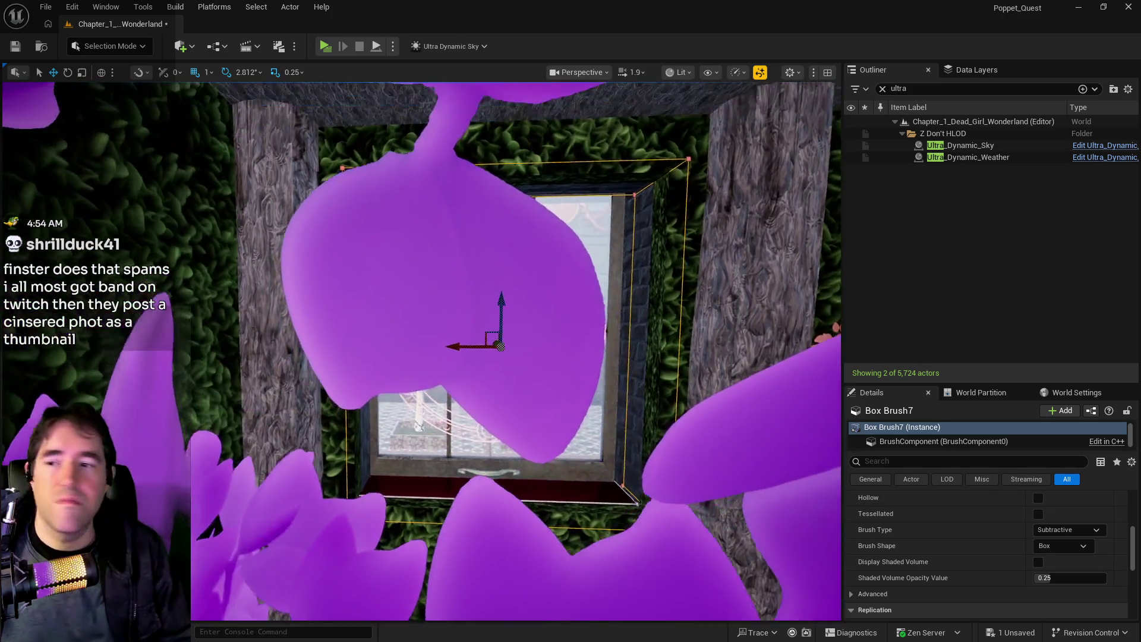
{"action": "scroll", "coordinate": [470, 327], "scroll_direction": "up", "scroll_amount": 6}
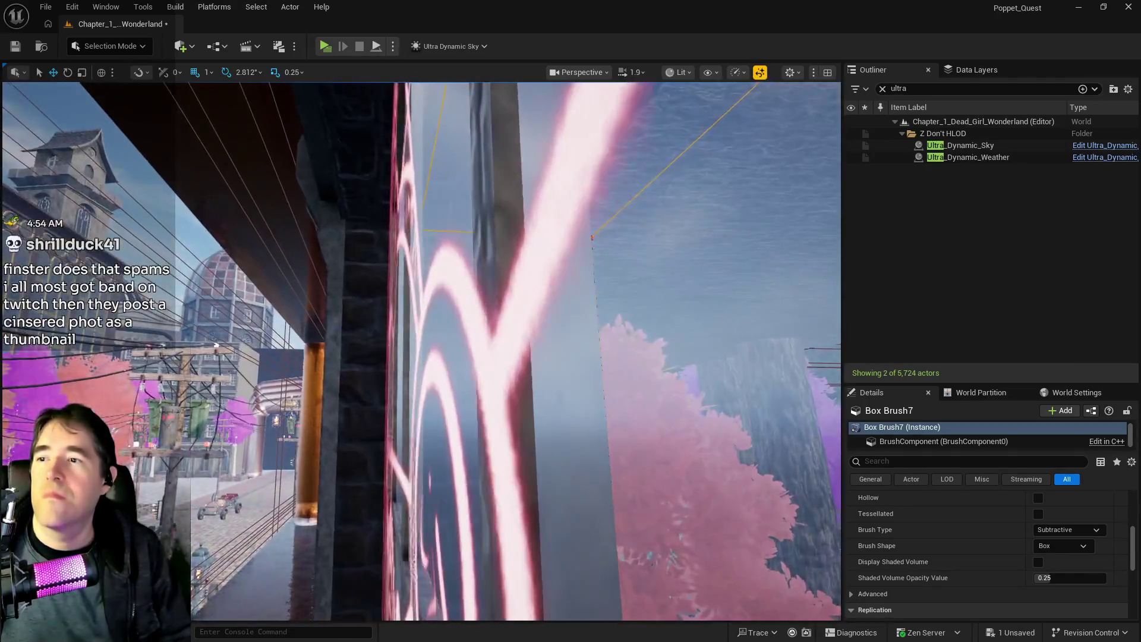
{"action": "scroll", "coordinate": [469, 327], "scroll_direction": "up", "scroll_amount": 3}
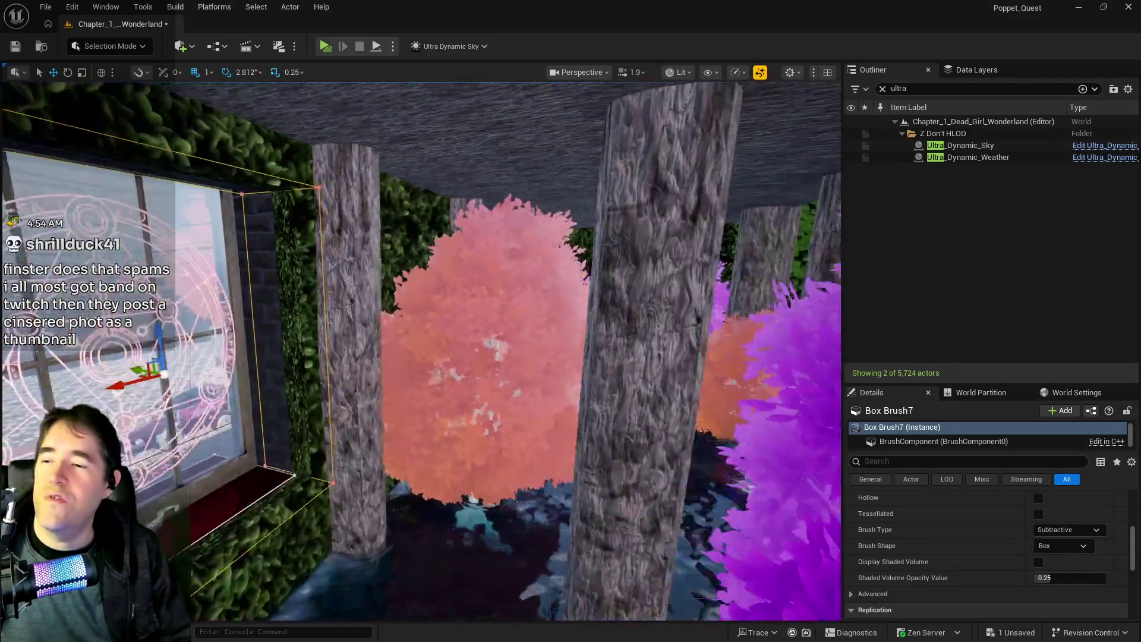
{"action": "key", "text": "f"}
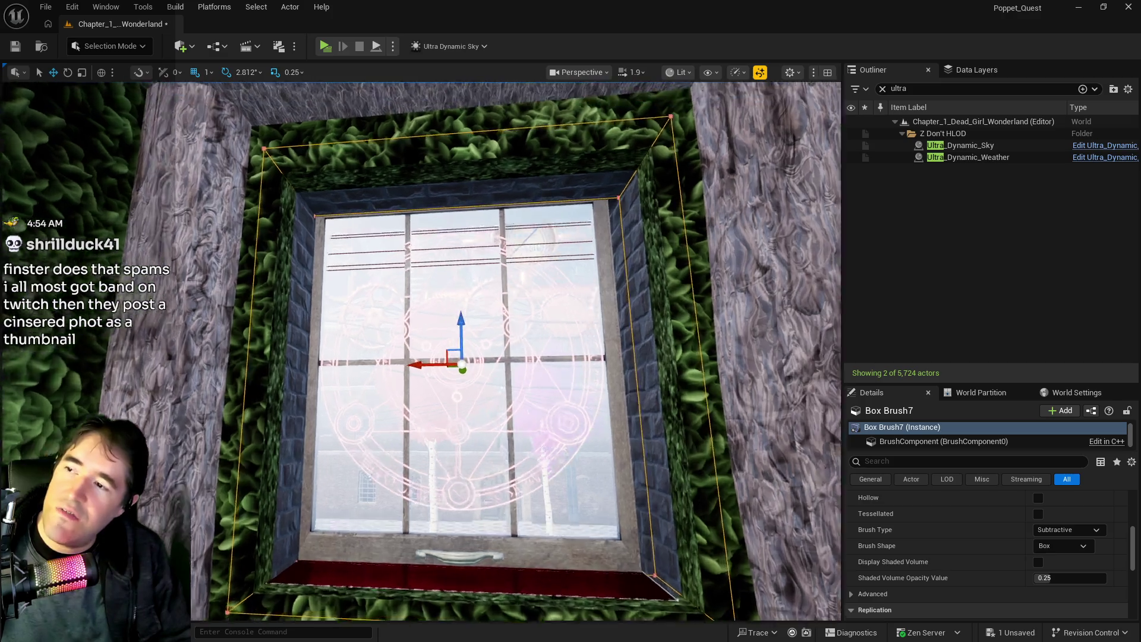
{"action": "left_click_drag", "start_coordinate": [421, 351], "coordinate": [421, 351]}
{"action": "left_click_drag", "start_coordinate": [498, 276], "coordinate": [498, 276]}
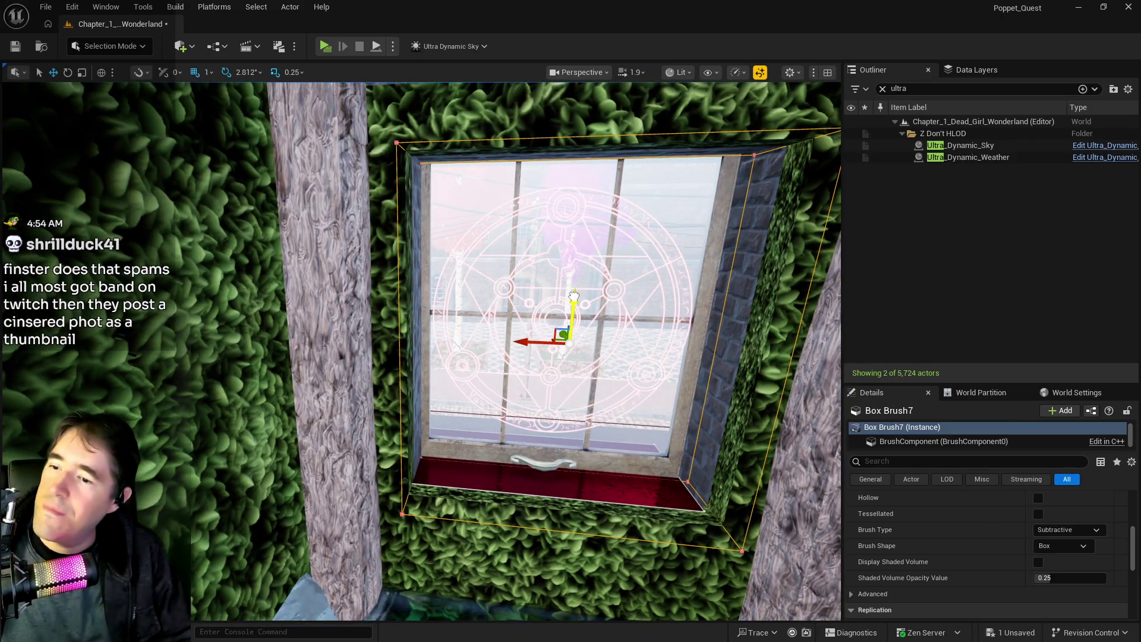
{"action": "left_click_drag", "start_coordinate": [578, 300], "coordinate": [578, 300]}
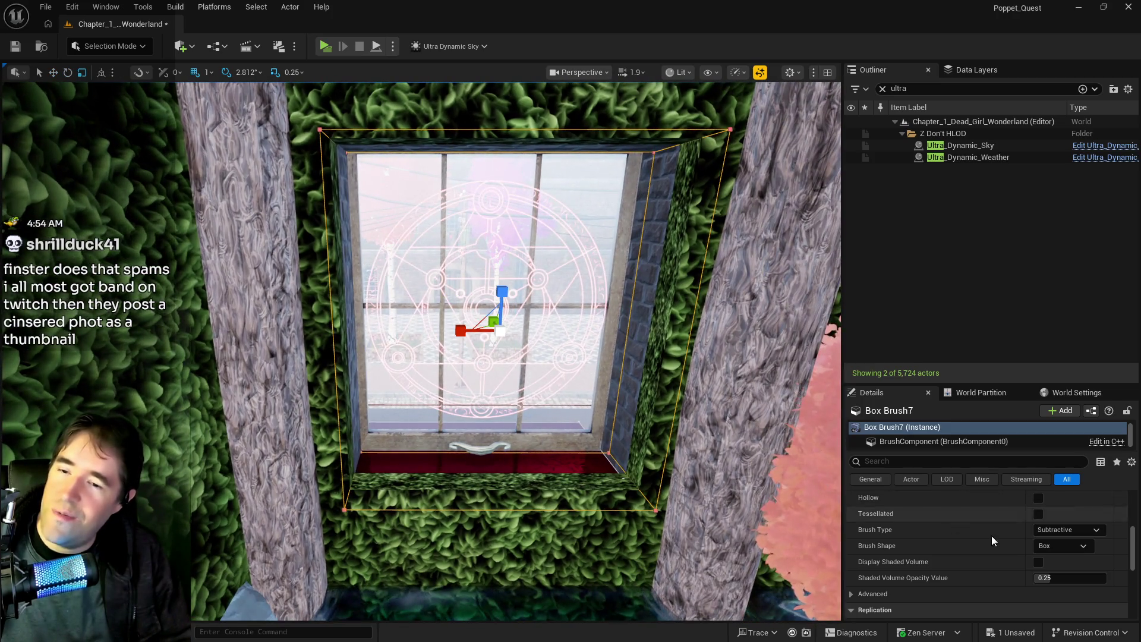
{"action": "scroll", "coordinate": [986, 539], "scroll_direction": "up", "scroll_amount": 5}
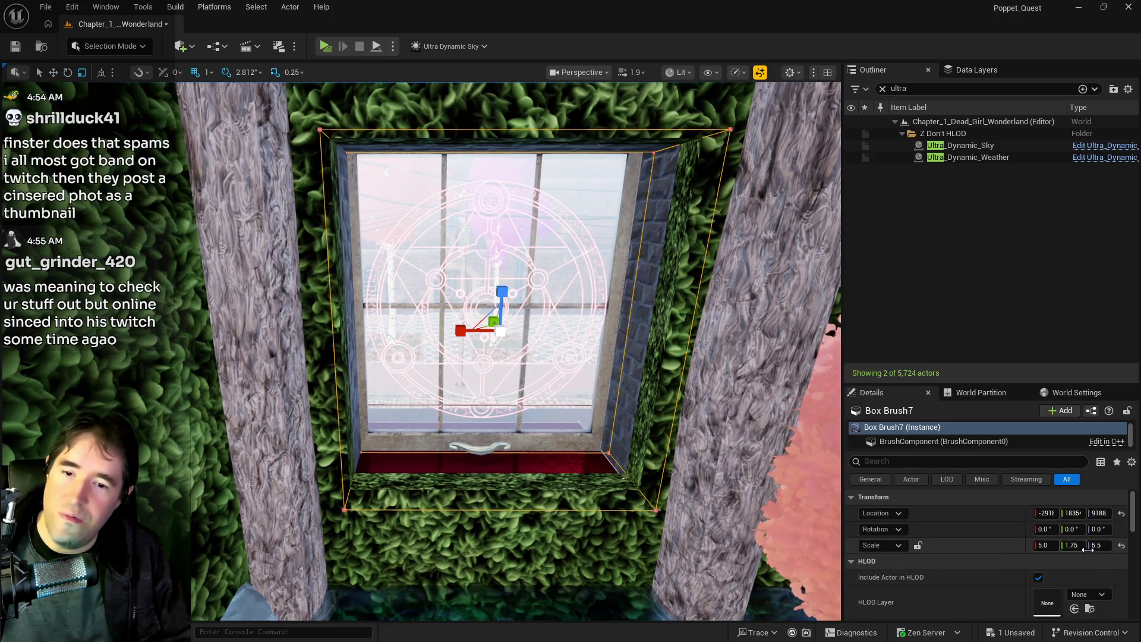
Set Box Brush7's Z scale to 5.55 and inspect its fit around the window and red sill.
{"action": "left_click", "coordinate": [1101, 547]}
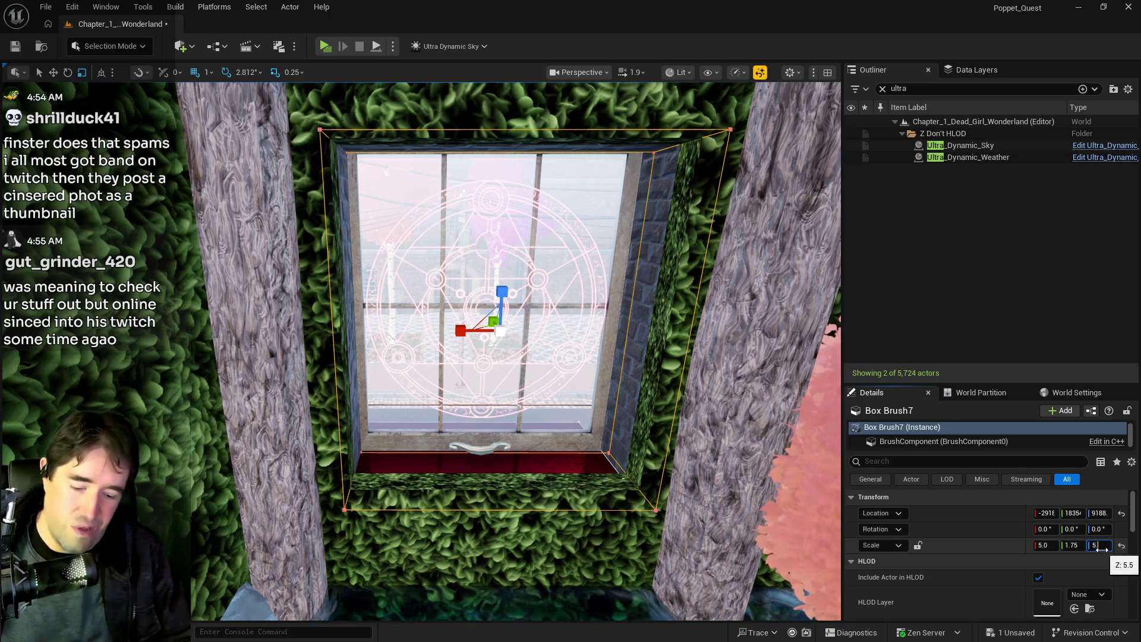
{"action": "key", "text": "Return"}
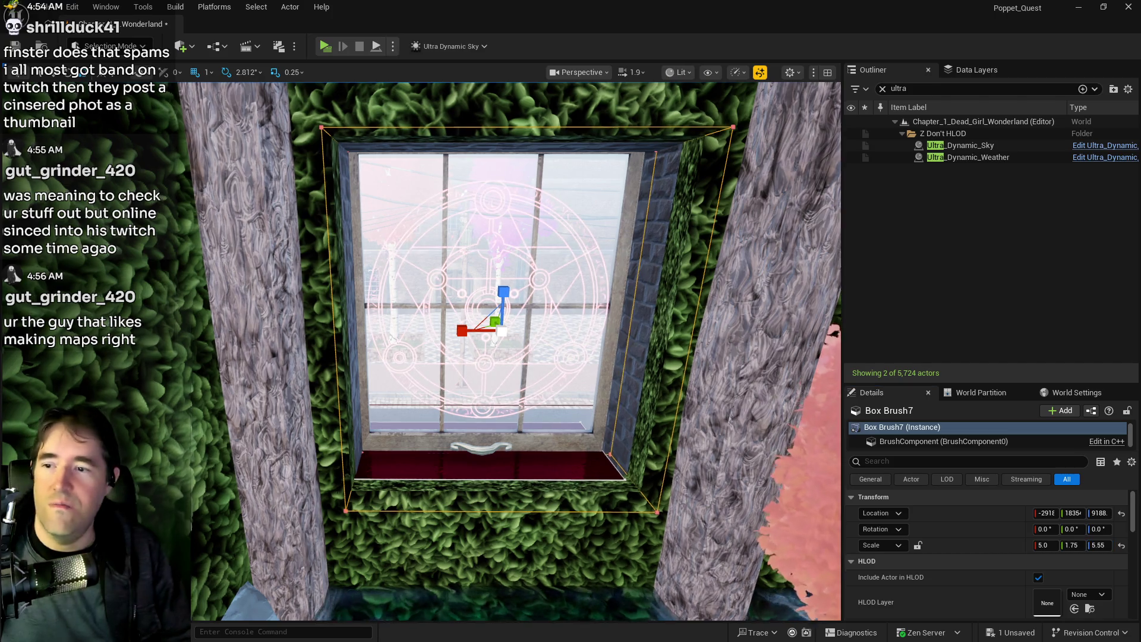
{"action": "left_click_drag", "start_coordinate": [516, 350], "coordinate": [571, 333]}
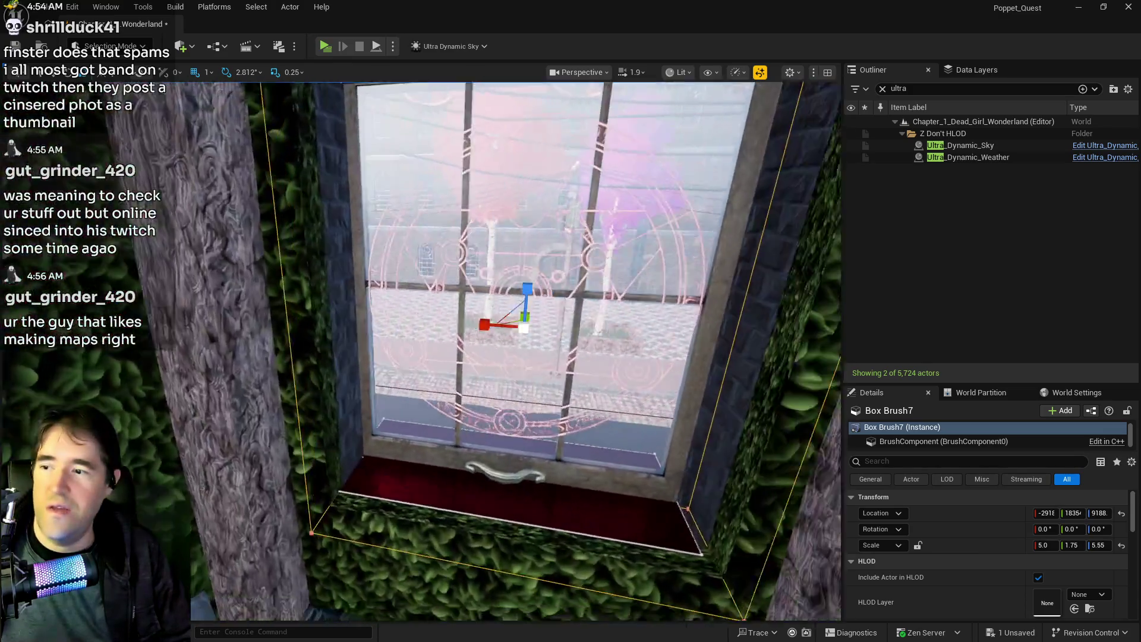
{"action": "left_click_drag", "start_coordinate": [570, 333], "coordinate": [535, 357]}
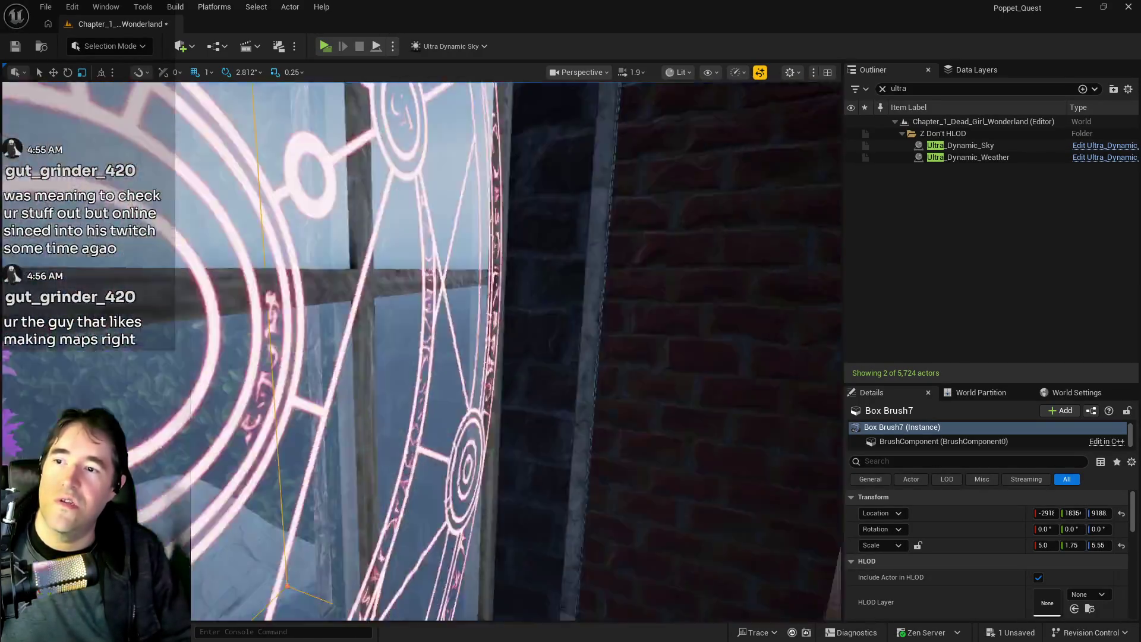
{"action": "left_click_drag", "start_coordinate": [535, 357], "coordinate": [511, 369]}
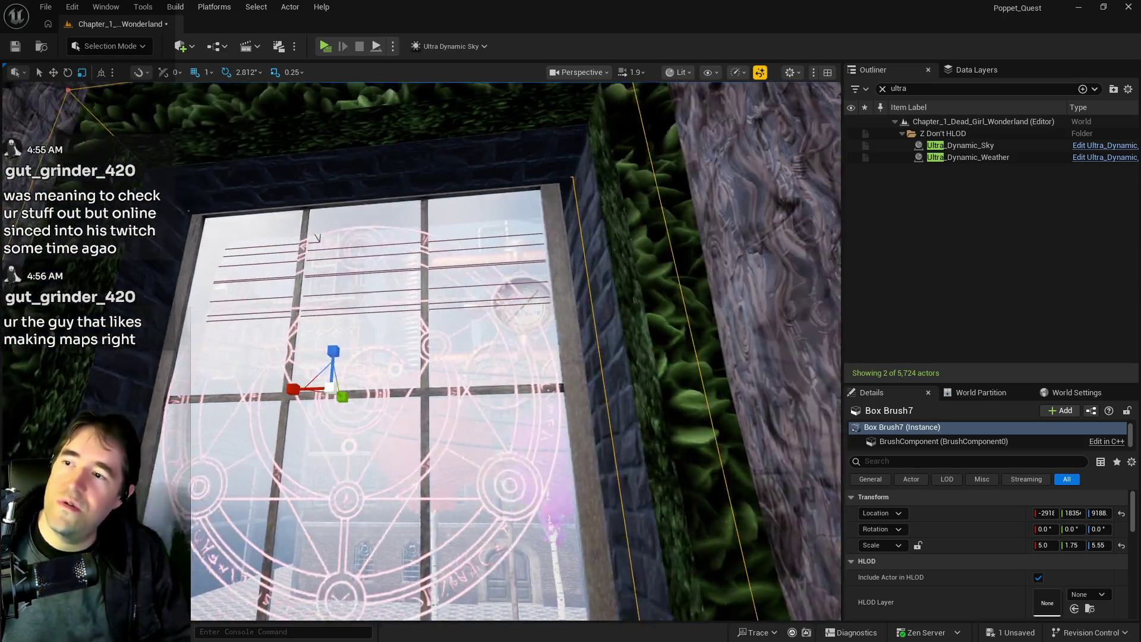
{"action": "scroll", "coordinate": [472, 436], "scroll_direction": "down", "scroll_amount": 5}
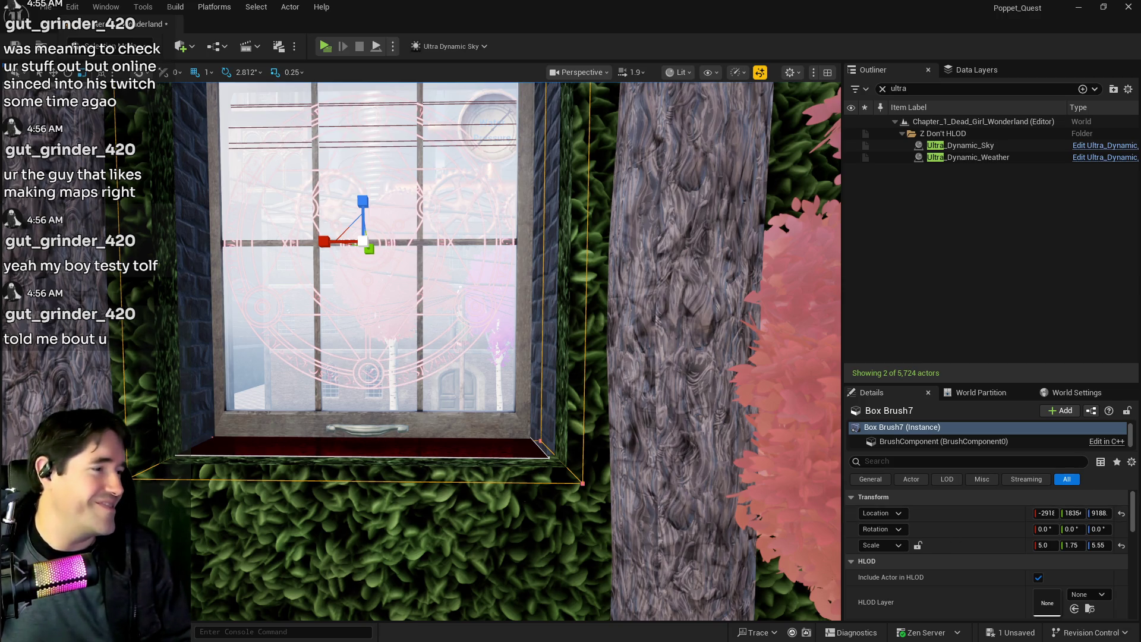
Set Ultra_Dynamic_Sky Time Of Day to 2400 and fly toward the building's pink emblems.
{"action": "mouse_move", "coordinate": [384, 439]}
{"action": "left_mouse_down"}
{"action": "mouse_move", "coordinate": [451, 416]}
{"action": "mouse_move", "coordinate": [387, 440]}
{"action": "left_mouse_up"}
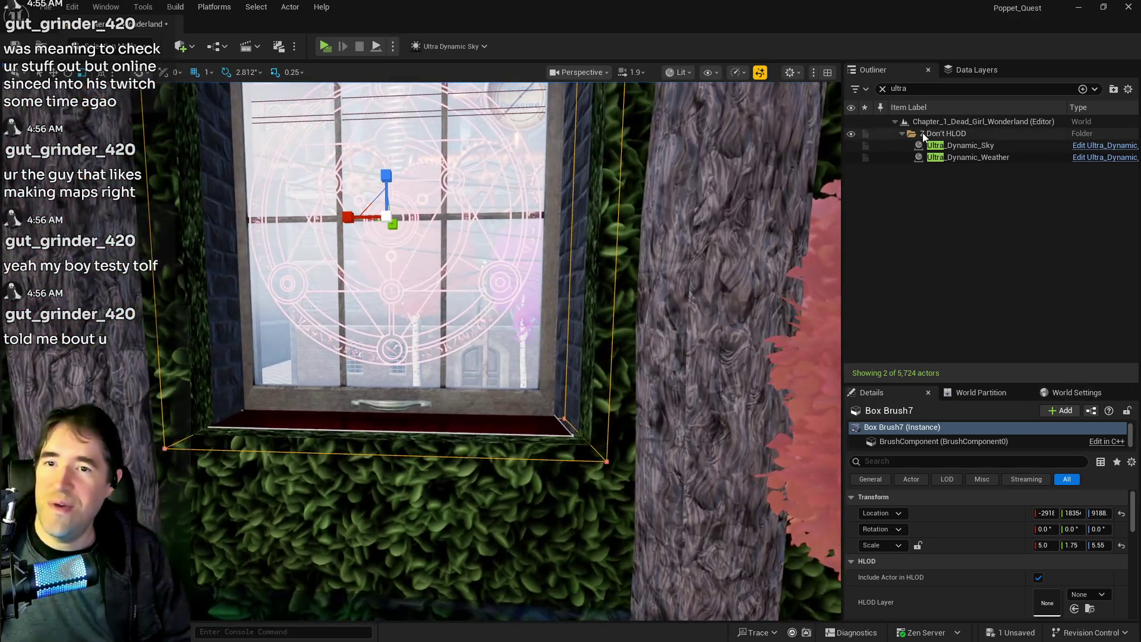
{"action": "left_click", "coordinate": [963, 145]}
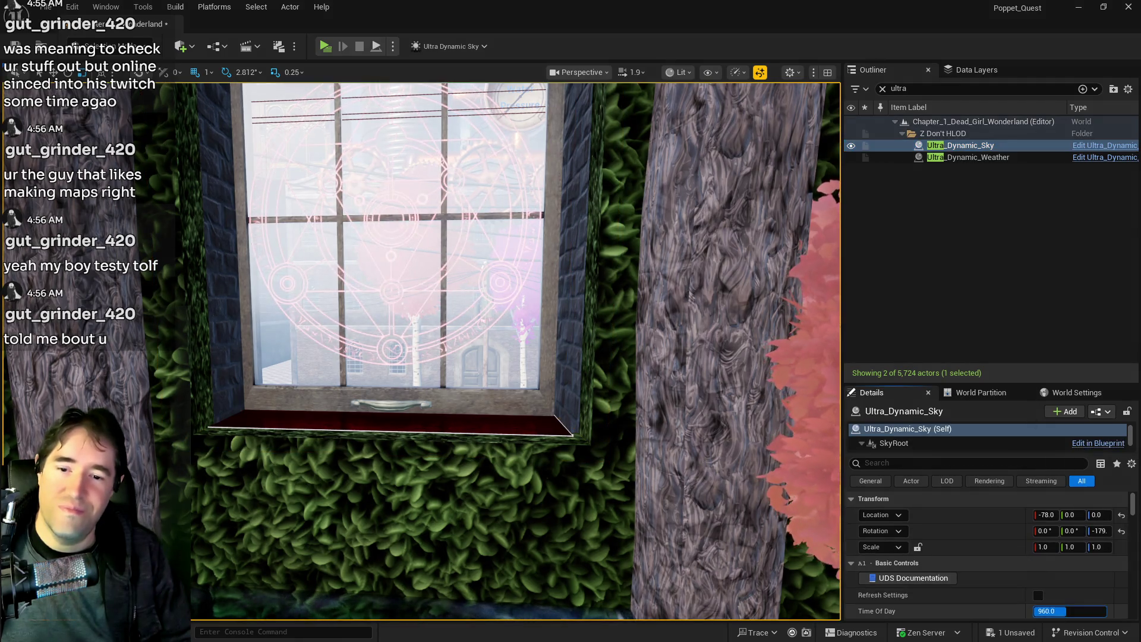
{"action": "left_click_drag", "start_coordinate": [1053, 611], "coordinate": [1099, 612]}
{"action": "mouse_move", "coordinate": [512, 529]}
{"action": "left_mouse_down"}
{"action": "mouse_move", "coordinate": [631, 511]}
{"action": "mouse_move", "coordinate": [653, 488]}
{"action": "mouse_move", "coordinate": [559, 458]}
{"action": "mouse_move", "coordinate": [538, 395]}
{"action": "mouse_move", "coordinate": [460, 312]}
{"action": "mouse_move", "coordinate": [448, 323]}
{"action": "left_mouse_up"}
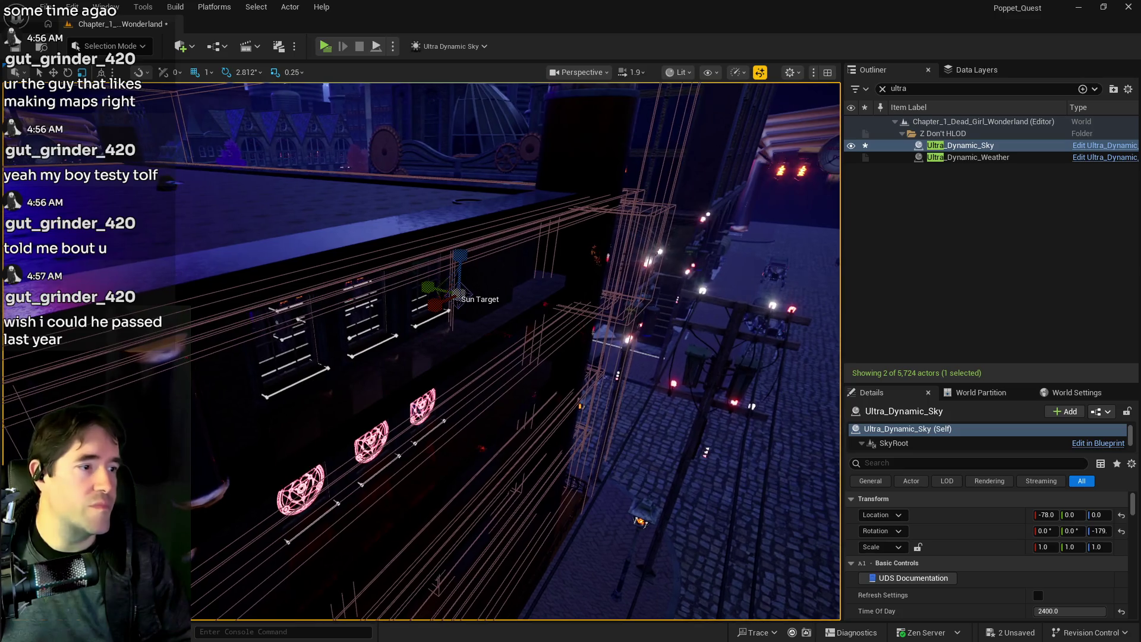
{"action": "mouse_move", "coordinate": [565, 505]}
{"action": "left_mouse_down"}
{"action": "mouse_move", "coordinate": [550, 528]}
{"action": "mouse_move", "coordinate": [595, 383]}
{"action": "left_mouse_up"}
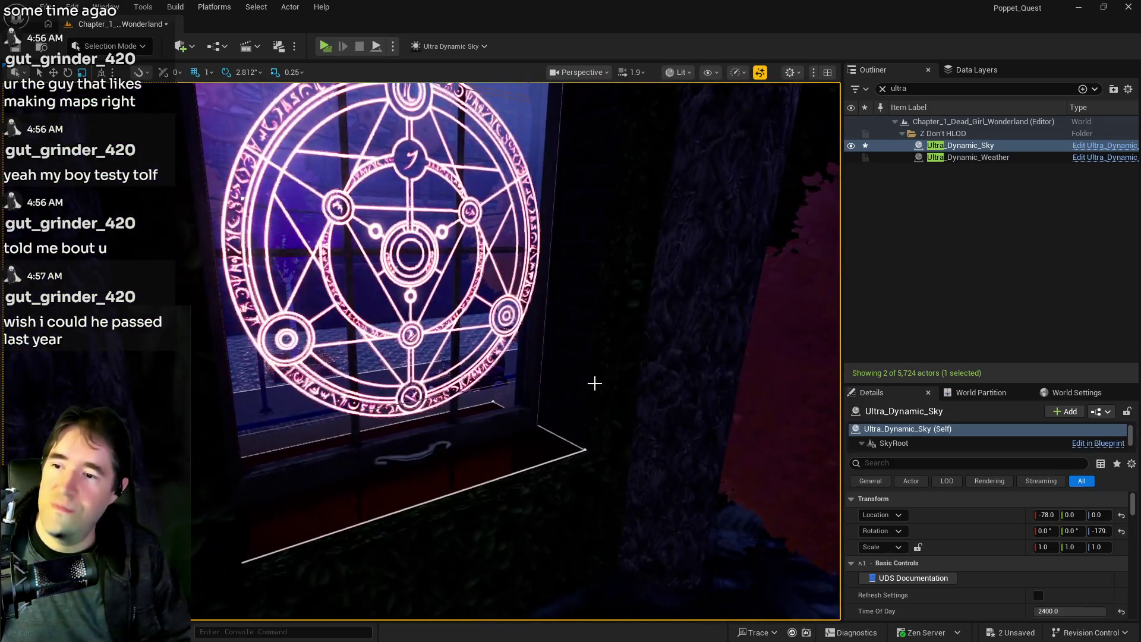
Select Box Brush7 and all of its adjacent surfaces.
{"action": "left_click", "coordinate": [595, 383]}
{"action": "left_click", "coordinate": [591, 375]}
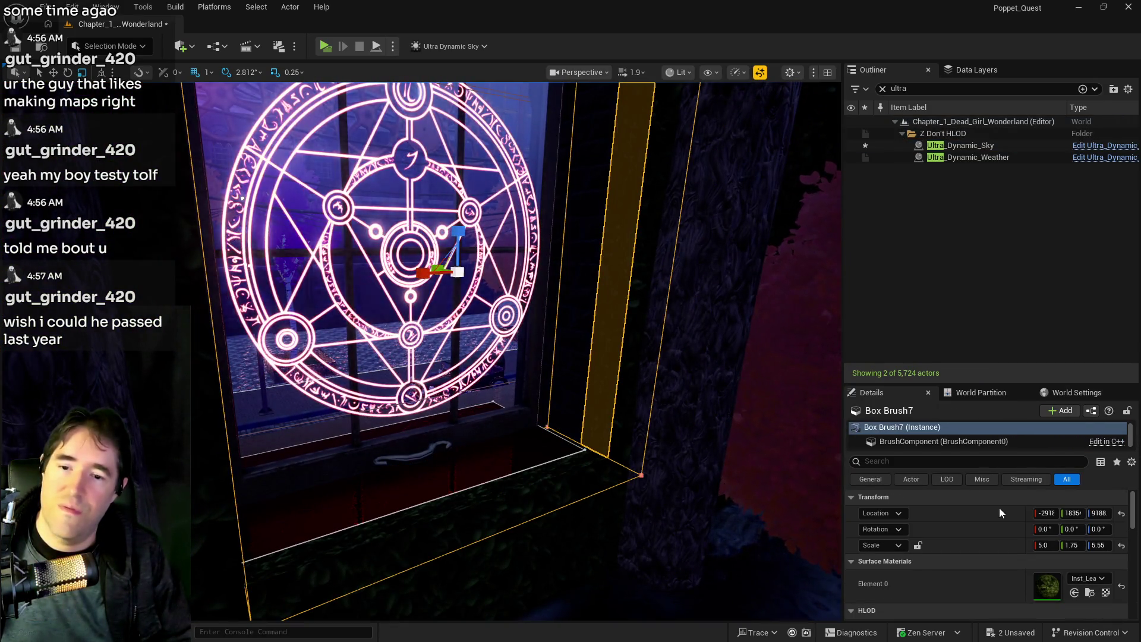
{"action": "scroll", "coordinate": [926, 564], "scroll_direction": "down", "scroll_amount": 2}
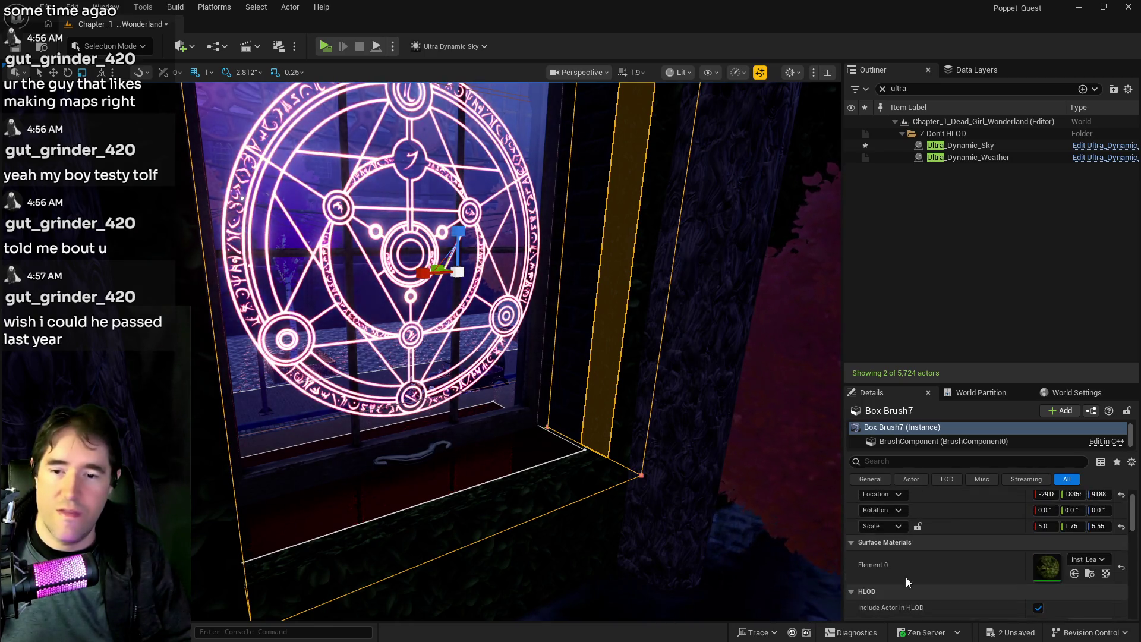
{"action": "scroll", "coordinate": [906, 576], "scroll_direction": "down", "scroll_amount": 3}
{"action": "left_click", "coordinate": [877, 597]}
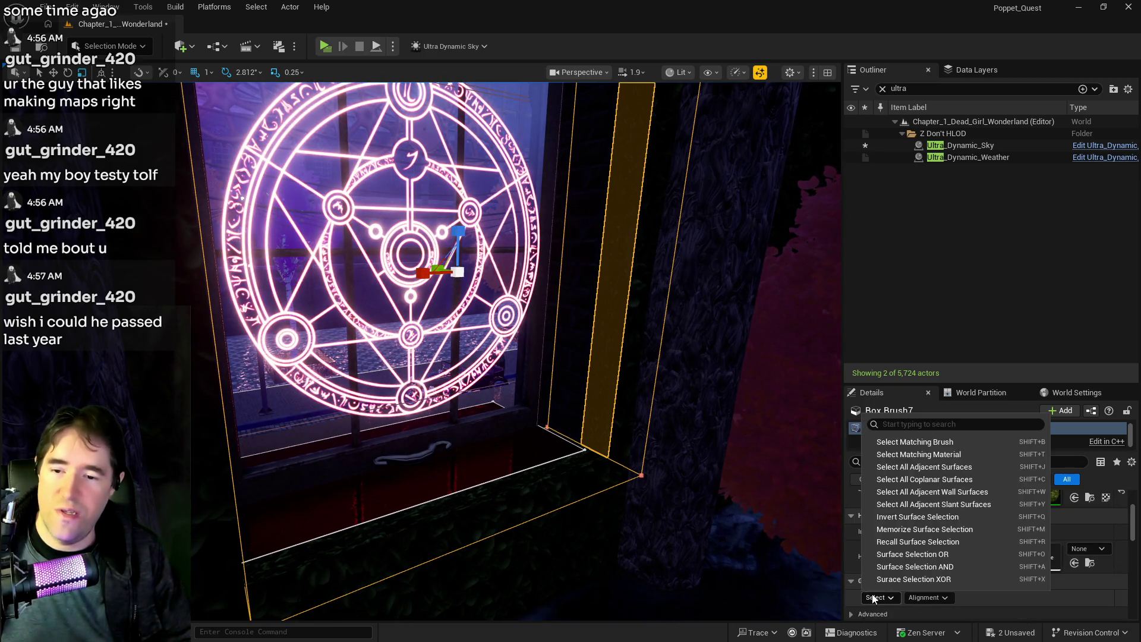
{"action": "left_click", "coordinate": [911, 466]}
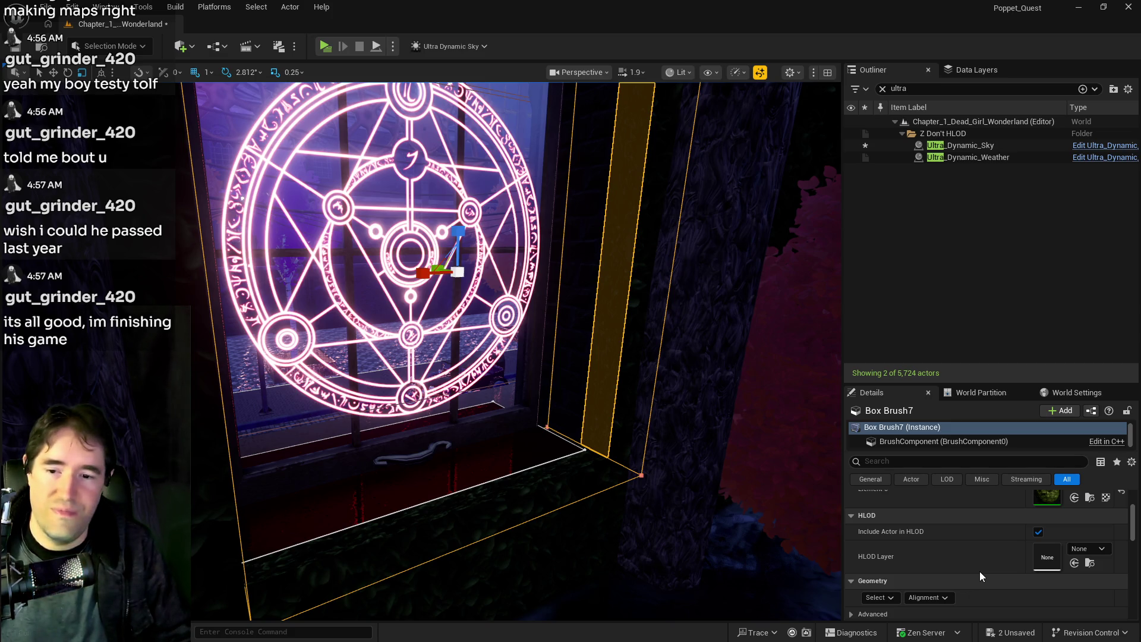
Set texture Scale U to 10 with V locked to match.
{"action": "scroll", "coordinate": [979, 572], "scroll_direction": "down", "scroll_amount": 3}
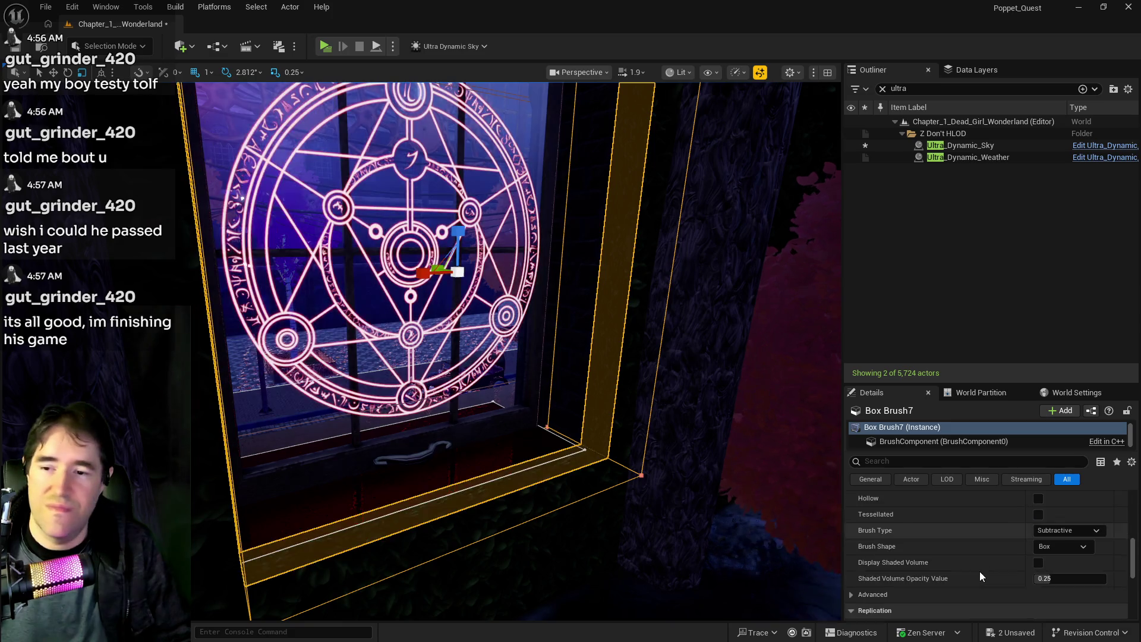
{"action": "scroll", "coordinate": [936, 586], "scroll_direction": "down", "scroll_amount": 2}
{"action": "scroll", "coordinate": [935, 586], "scroll_direction": "up", "scroll_amount": 2}
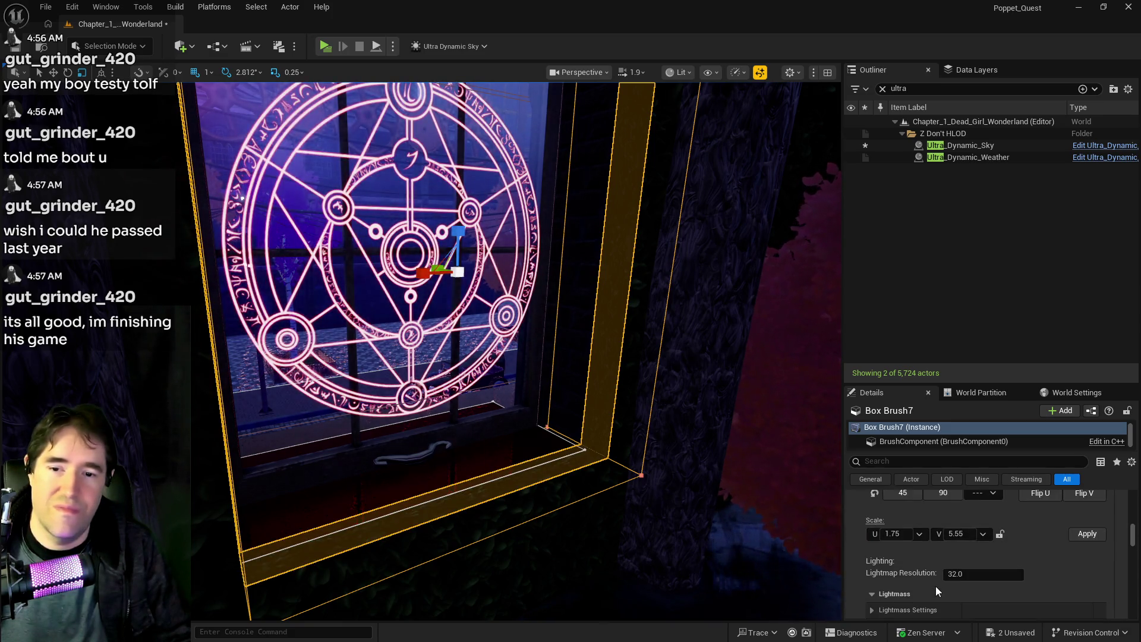
{"action": "left_click", "coordinate": [899, 568]}
{"action": "left_click", "coordinate": [898, 567]}
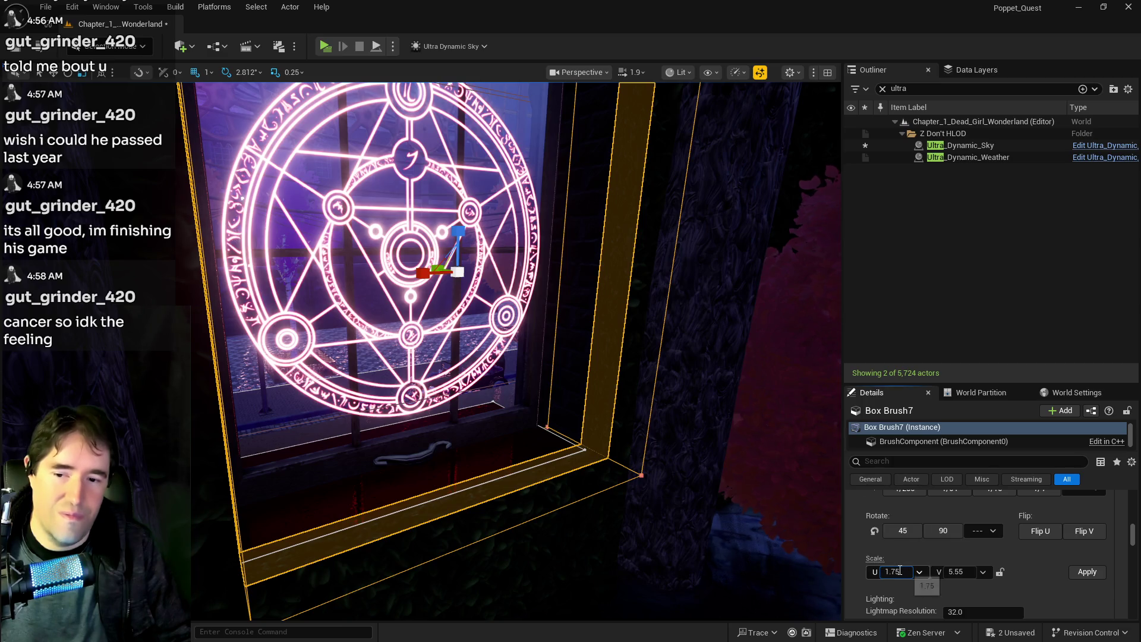
{"action": "type", "text": "10"}
{"action": "key", "text": "Return"}
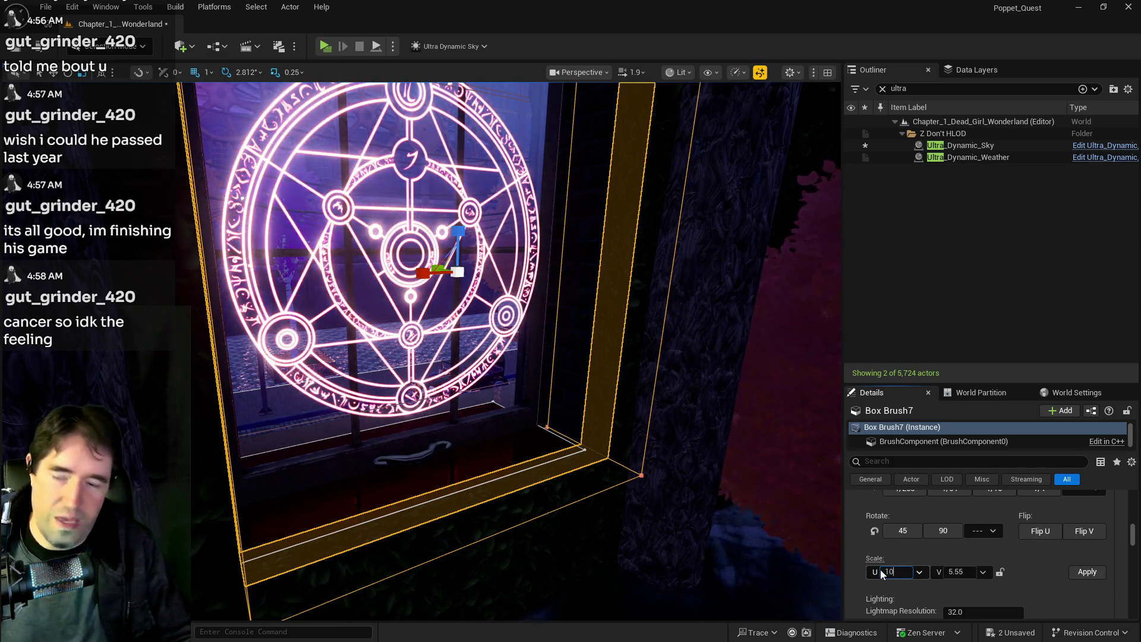
{"action": "left_click", "coordinate": [1000, 572]}
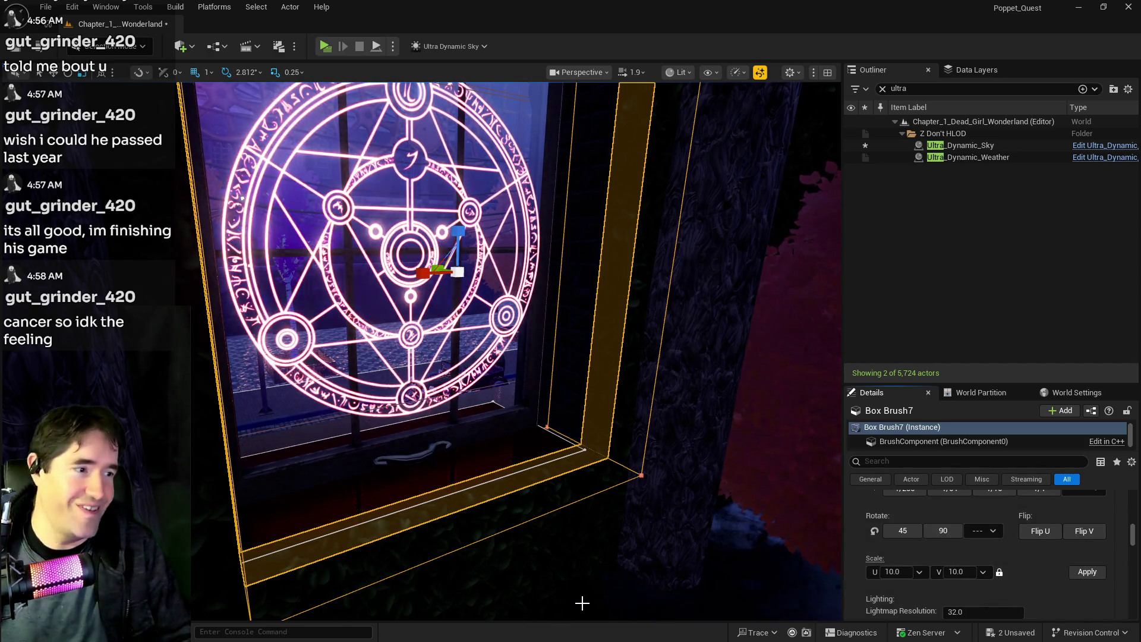
{"action": "left_click_drag", "start_coordinate": [581, 601], "coordinate": [613, 599]}
{"action": "key", "text": "f"}
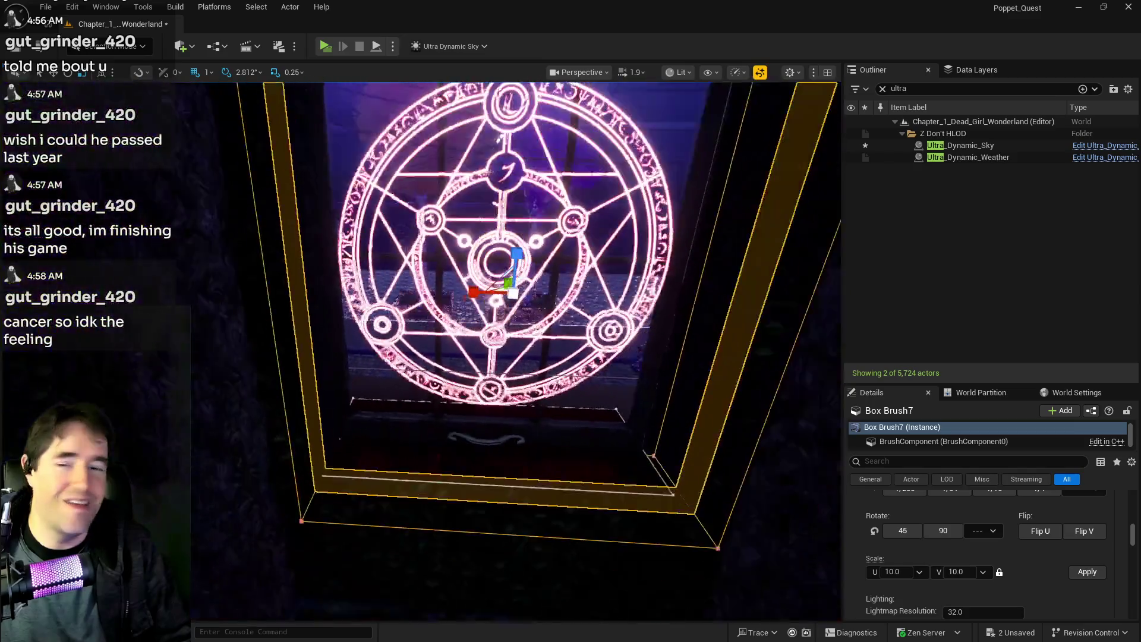
{"action": "mouse_move", "coordinate": [516, 350]}
{"action": "left_mouse_down"}
{"action": "mouse_move", "coordinate": [601, 353]}
{"action": "mouse_move", "coordinate": [552, 354]}
{"action": "left_mouse_up"}
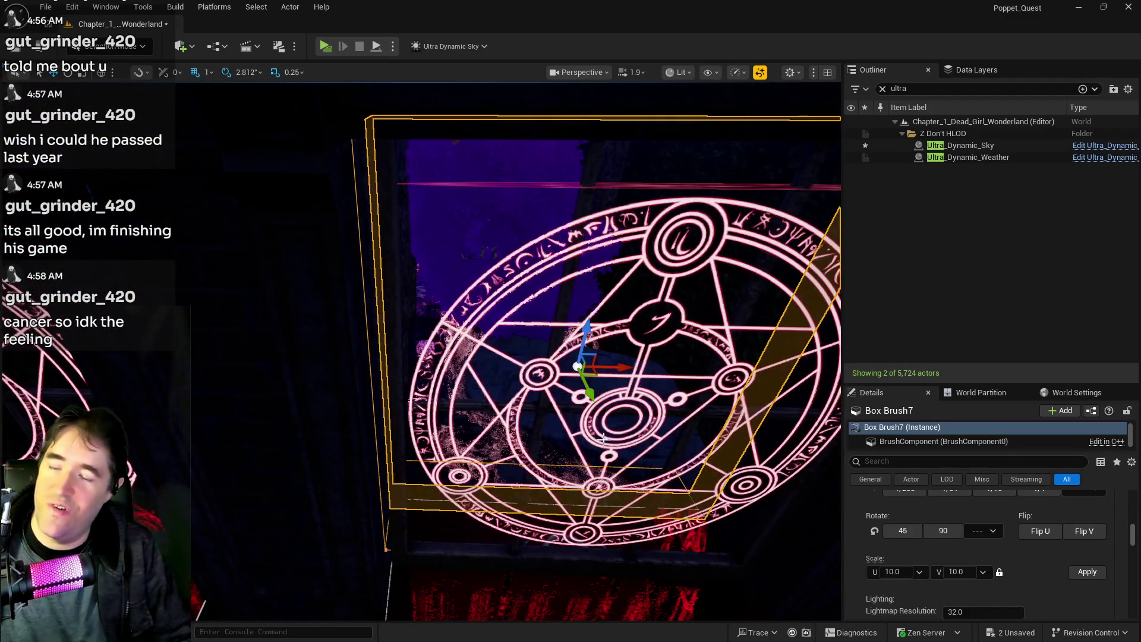
{"action": "mouse_move", "coordinate": [611, 381]}
{"action": "left_mouse_down"}
{"action": "mouse_move", "coordinate": [562, 467]}
{"action": "mouse_move", "coordinate": [572, 417]}
{"action": "mouse_move", "coordinate": [592, 416]}
{"action": "left_mouse_up"}
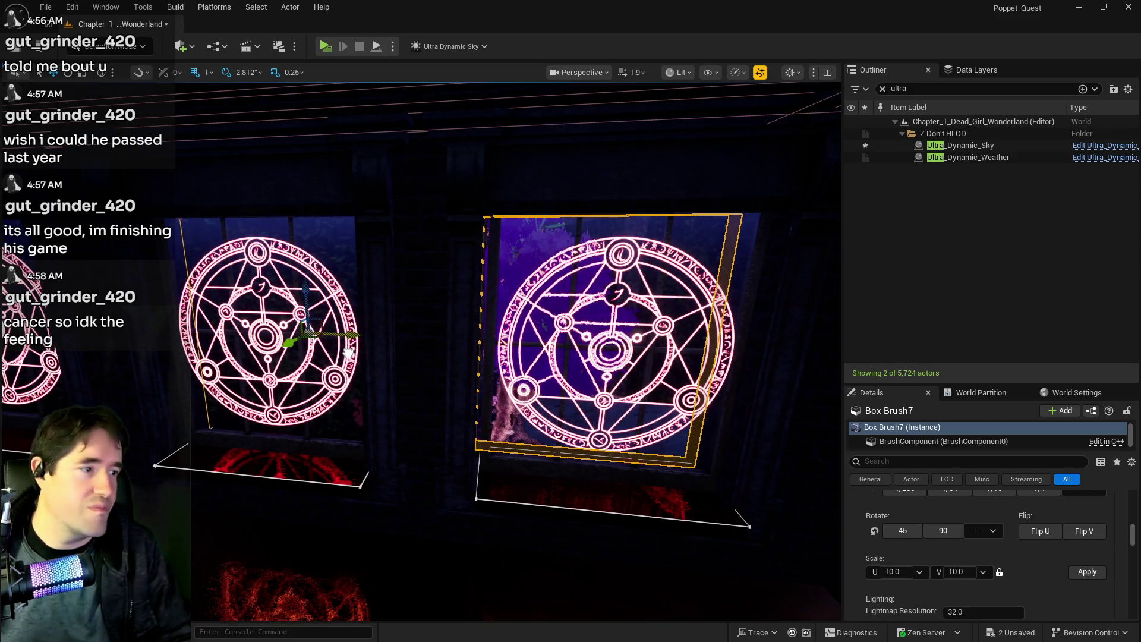
{"action": "mouse_move", "coordinate": [591, 416]}
{"action": "left_mouse_down"}
{"action": "mouse_move", "coordinate": [553, 416]}
{"action": "mouse_move", "coordinate": [550, 381]}
{"action": "left_mouse_up"}
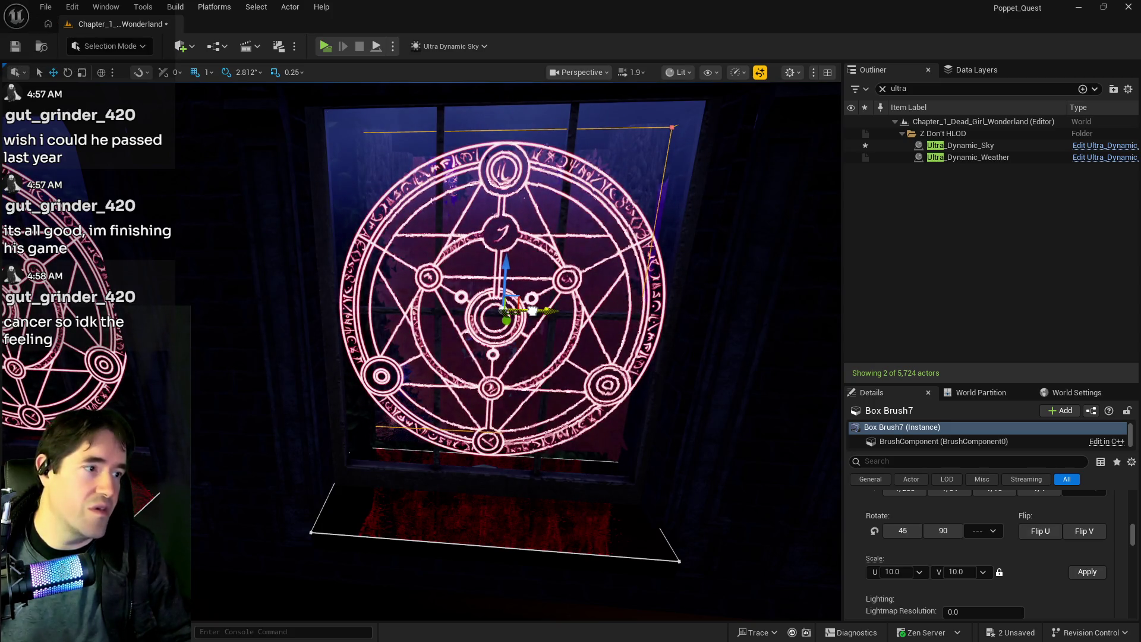
{"action": "mouse_move", "coordinate": [537, 361]}
{"action": "left_mouse_down"}
{"action": "mouse_move", "coordinate": [536, 351]}
{"action": "mouse_move", "coordinate": [487, 345]}
{"action": "mouse_move", "coordinate": [487, 321]}
{"action": "mouse_move", "coordinate": [427, 321]}
{"action": "mouse_move", "coordinate": [428, 381]}
{"action": "mouse_move", "coordinate": [475, 381]}
{"action": "mouse_move", "coordinate": [475, 404]}
{"action": "left_mouse_up"}
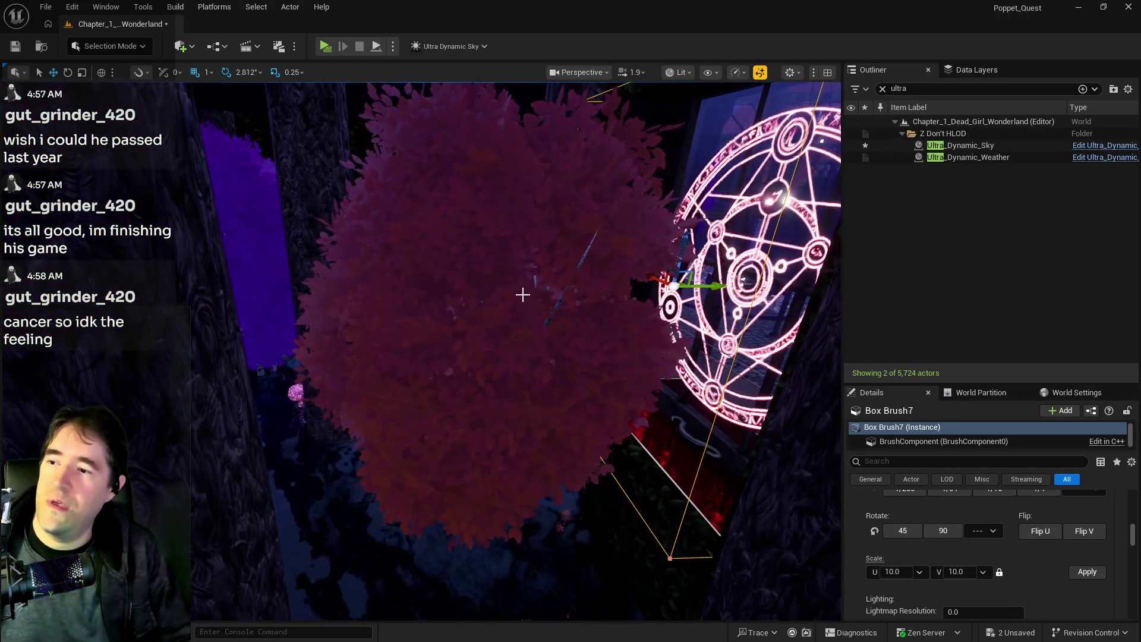
{"action": "left_click", "coordinate": [511, 328]}
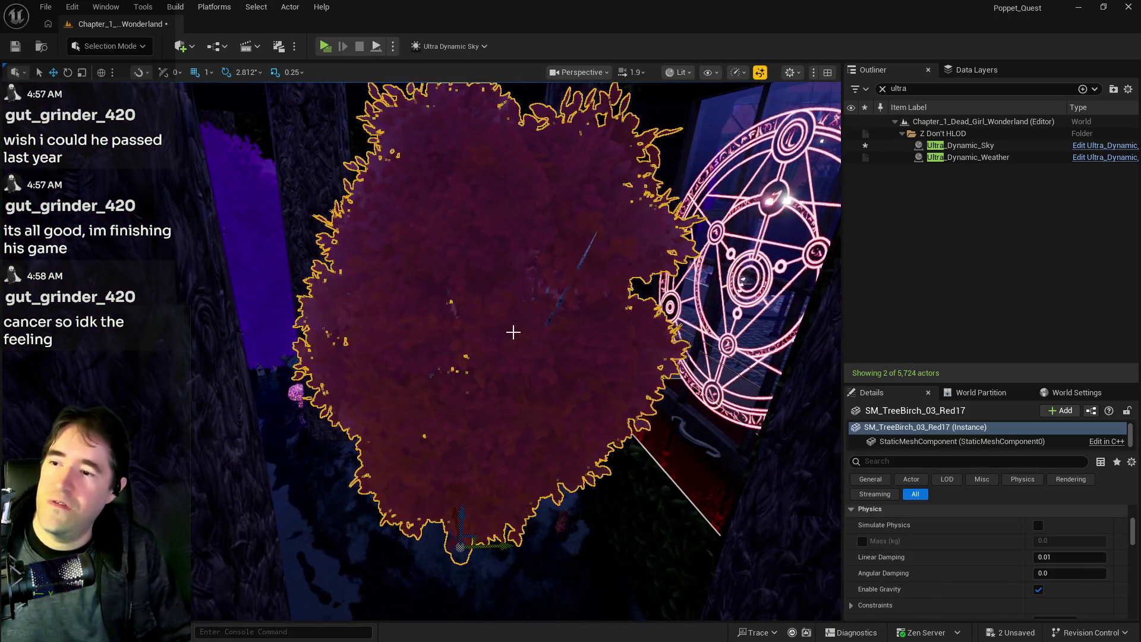
Select Box Brush7 and drag its side vertex in to fit the sigil window frame.
{"action": "left_click_drag", "start_coordinate": [511, 329], "coordinate": [487, 328]}
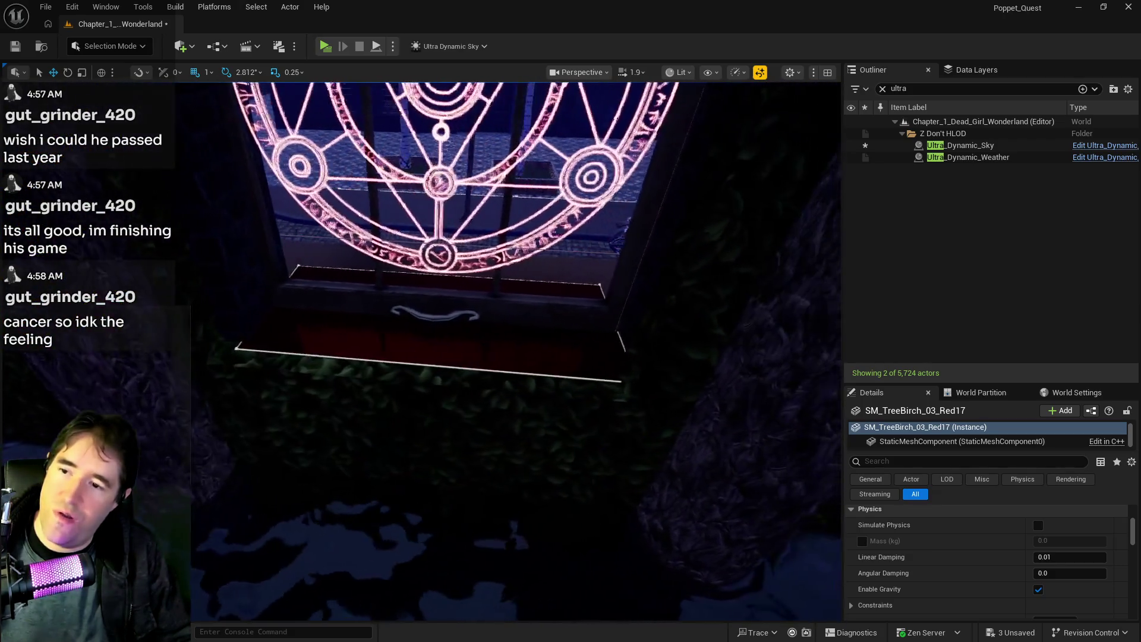
{"action": "left_click", "coordinate": [768, 403]}
{"action": "left_click_drag", "start_coordinate": [798, 383], "coordinate": [773, 370]}
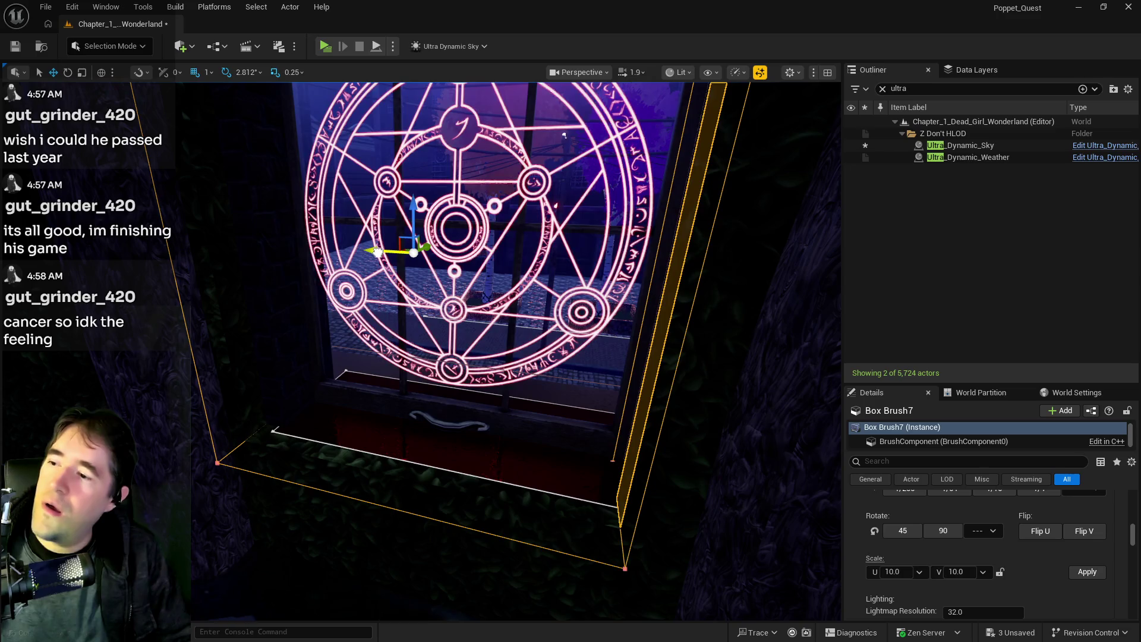
{"action": "mouse_move", "coordinate": [399, 252]}
{"action": "left_mouse_down"}
{"action": "mouse_move", "coordinate": [429, 251]}
{"action": "mouse_move", "coordinate": [381, 254]}
{"action": "left_mouse_up"}
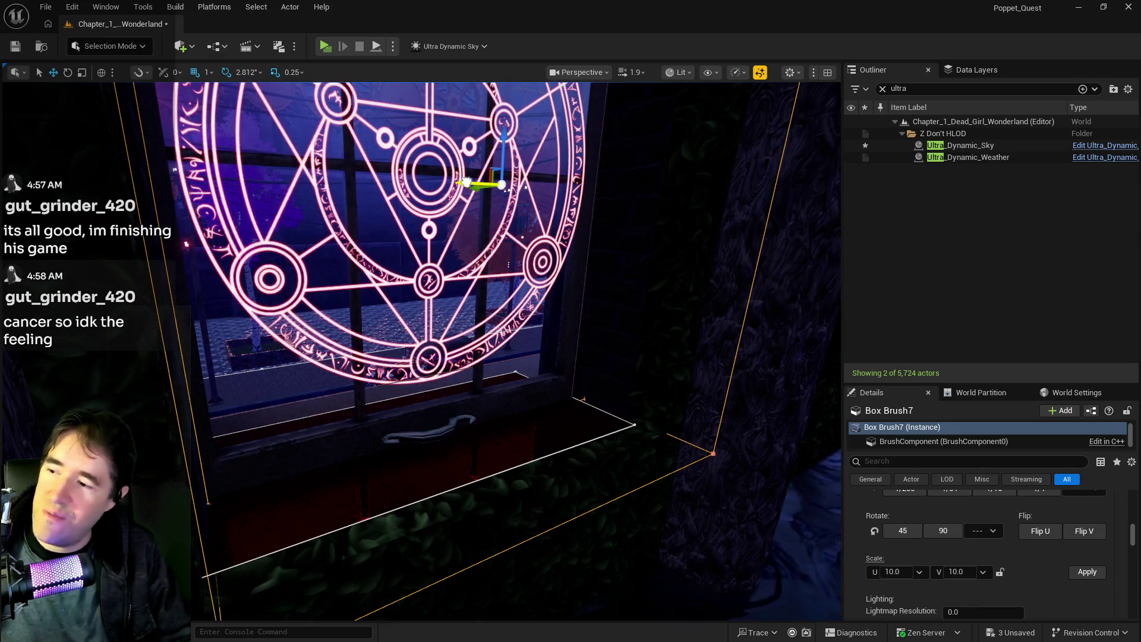
Check the fitted brush up close at the window front and save all changes.
{"action": "mouse_move", "coordinate": [480, 302]}
{"action": "left_mouse_down"}
{"action": "mouse_move", "coordinate": [504, 302]}
{"action": "mouse_move", "coordinate": [446, 310]}
{"action": "left_mouse_up"}
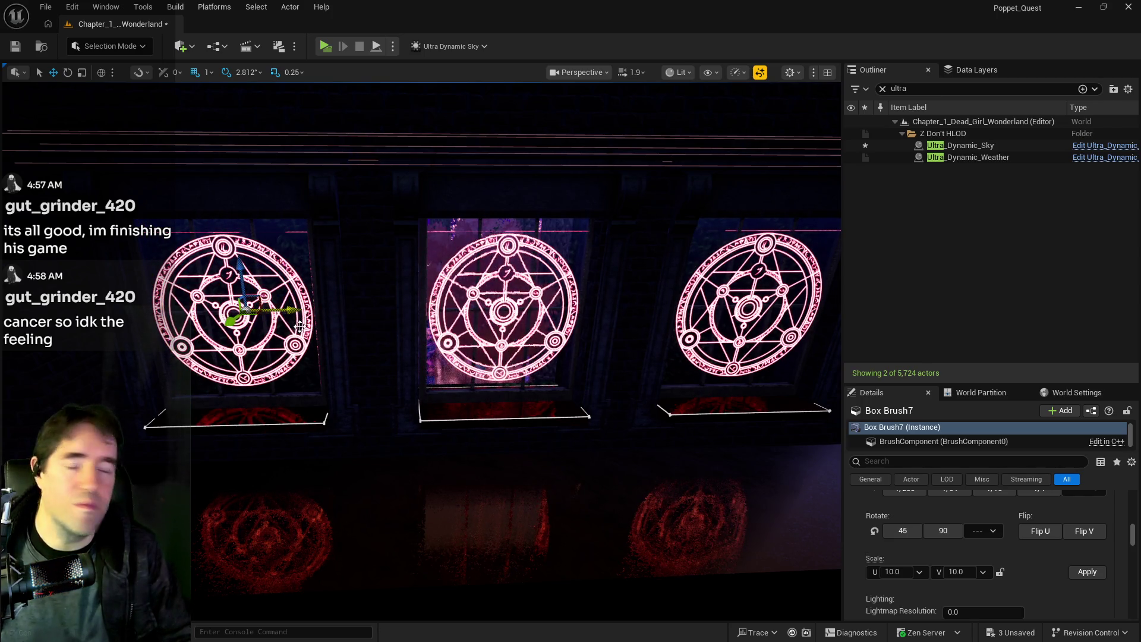
{"action": "left_click_drag", "start_coordinate": [475, 302], "coordinate": [475, 301]}
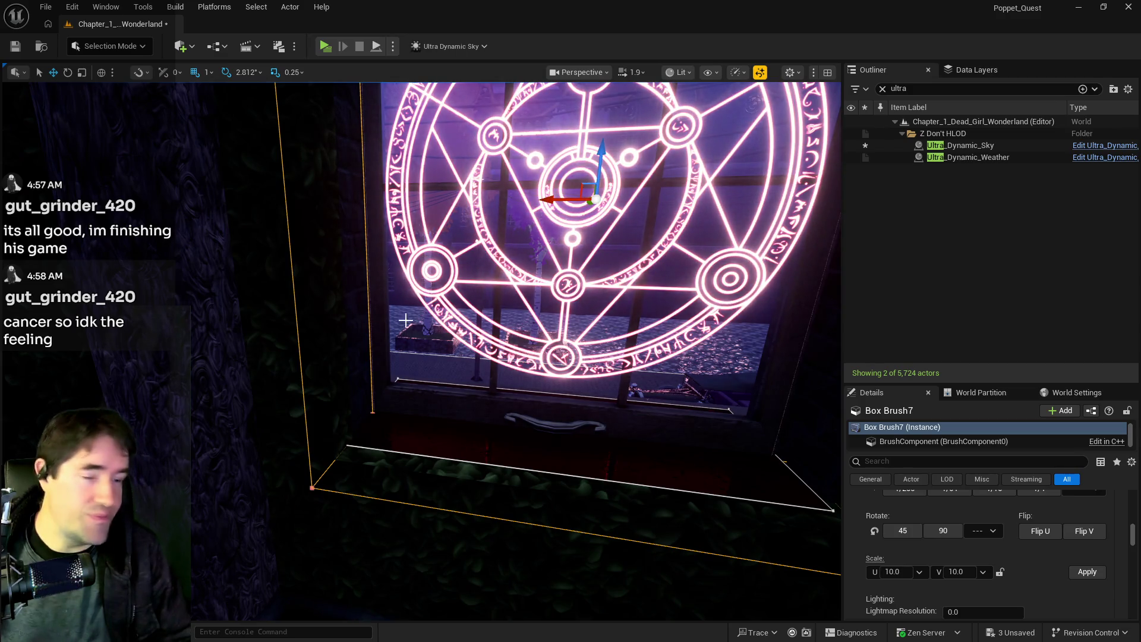
{"action": "key", "text": "ctrl+s"}
Clear the actor list's 'ultra' filter so all 5,724 level actors show.
{"action": "left_click_drag", "start_coordinate": [404, 342], "coordinate": [404, 342]}
{"action": "left_click_drag", "start_coordinate": [446, 298], "coordinate": [422, 300]}
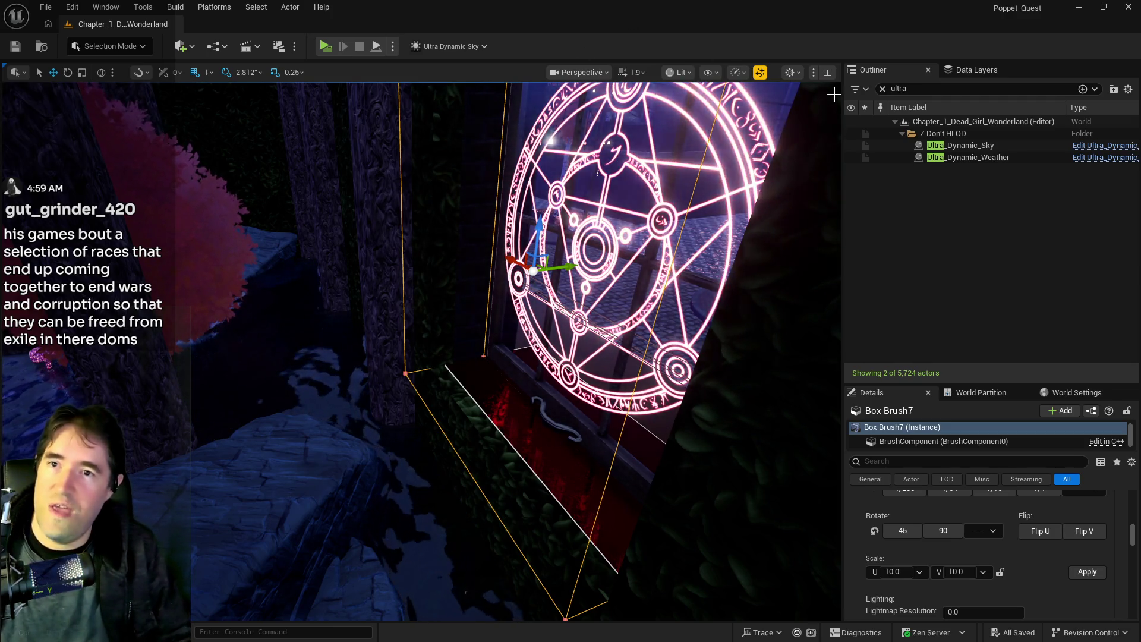
{"action": "left_click", "coordinate": [883, 89]}
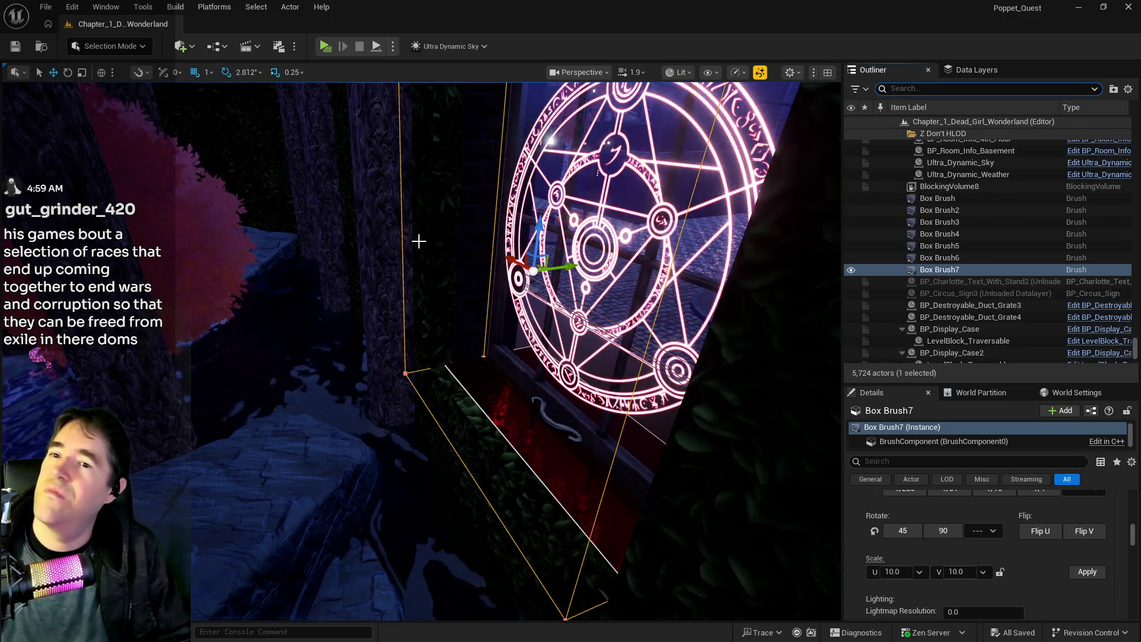
Fly to LevelBlock_Traversable41 and bring a copy onto the red ledge below the sigil window.
{"action": "left_click_drag", "start_coordinate": [443, 260], "coordinate": [410, 273]}
{"action": "mouse_move", "coordinate": [433, 340]}
{"action": "left_mouse_down"}
{"action": "mouse_move", "coordinate": [543, 479]}
{"action": "mouse_move", "coordinate": [551, 461]}
{"action": "mouse_move", "coordinate": [558, 487]}
{"action": "mouse_move", "coordinate": [408, 323]}
{"action": "left_mouse_up"}
{"action": "left_click", "coordinate": [446, 377]}
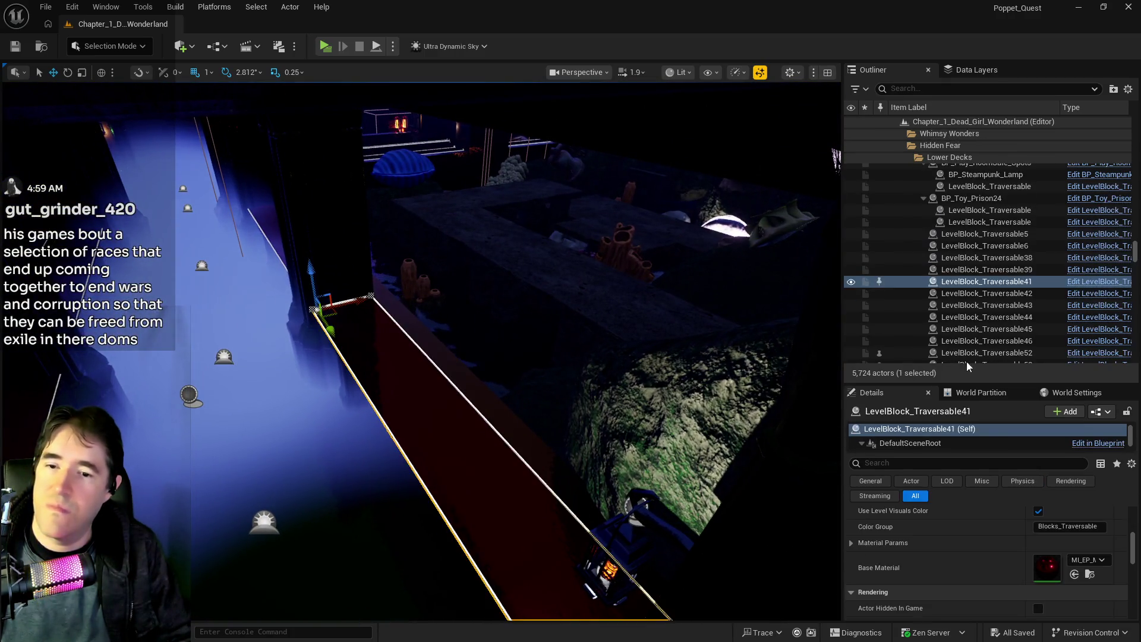
{"action": "right_click", "coordinate": [964, 283]}
{"action": "left_click", "coordinate": [794, 214]}
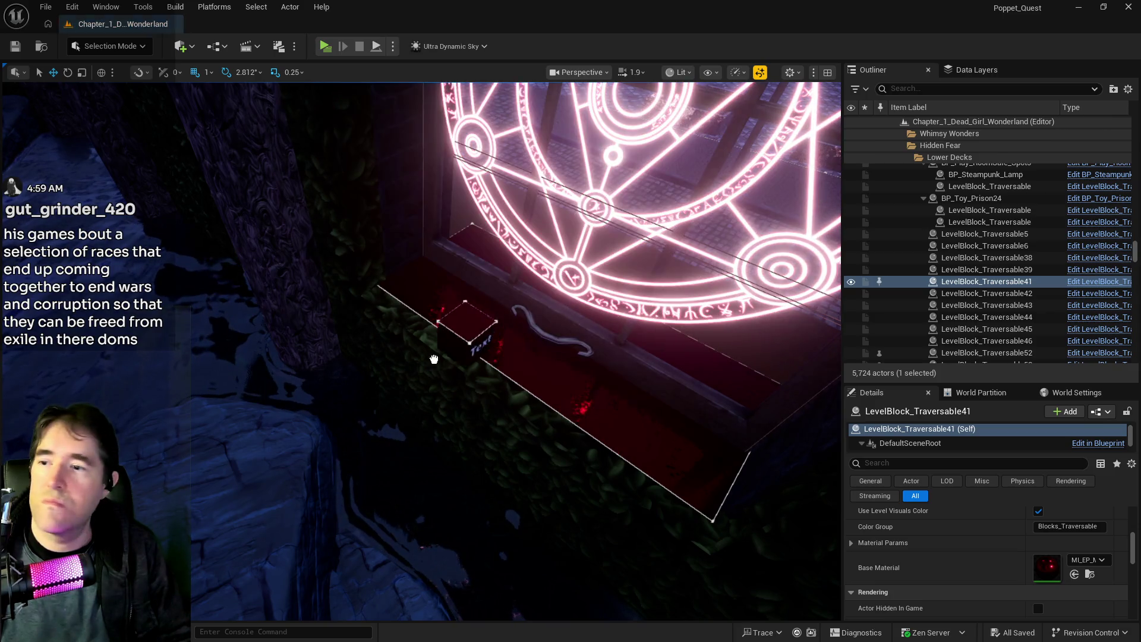
Flatten the new block on the ledge by setting its Z scale to 0.15.
{"action": "left_click", "coordinate": [413, 325]}
{"action": "scroll", "coordinate": [971, 556], "scroll_direction": "up", "scroll_amount": 5}
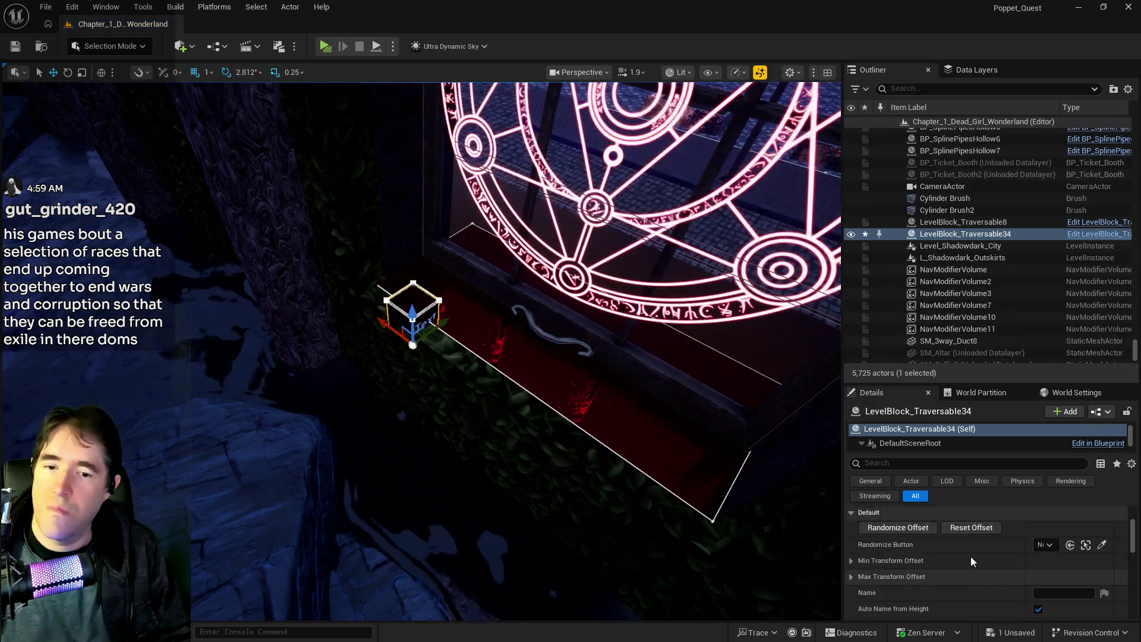
{"action": "left_click", "coordinate": [1092, 559]}
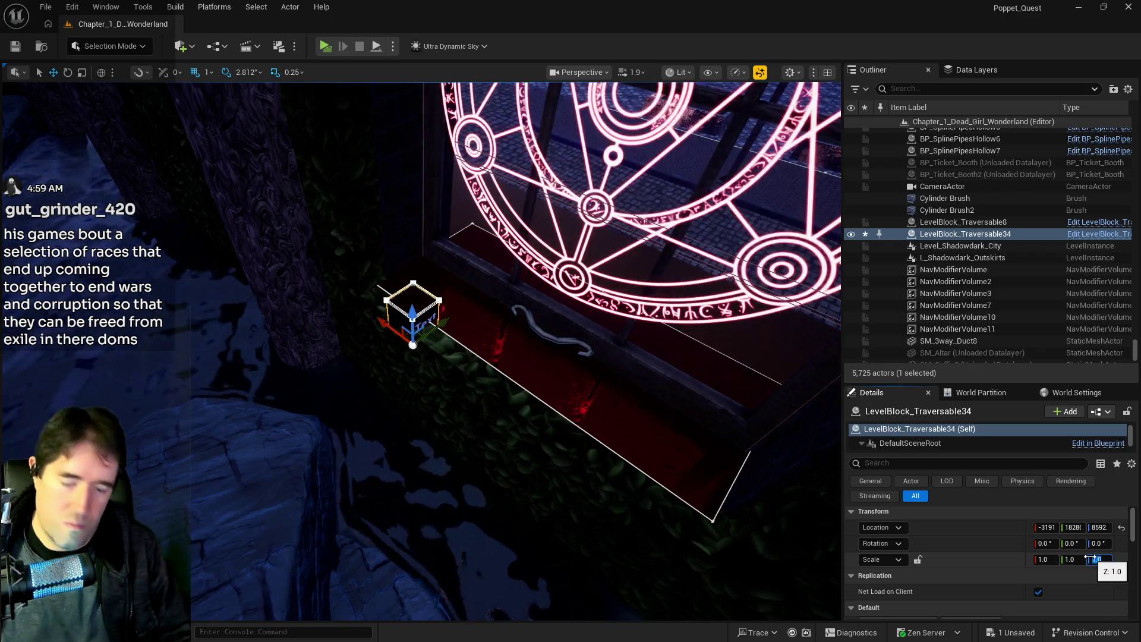
{"action": "type", "text": "1.5"}
{"action": "key", "text": "Return"}
{"action": "scroll", "coordinate": [693, 427], "scroll_direction": "up", "scroll_amount": 5}
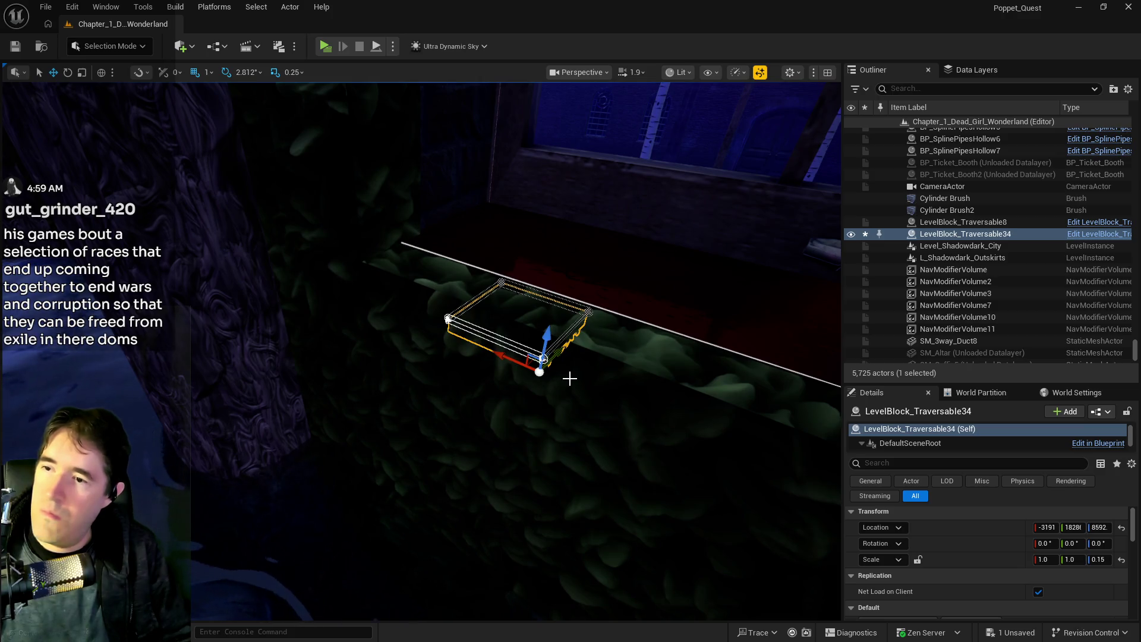
Rotate the slab, raise it to ledge height and narrow its Y scale to 0.75.
{"action": "key", "text": "e"}
{"action": "mouse_move", "coordinate": [543, 389]}
{"action": "left_mouse_down"}
{"action": "mouse_move", "coordinate": [586, 416]}
{"action": "mouse_move", "coordinate": [618, 404]}
{"action": "mouse_move", "coordinate": [630, 425]}
{"action": "left_mouse_up"}
{"action": "key", "text": "w"}
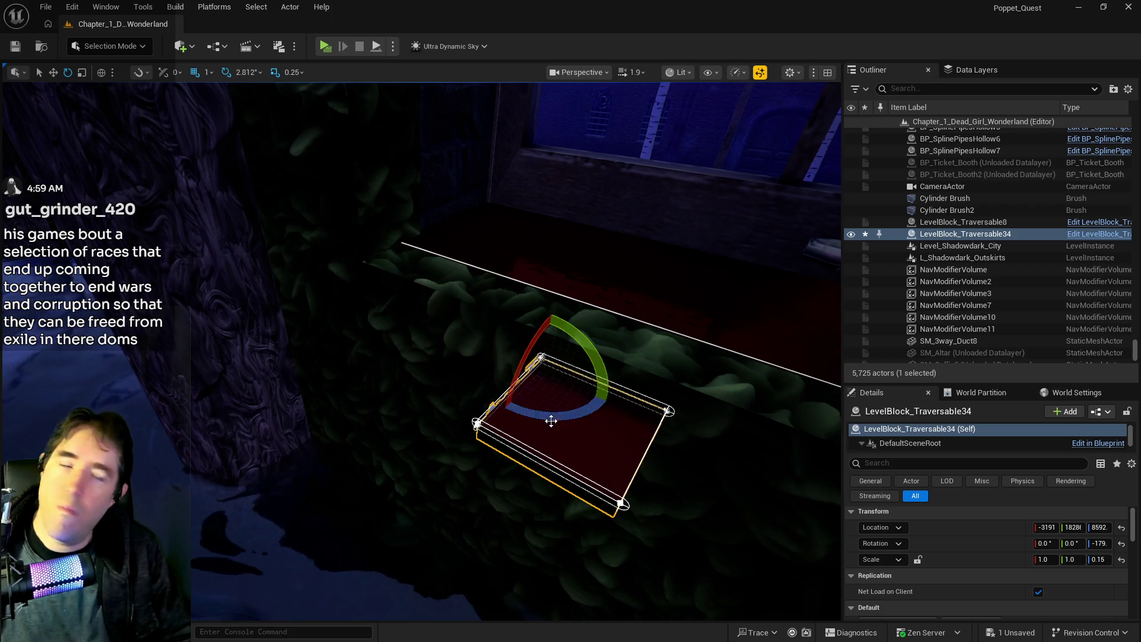
{"action": "left_click_drag", "start_coordinate": [548, 333], "coordinate": [559, 277]}
{"action": "left_click_drag", "start_coordinate": [541, 225], "coordinate": [541, 226]}
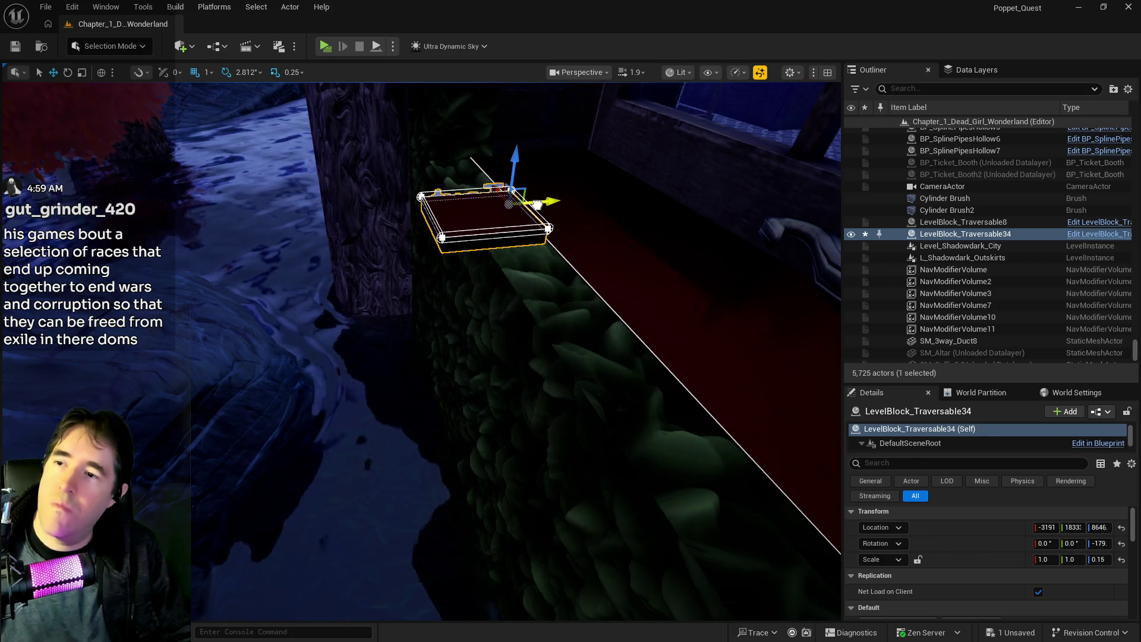
{"action": "left_click_drag", "start_coordinate": [485, 205], "coordinate": [502, 206]}
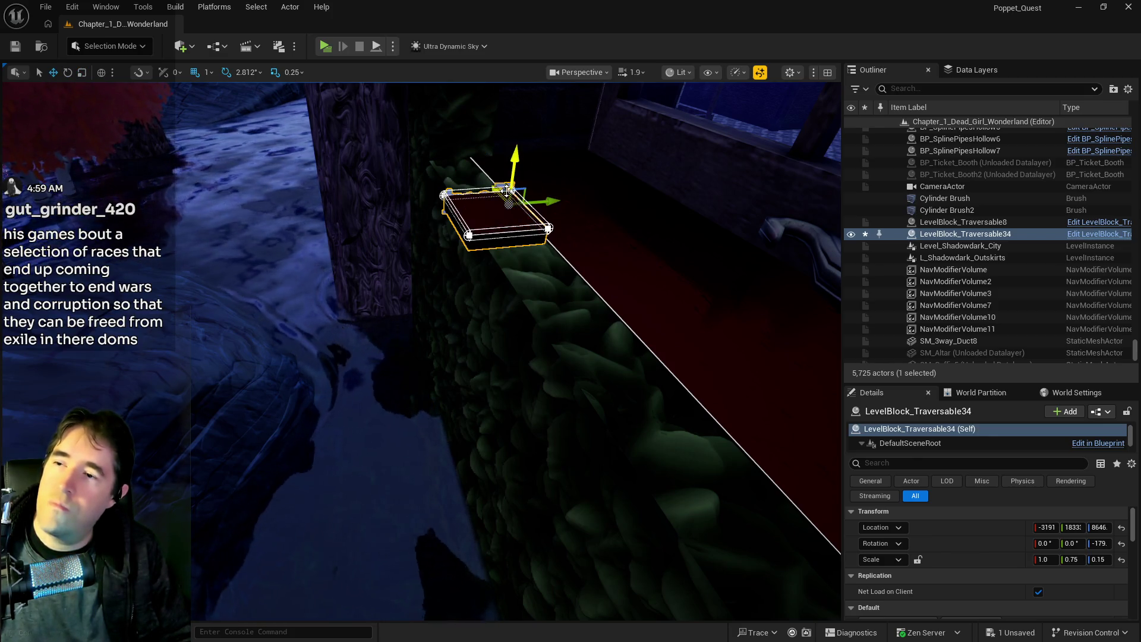
{"action": "left_click_drag", "start_coordinate": [514, 185], "coordinate": [525, 192]}
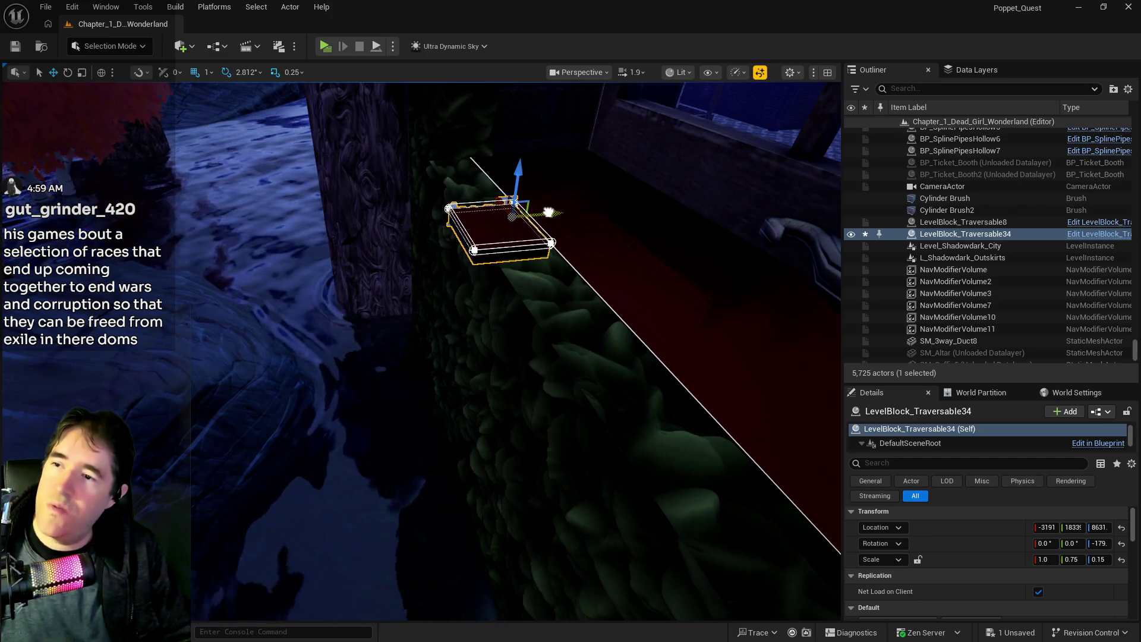
{"action": "mouse_move", "coordinate": [548, 213]}
{"action": "left_mouse_down"}
{"action": "mouse_move", "coordinate": [487, 231]}
{"action": "mouse_move", "coordinate": [547, 230]}
{"action": "left_mouse_up"}
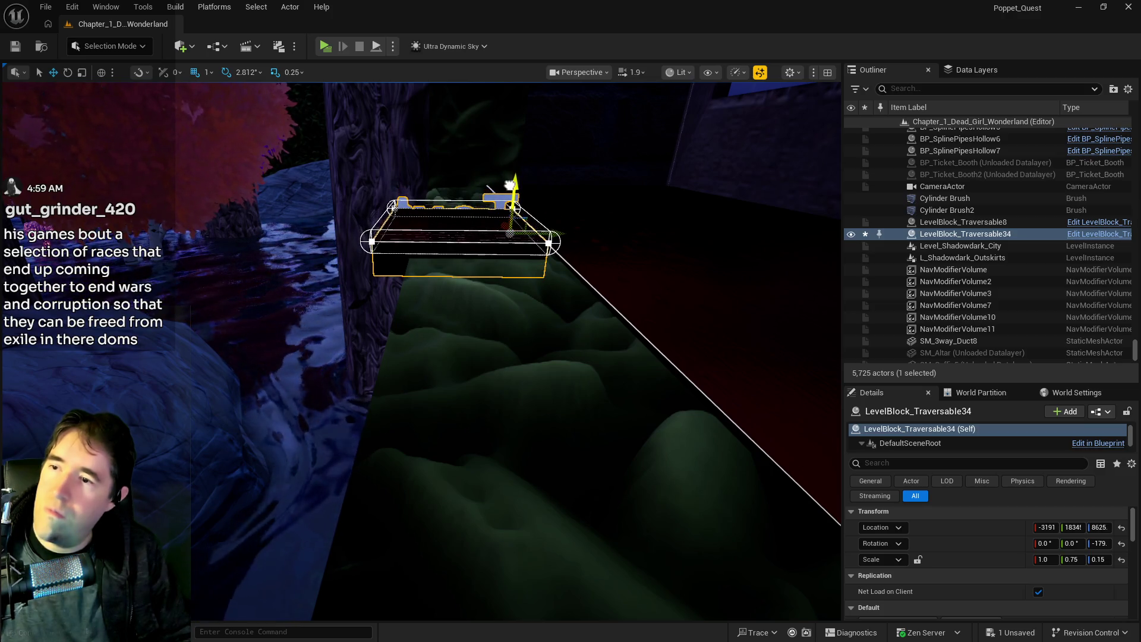
{"action": "mouse_move", "coordinate": [547, 230]}
{"action": "left_mouse_down"}
{"action": "mouse_move", "coordinate": [395, 274]}
{"action": "mouse_move", "coordinate": [389, 262]}
{"action": "mouse_move", "coordinate": [324, 255]}
{"action": "left_mouse_up"}
Stretch the slab to X scale 10 along the whole window sill.
{"action": "key", "text": "e"}
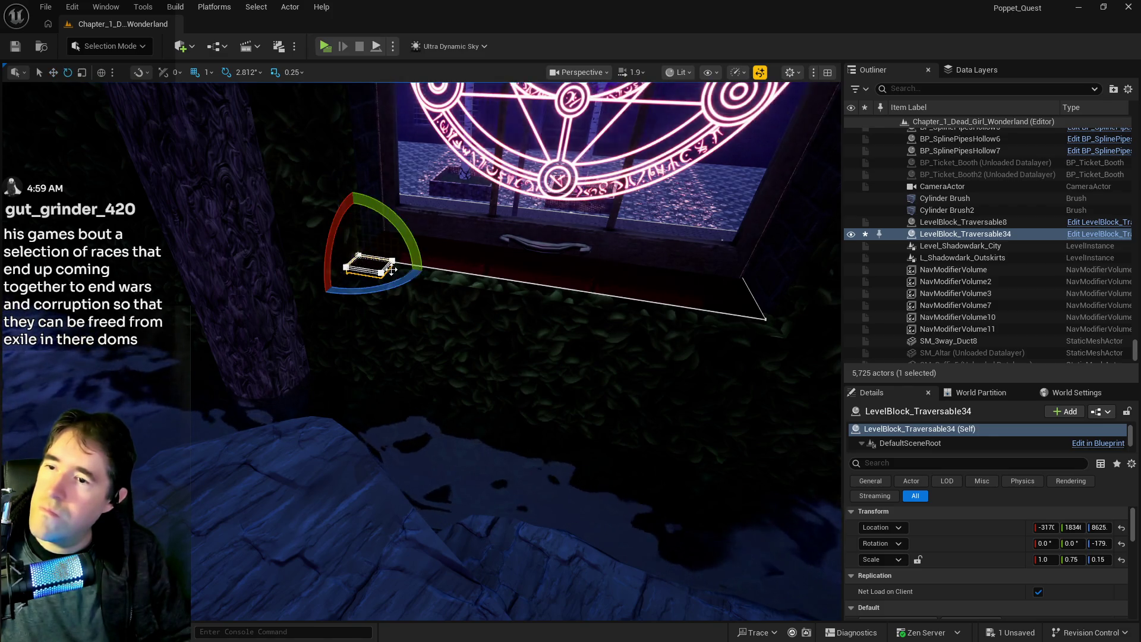
{"action": "key", "text": "r"}
{"action": "mouse_move", "coordinate": [390, 268]}
{"action": "left_mouse_down"}
{"action": "mouse_move", "coordinate": [838, 355]}
{"action": "mouse_move", "coordinate": [794, 340]}
{"action": "left_mouse_up"}
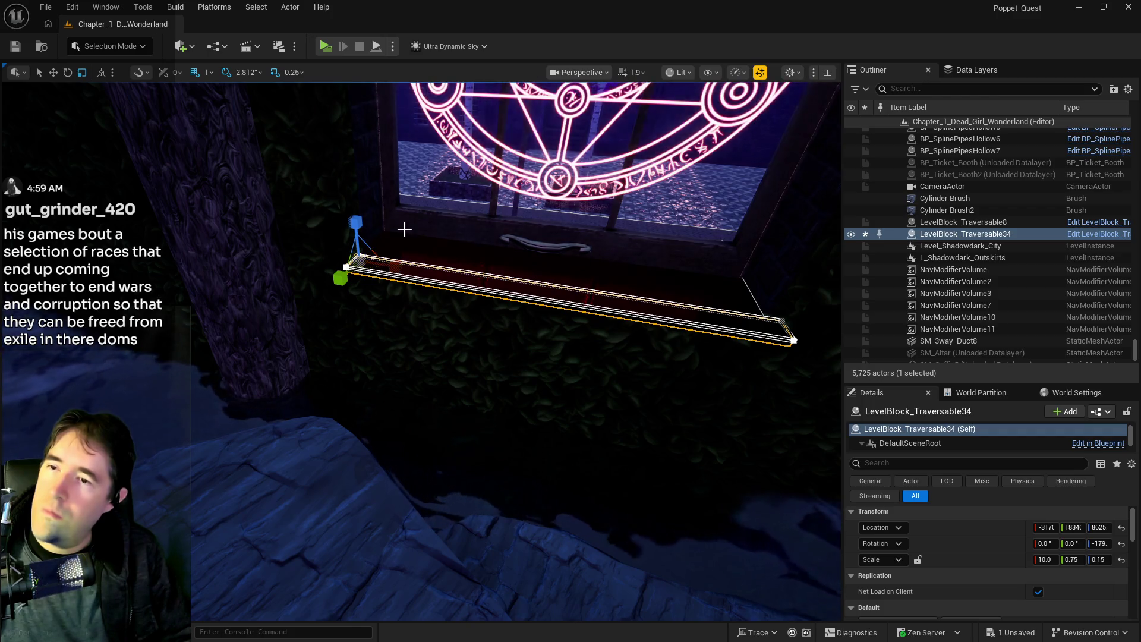
{"action": "scroll", "coordinate": [338, 225], "scroll_direction": "down", "scroll_amount": 5}
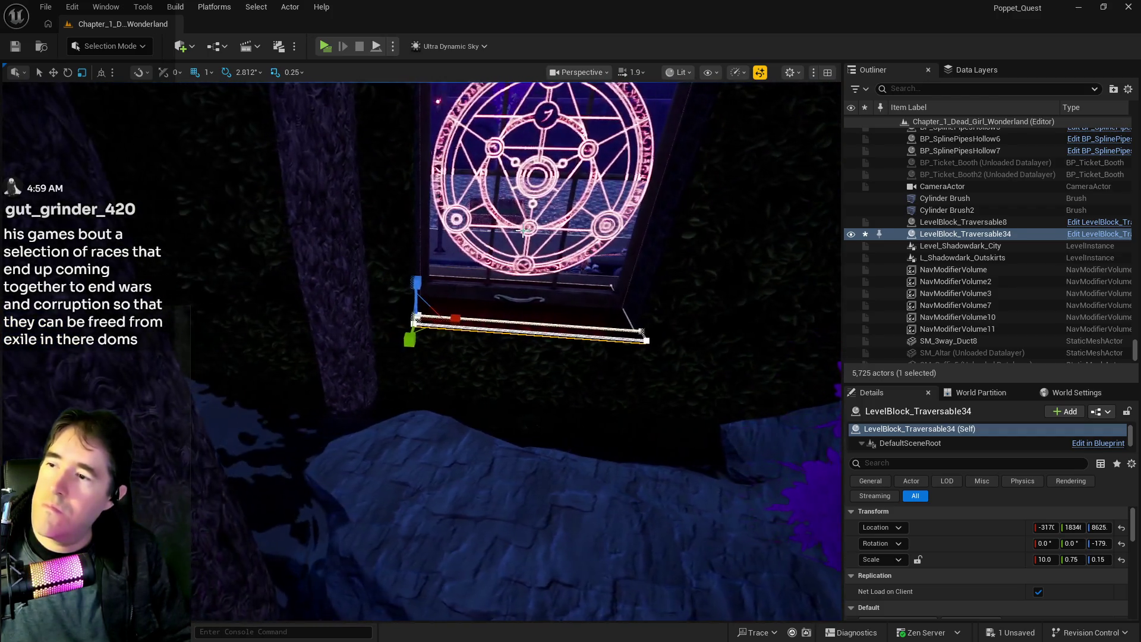
Move the slab's Outliner entry into a folder.
{"action": "right_click", "coordinate": [925, 233]}
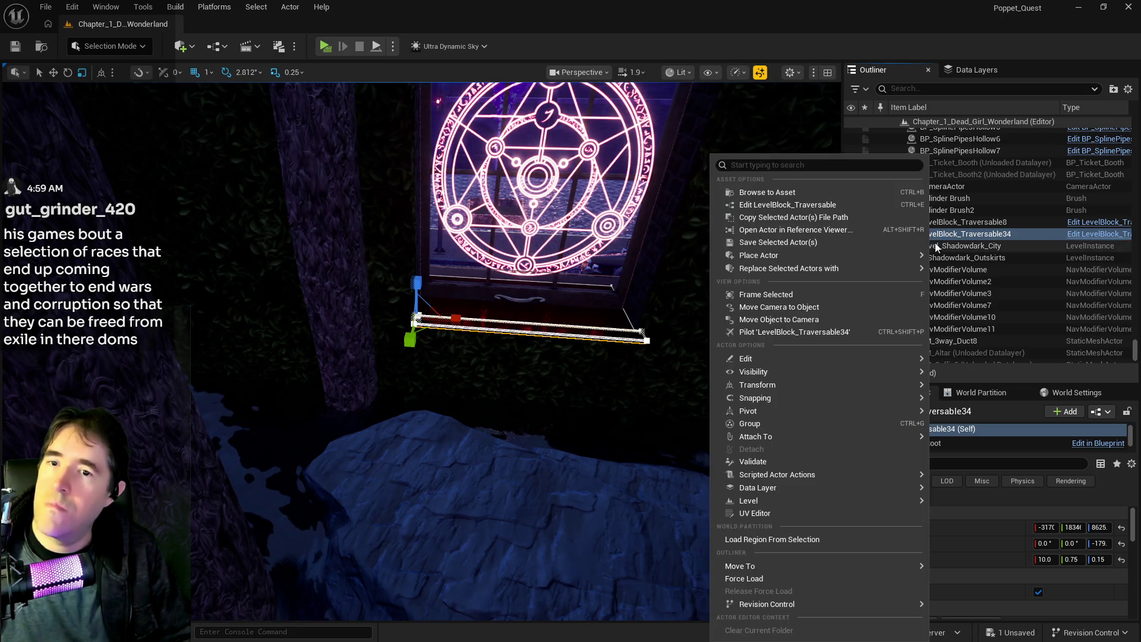
{"action": "mouse_move", "coordinate": [743, 566]}
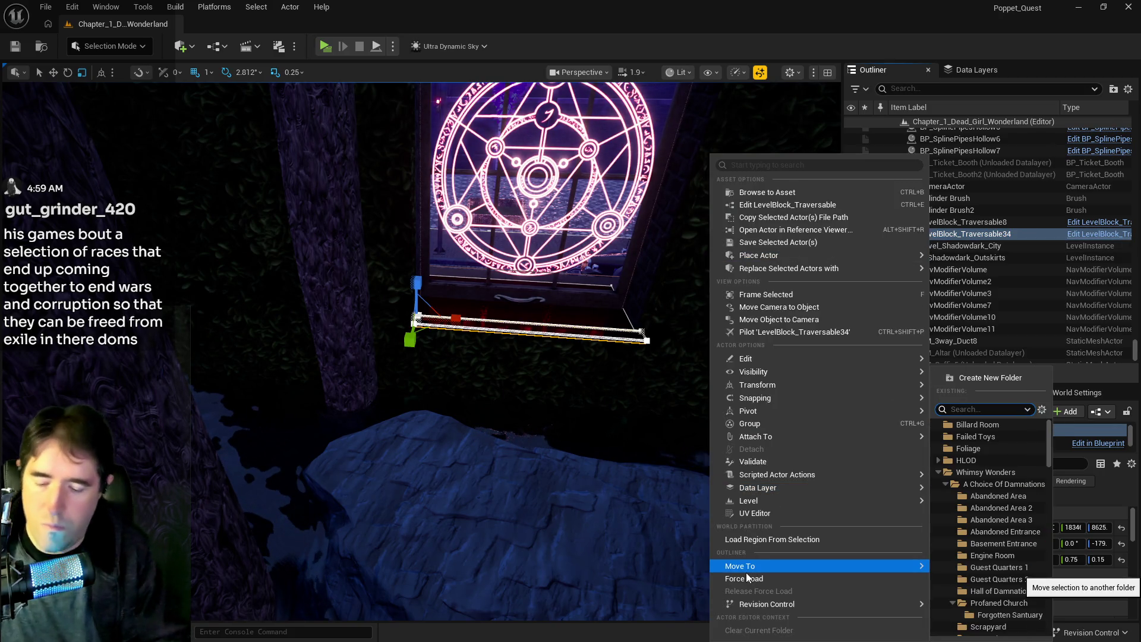
{"action": "type", "text": "sa"}
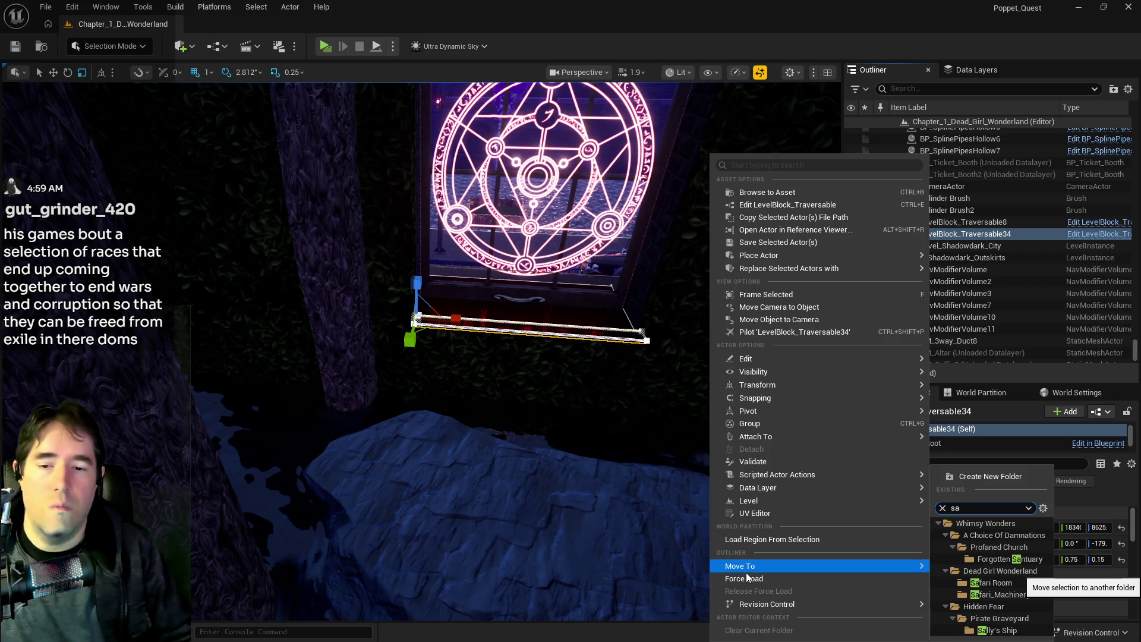
{"action": "left_click", "coordinate": [986, 584]}
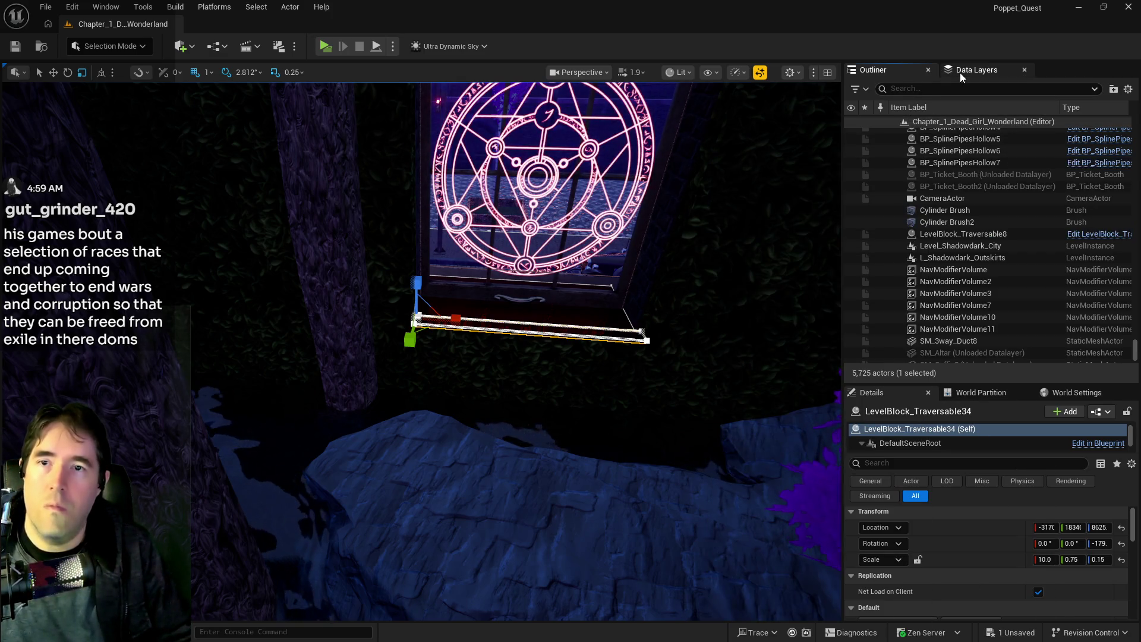
Add the selected ledge block to the DL_C1_Safari_Room data layer.
{"action": "left_click", "coordinate": [961, 73]}
{"action": "left_click", "coordinate": [944, 92]}
{"action": "type", "text": "sa"}
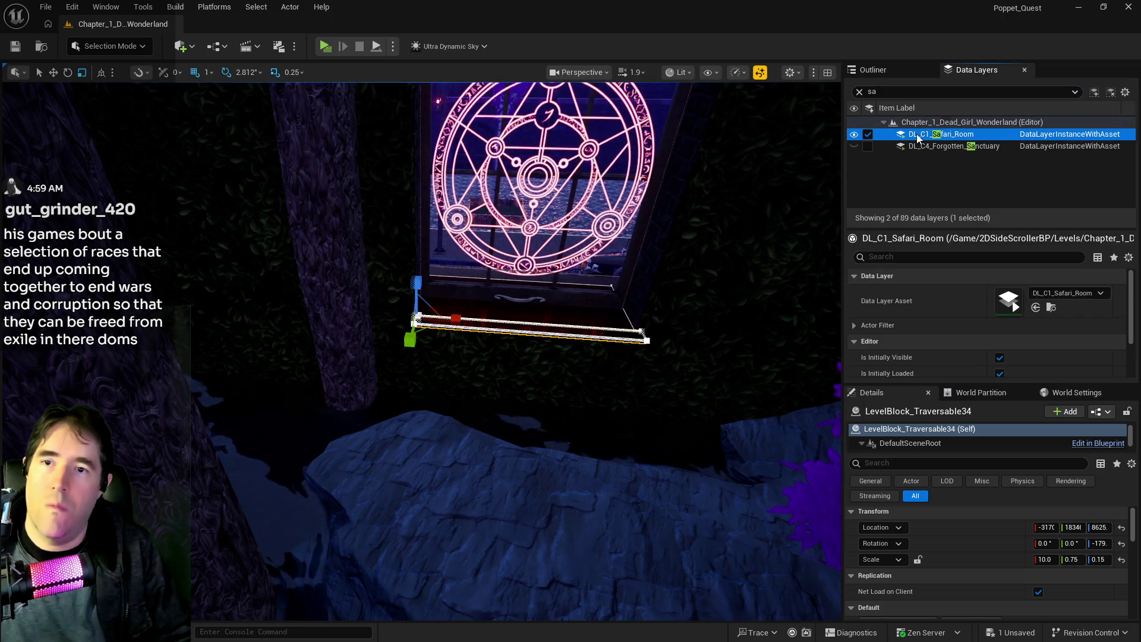
{"action": "right_click", "coordinate": [917, 139]}
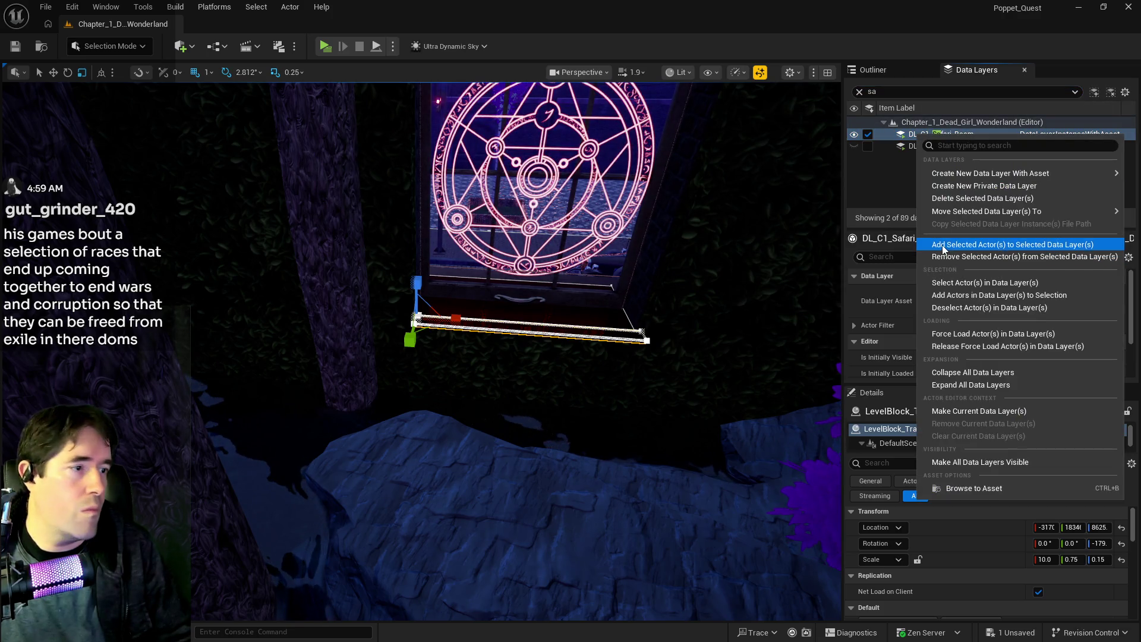
{"action": "left_click", "coordinate": [944, 249]}
Reselect the ledge block under the window and frame it in the view.
{"action": "right_click", "coordinate": [474, 220]}
{"action": "left_click", "coordinate": [463, 319]}
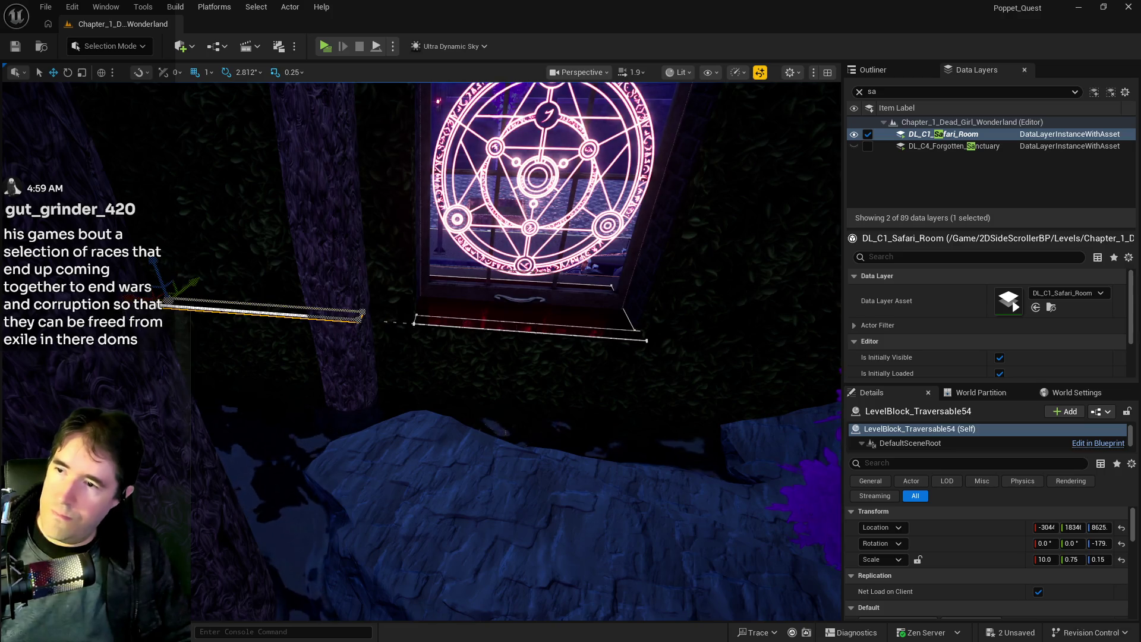
{"action": "key", "text": "f"}
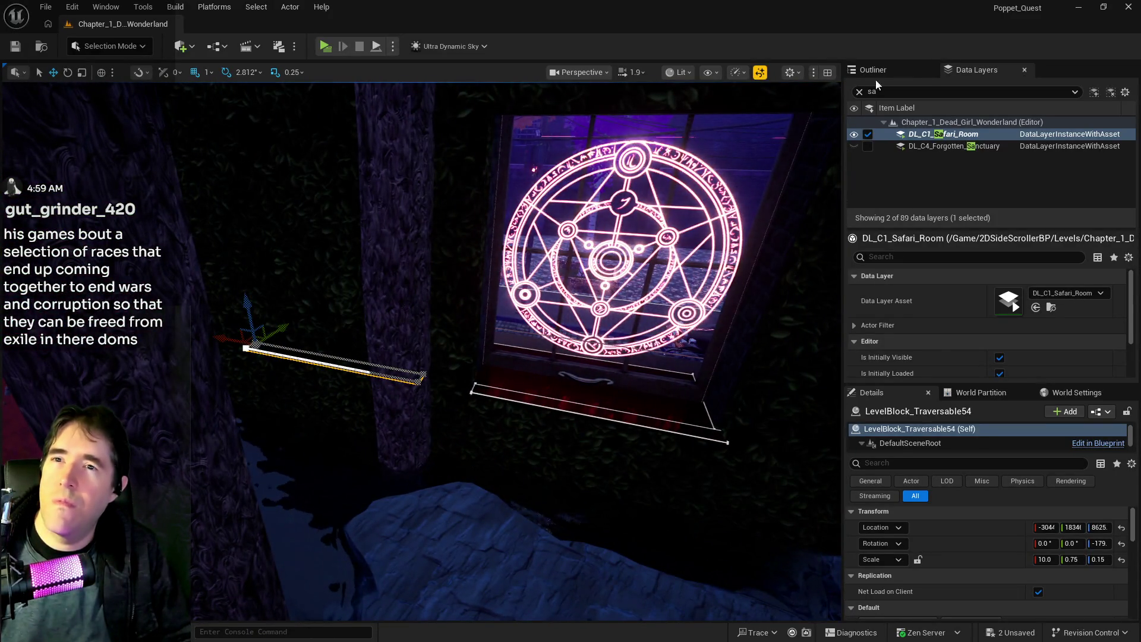
In the Outliner, select Box Brush7, then focus Box Brush6 and Box Brush5 in the viewport.
{"action": "left_click", "coordinate": [879, 70]}
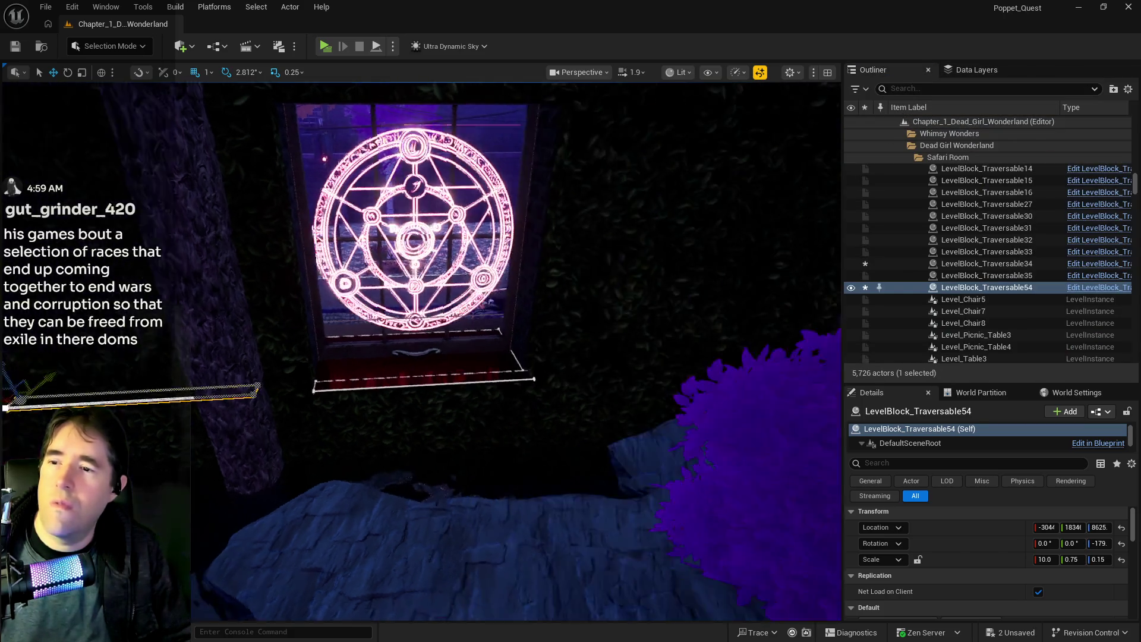
{"action": "left_click", "coordinate": [526, 337]}
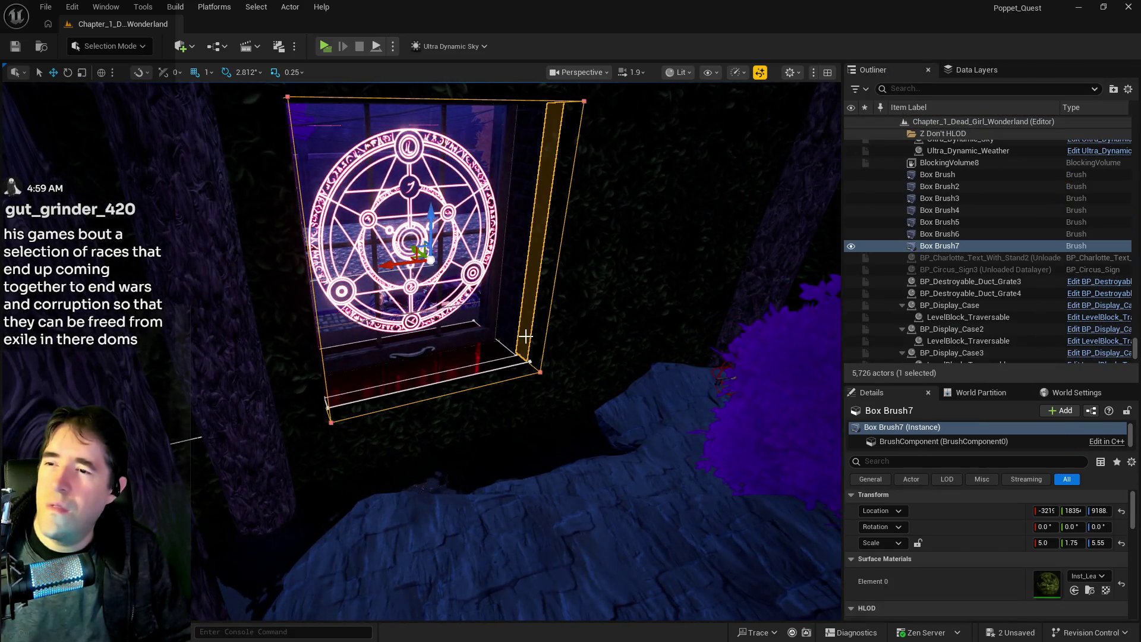
{"action": "double_click", "coordinate": [932, 235]}
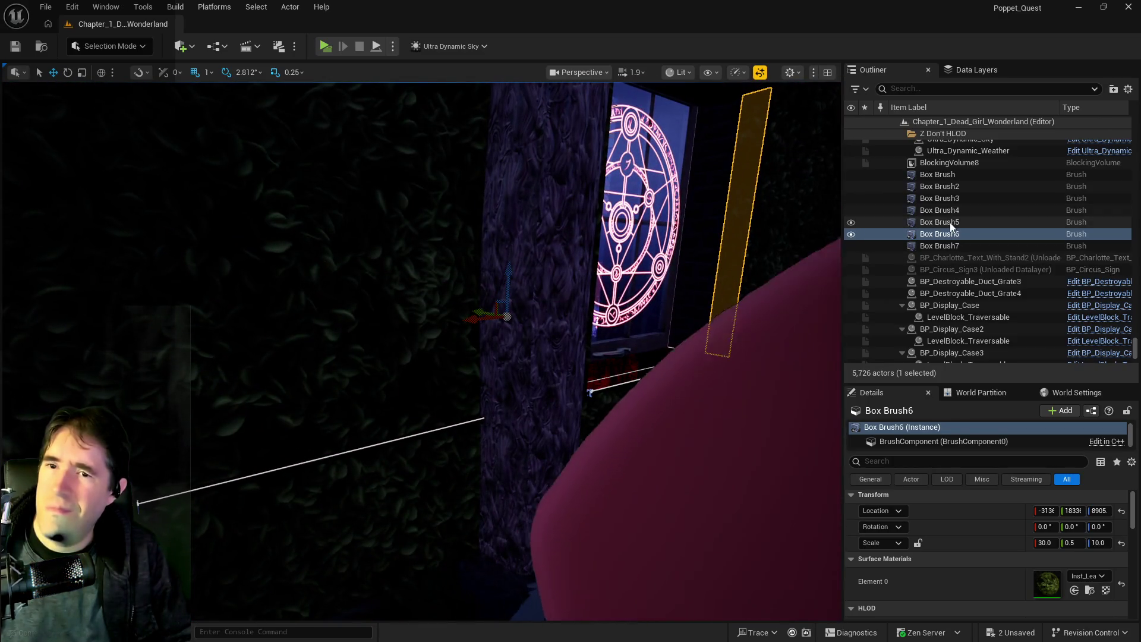
{"action": "double_click", "coordinate": [950, 222]}
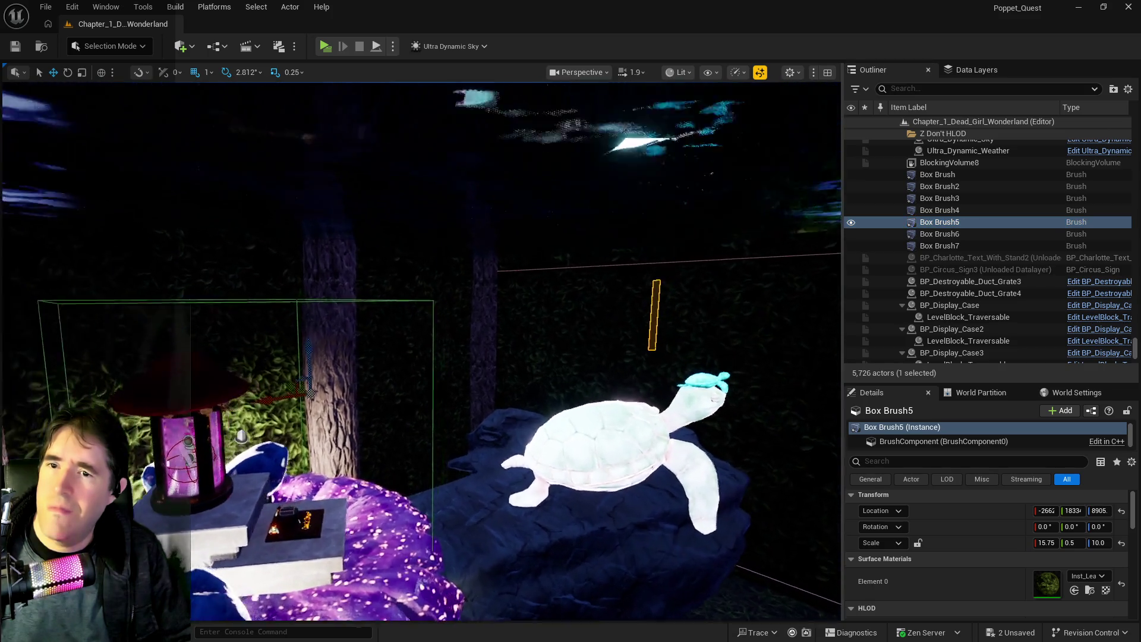
{"action": "key", "text": "f"}
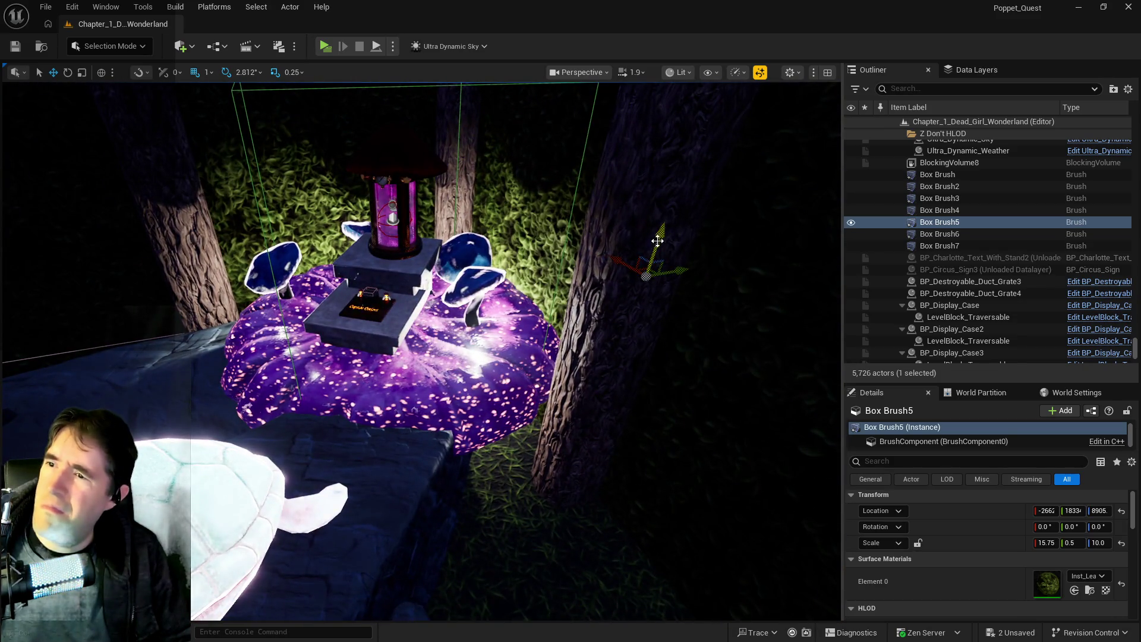
{"action": "key", "text": "f"}
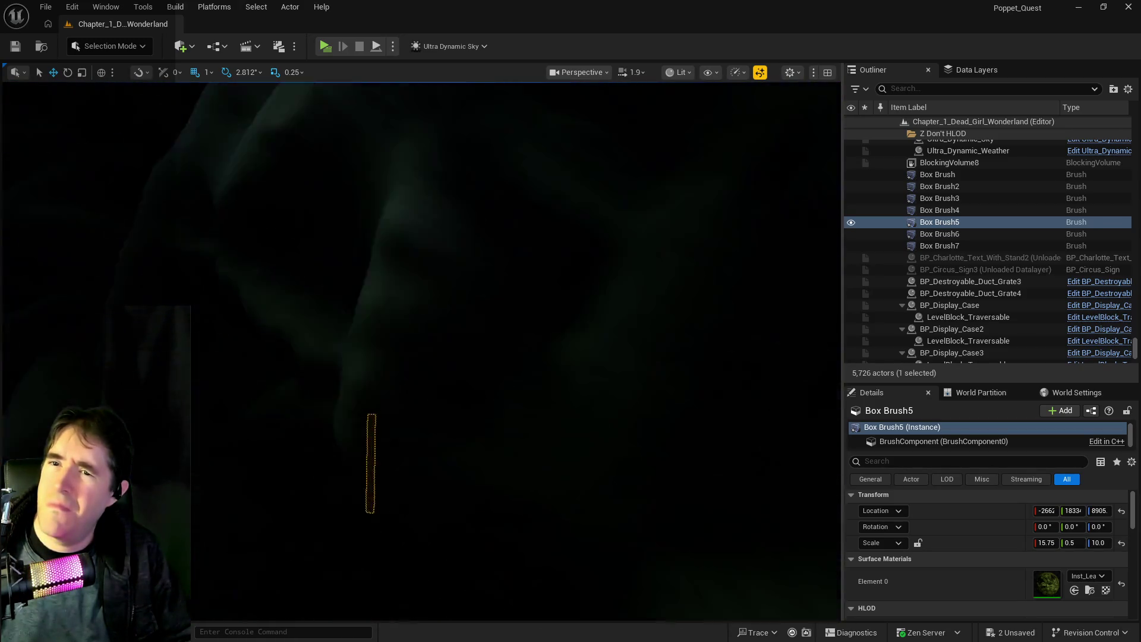
{"action": "left_click", "coordinate": [72, 7]}
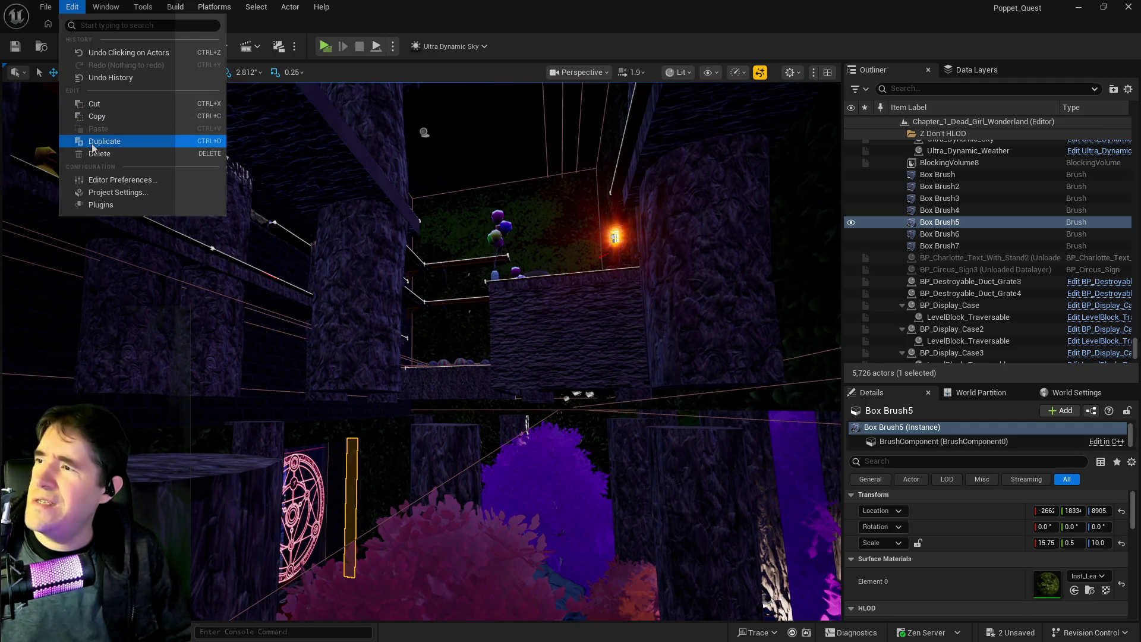
{"action": "left_click", "coordinate": [112, 79]}
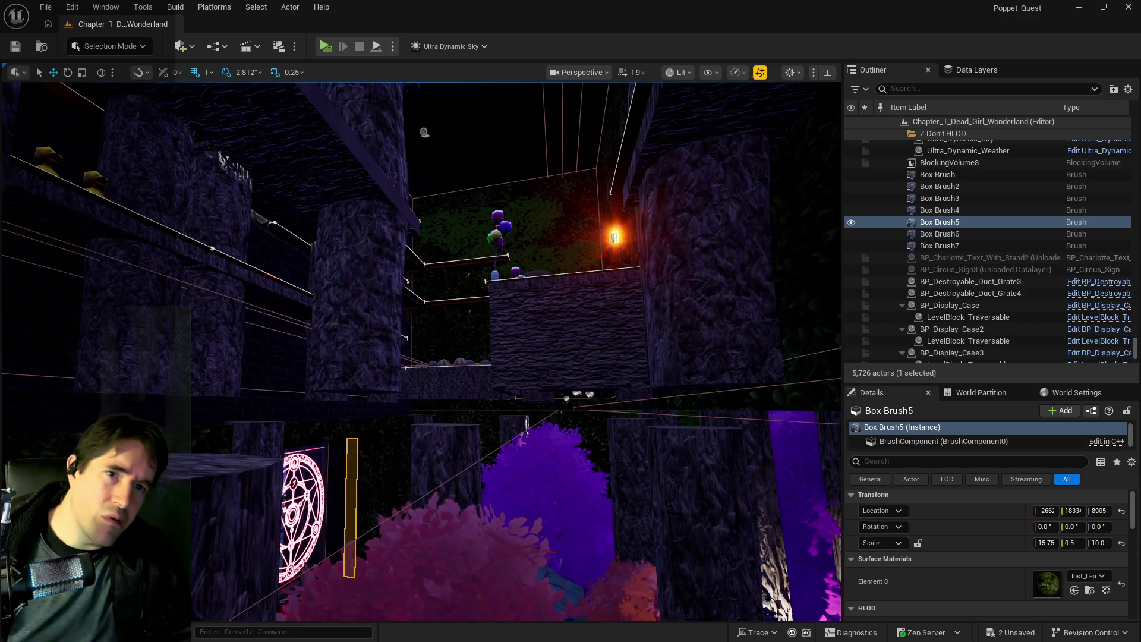
{"action": "double_click", "coordinate": [280, 113]}
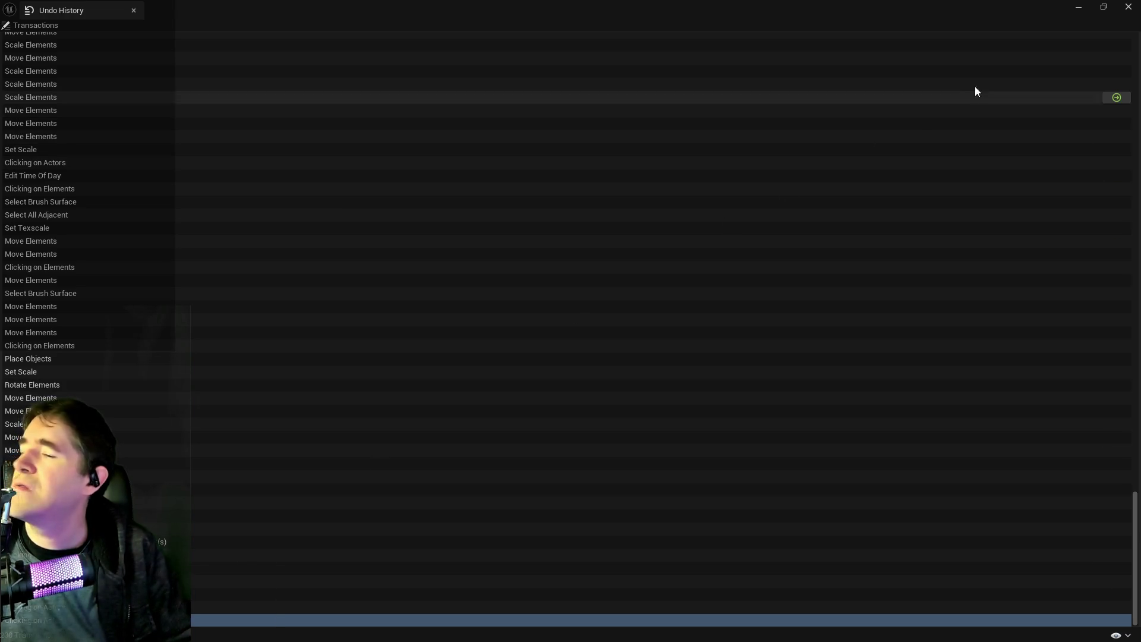
{"action": "left_click", "coordinate": [1128, 7]}
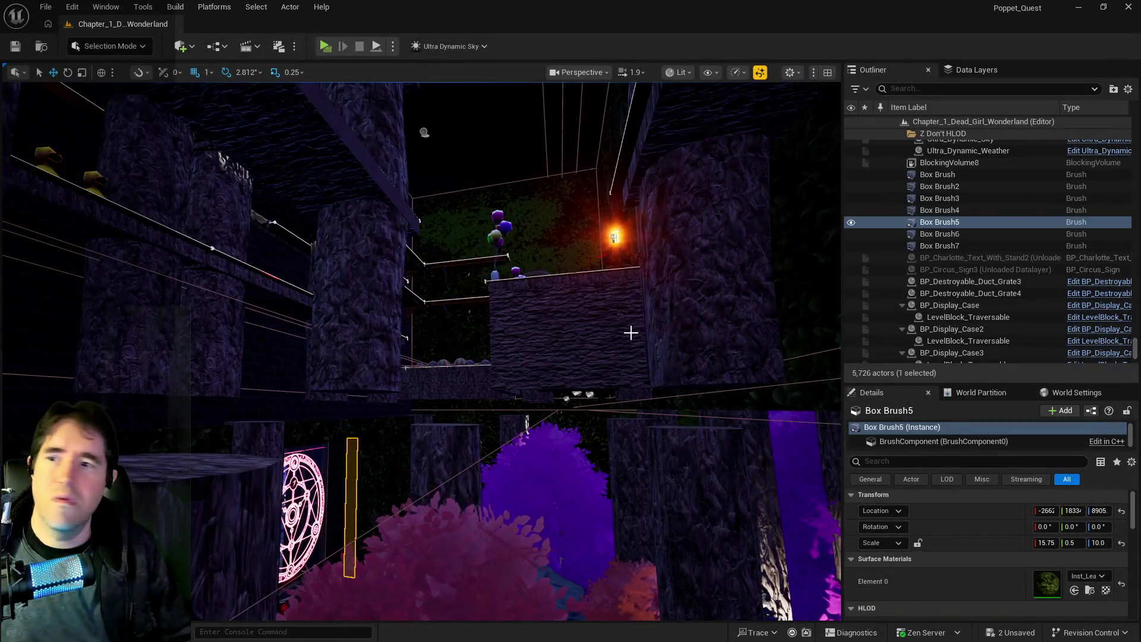
{"action": "key", "text": "w"}
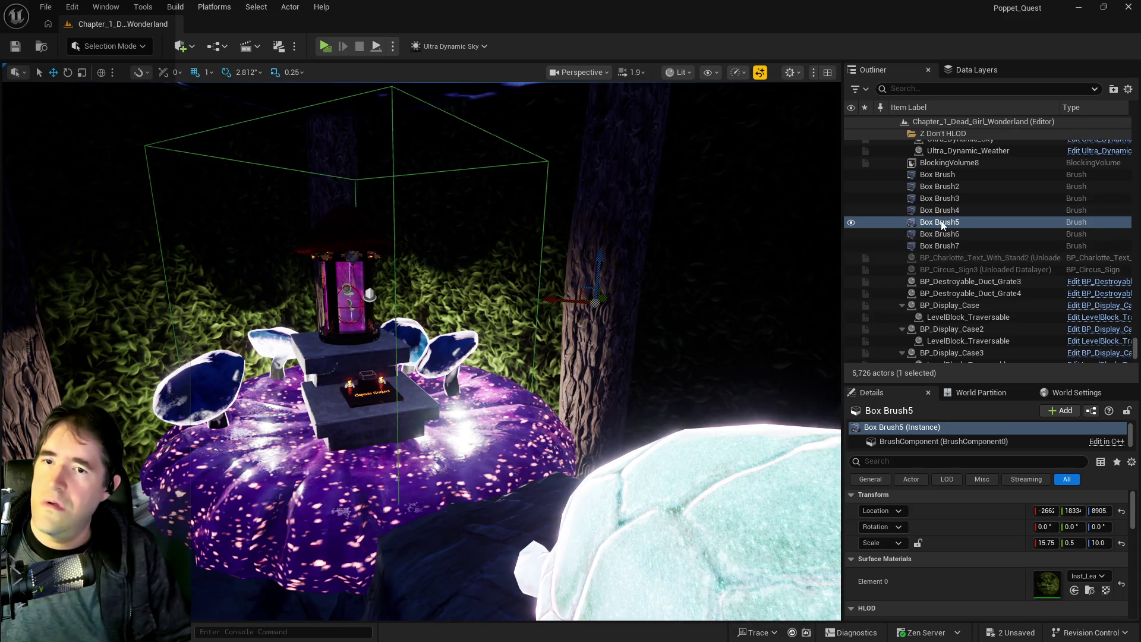
{"action": "right_click", "coordinate": [941, 223]}
{"action": "mouse_move", "coordinate": [793, 374]}
{"action": "left_click", "coordinate": [557, 428]}
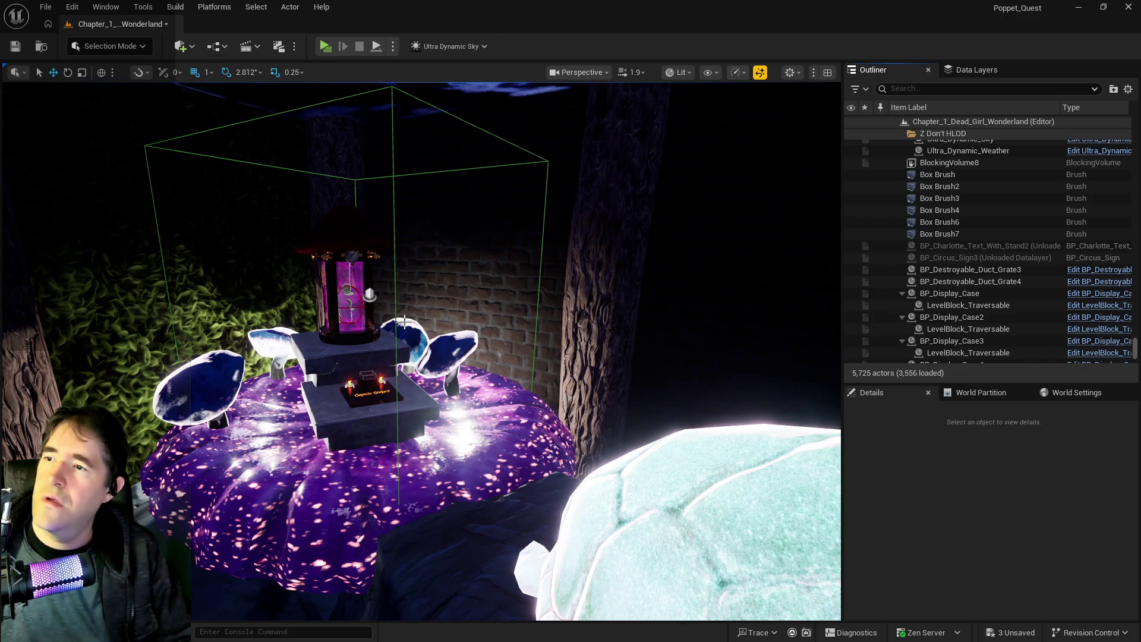
{"action": "key", "text": "ctrl+z"}
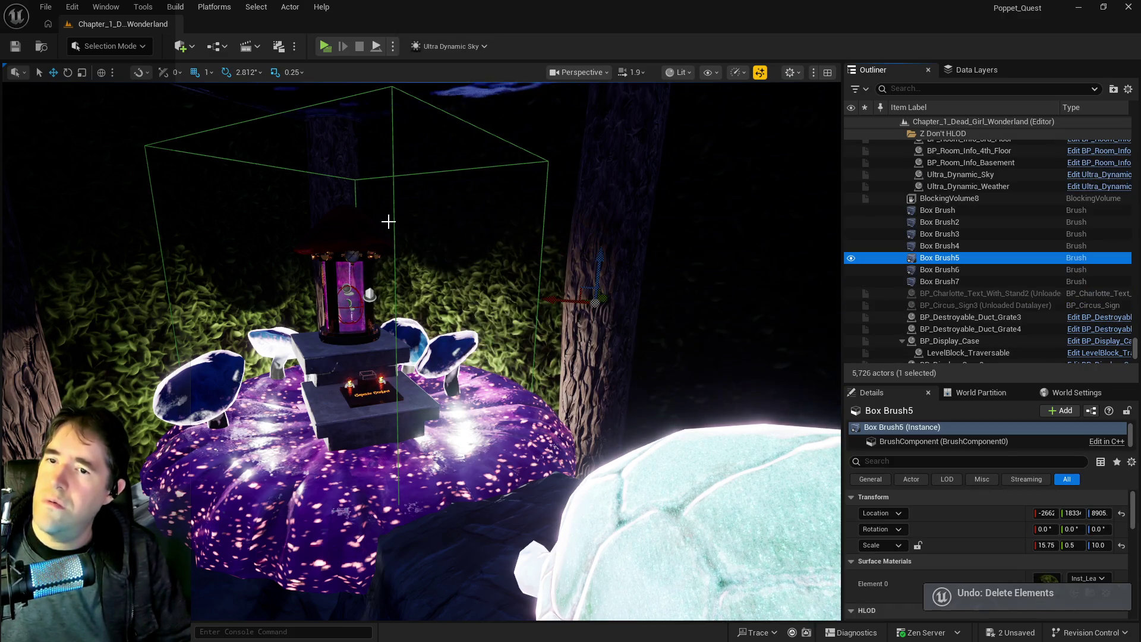
{"action": "left_click", "coordinate": [394, 155]}
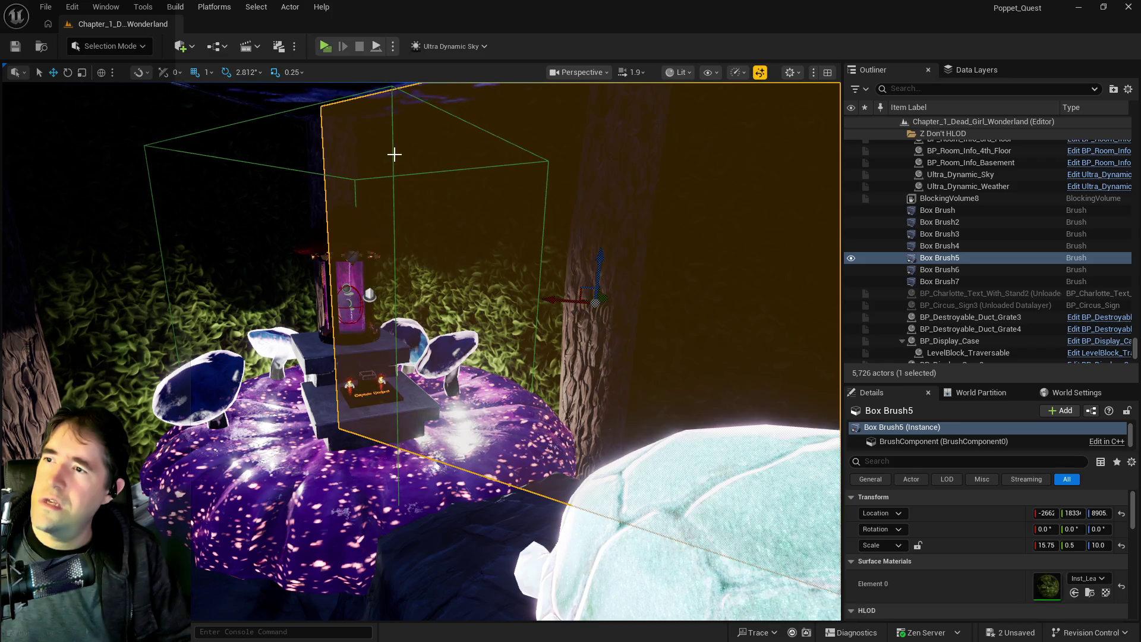
{"action": "left_click", "coordinate": [305, 350]}
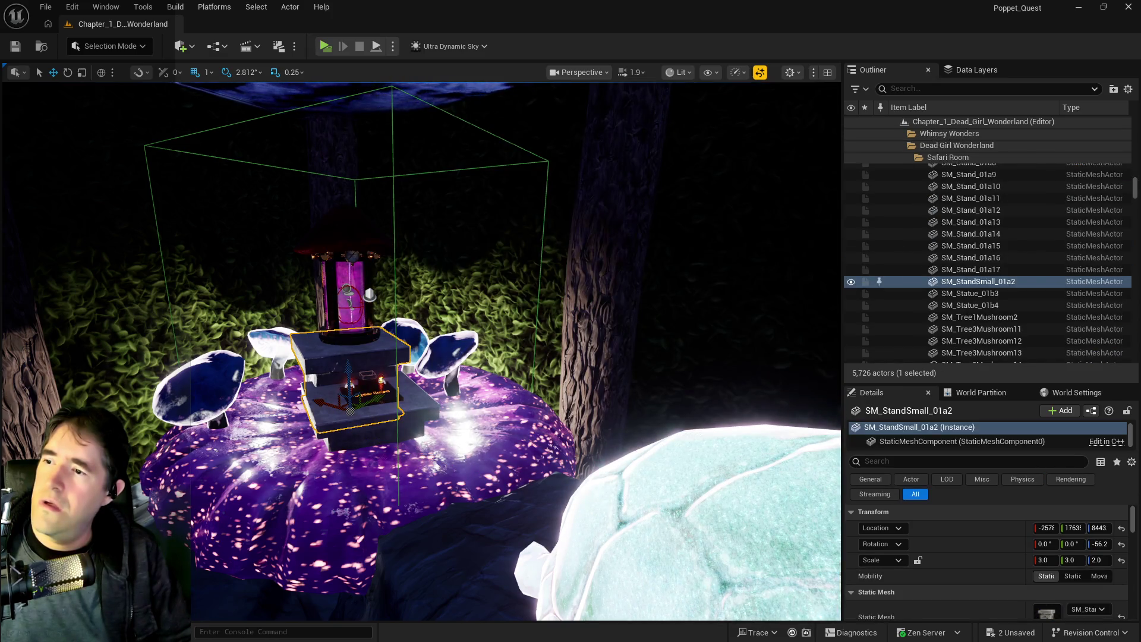
{"action": "left_click", "coordinate": [394, 259]}
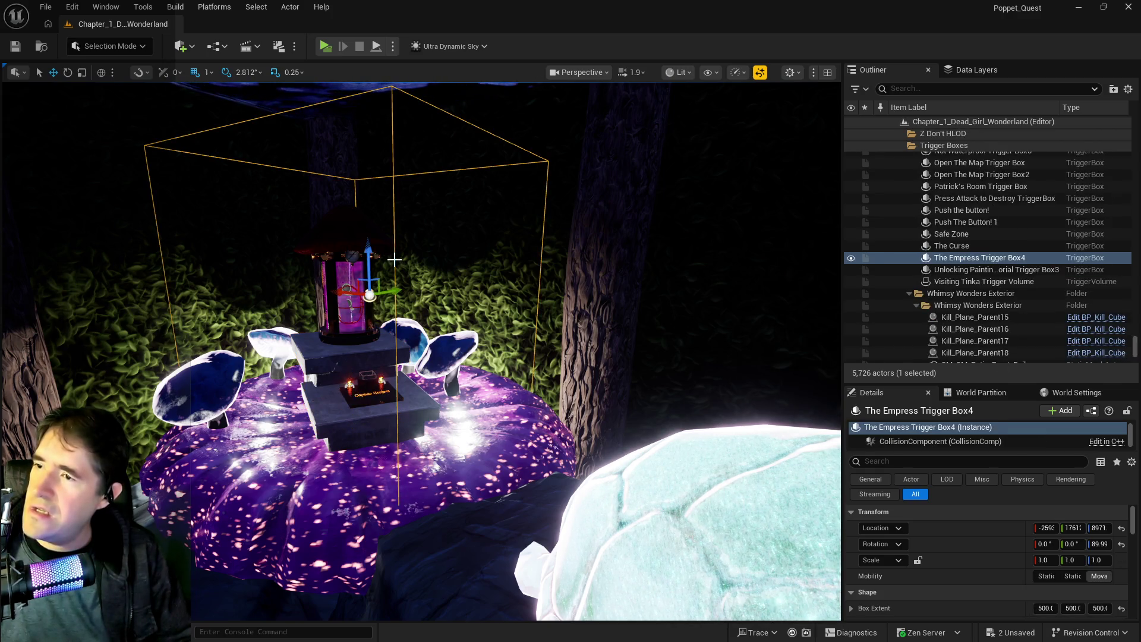
{"action": "mouse_move", "coordinate": [394, 259]}
{"action": "left_mouse_down"}
{"action": "mouse_move", "coordinate": [391, 250]}
{"action": "mouse_move", "coordinate": [387, 293]}
{"action": "left_mouse_up"}
Select Box Brush7 around the sigil window and duplicate it.
{"action": "left_click", "coordinate": [437, 360]}
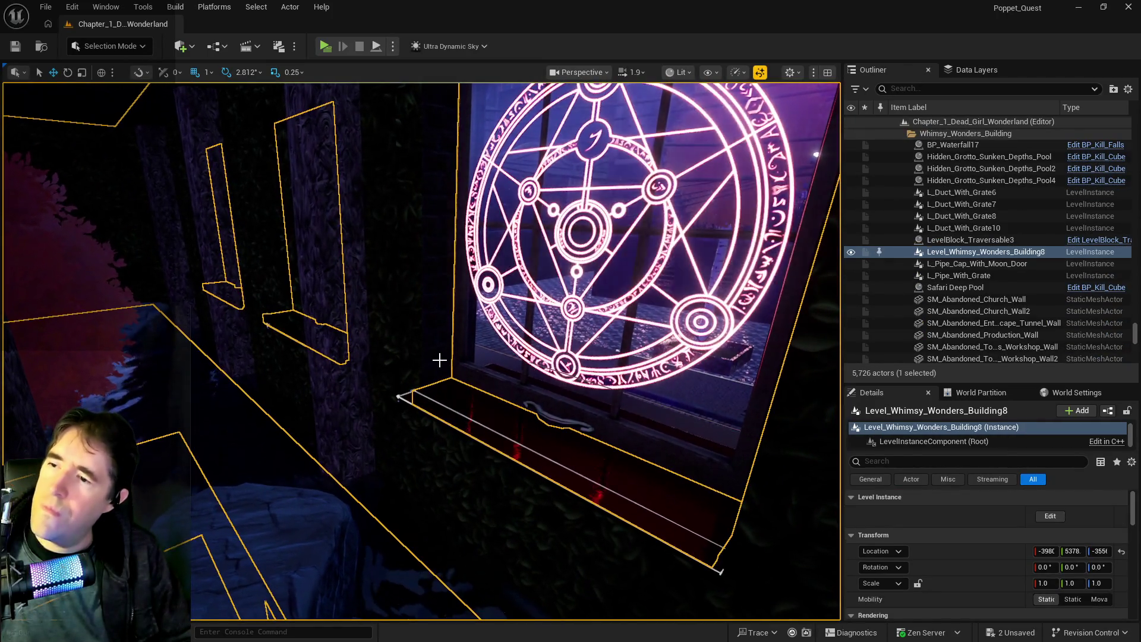
{"action": "mouse_move", "coordinate": [430, 394]}
{"action": "left_mouse_down"}
{"action": "mouse_move", "coordinate": [440, 474]}
{"action": "mouse_move", "coordinate": [528, 397]}
{"action": "left_mouse_up"}
{"action": "left_click", "coordinate": [522, 349]}
{"action": "left_click_drag", "start_coordinate": [523, 349], "coordinate": [803, 322]}
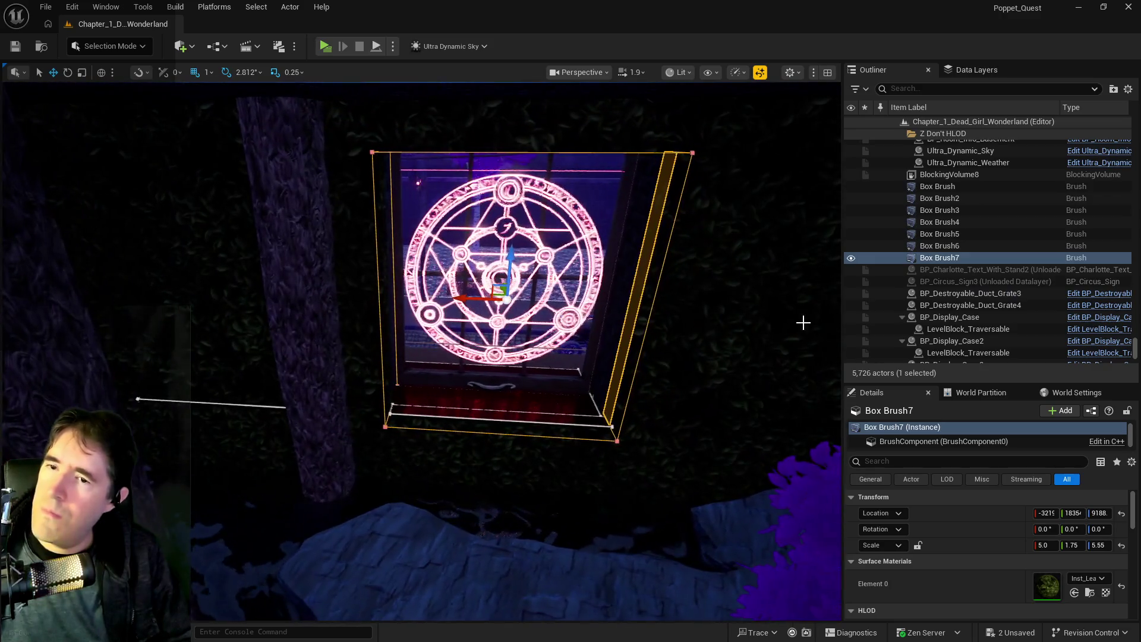
{"action": "right_click", "coordinate": [922, 259]}
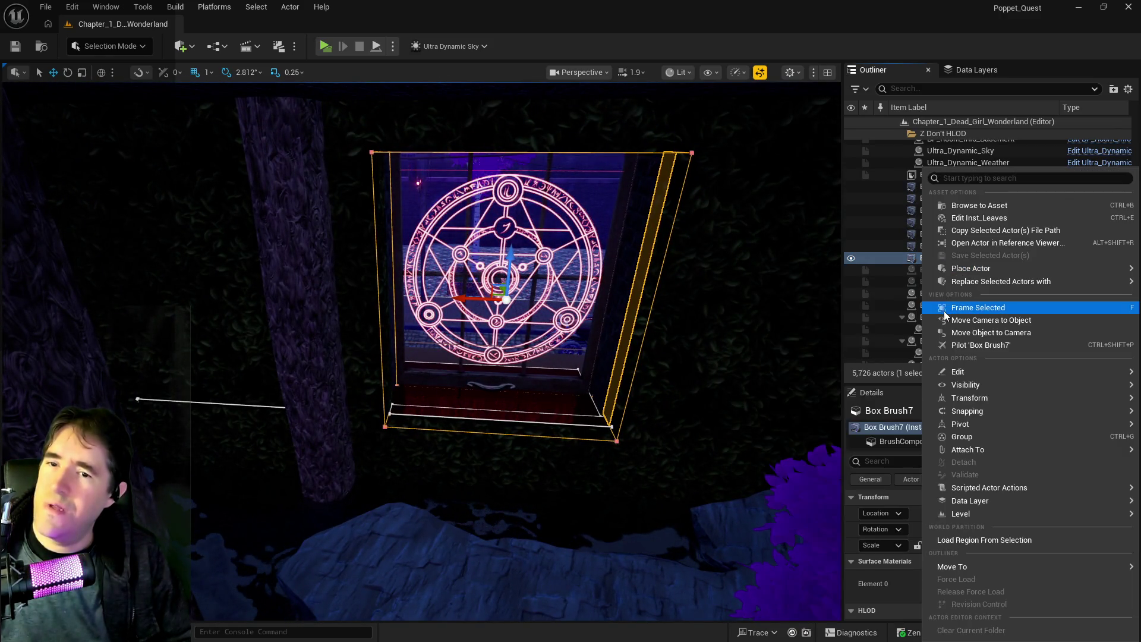
{"action": "mouse_move", "coordinate": [958, 371]}
{"action": "left_click", "coordinate": [735, 415]}
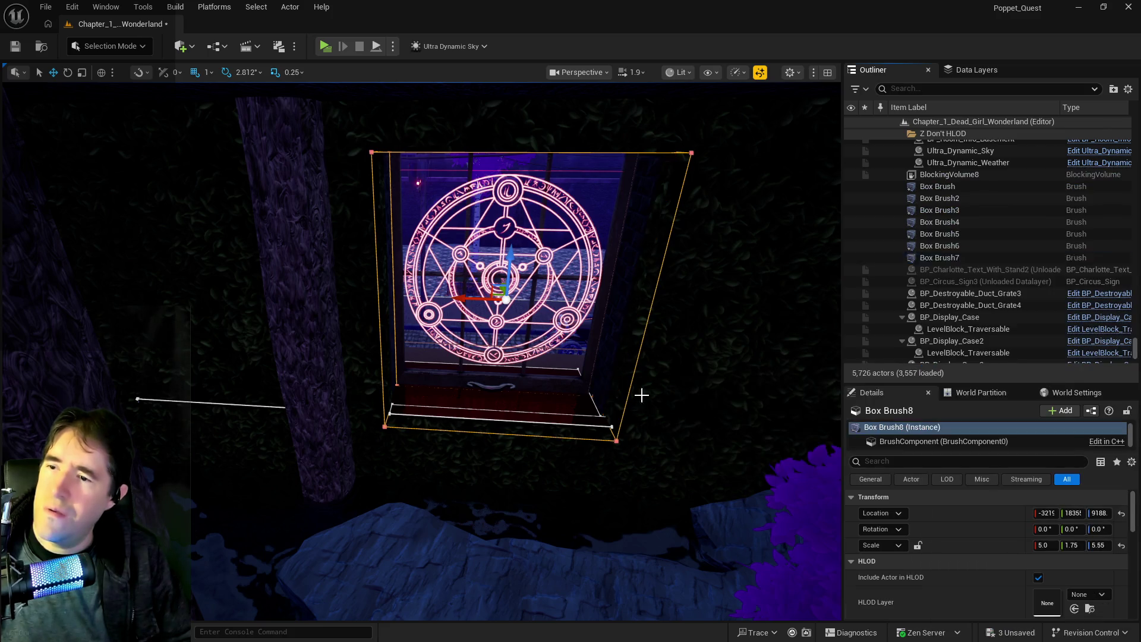
Slide the new Box Brush8 along X to the neighbouring magic-circle window.
{"action": "mouse_move", "coordinate": [306, 292]}
{"action": "left_mouse_down"}
{"action": "mouse_move", "coordinate": [472, 281]}
{"action": "mouse_move", "coordinate": [775, 161]}
{"action": "left_mouse_up"}
{"action": "left_click_drag", "start_coordinate": [388, 285], "coordinate": [388, 285]}
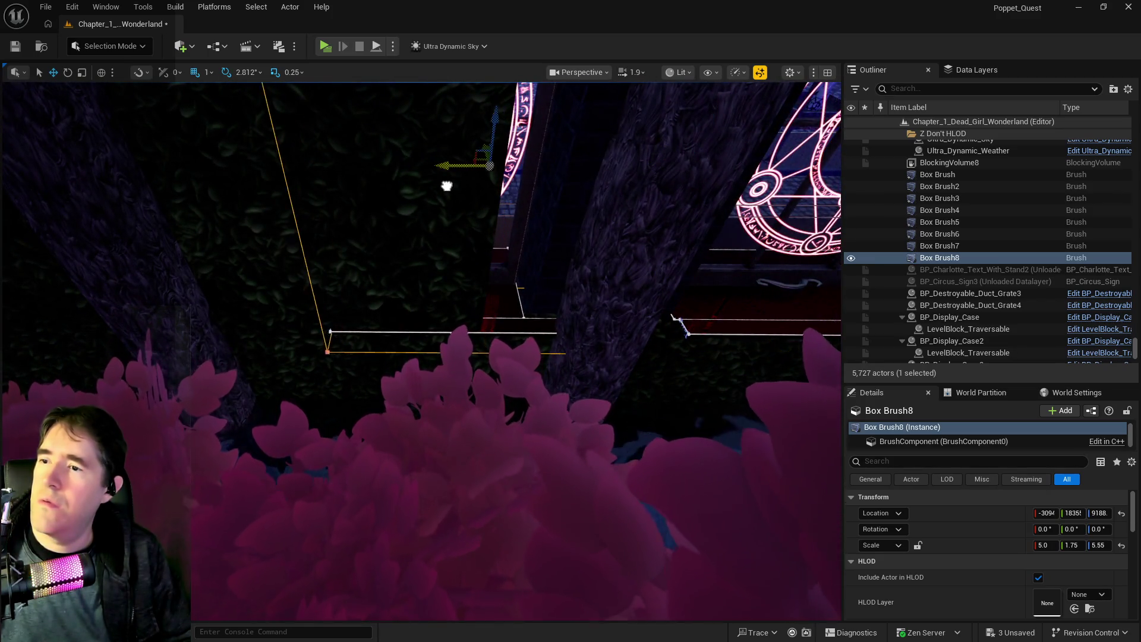
{"action": "mouse_move", "coordinate": [444, 186]}
{"action": "left_mouse_down"}
{"action": "mouse_move", "coordinate": [474, 182]}
{"action": "mouse_move", "coordinate": [431, 203]}
{"action": "mouse_move", "coordinate": [410, 200]}
{"action": "left_mouse_up"}
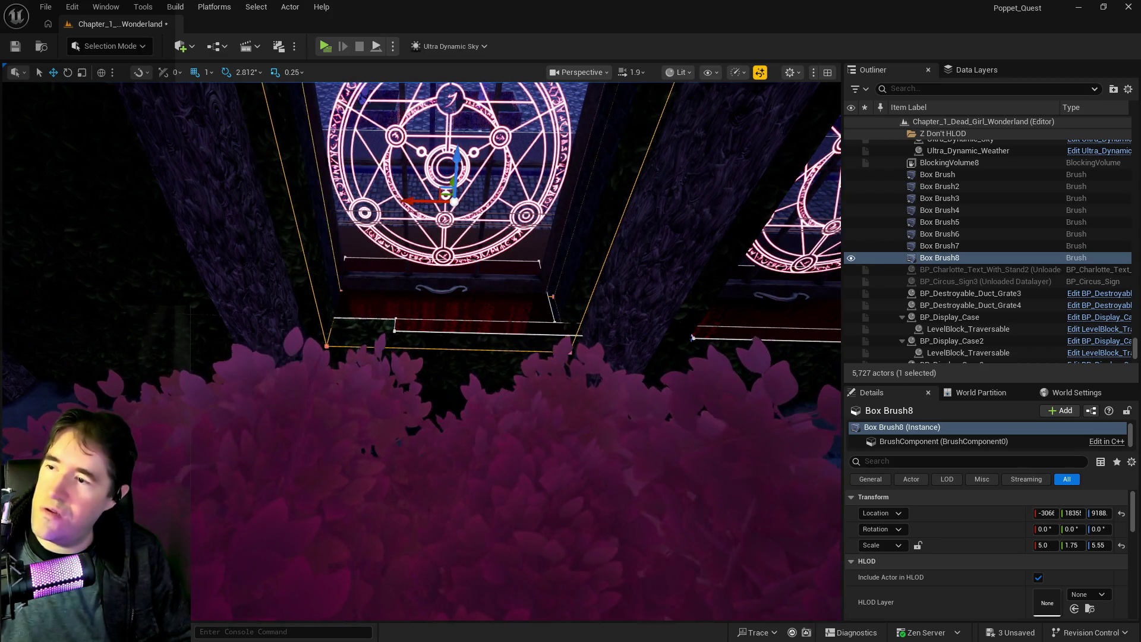
{"action": "scroll", "coordinate": [410, 200], "scroll_direction": "up", "scroll_amount": 5}
{"action": "scroll", "coordinate": [409, 200], "scroll_direction": "down", "scroll_amount": 5}
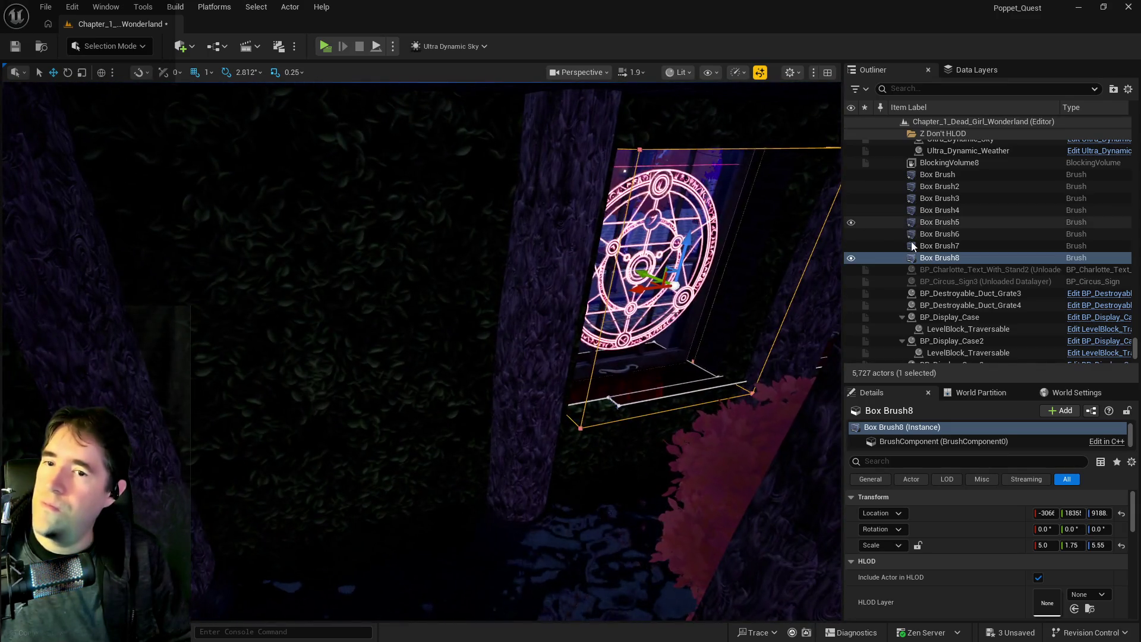
Duplicate Box Brush8 into Box Brush9 and nudge it along X to the next window.
{"action": "right_click", "coordinate": [919, 257]}
{"action": "mouse_move", "coordinate": [779, 371]}
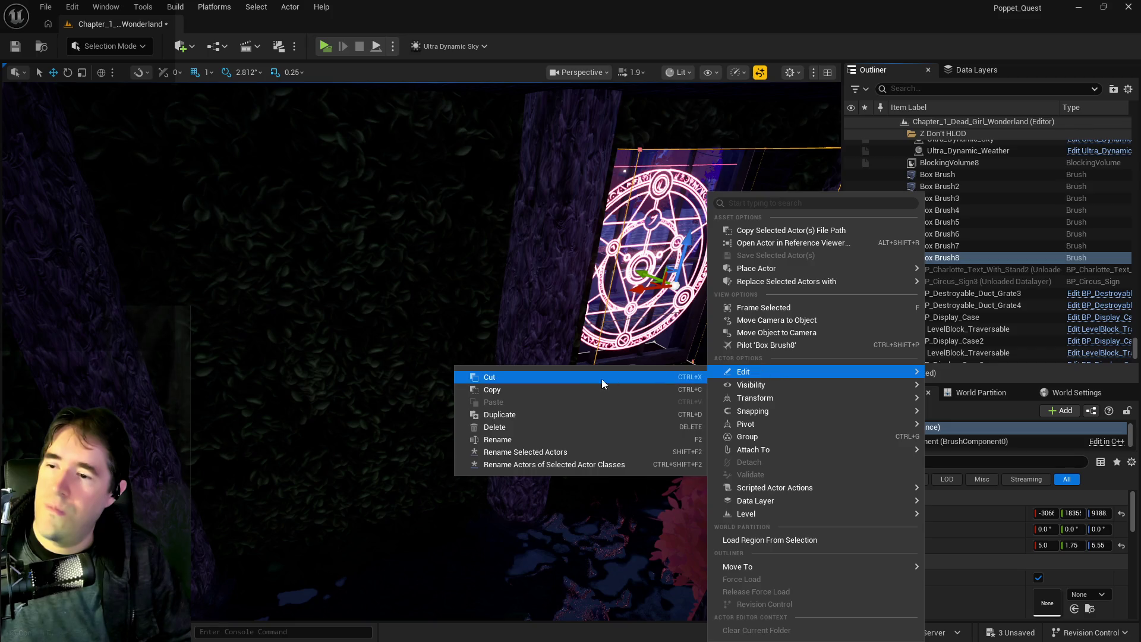
{"action": "left_click", "coordinate": [540, 415]}
{"action": "left_click_drag", "start_coordinate": [649, 283], "coordinate": [341, 323]}
{"action": "key", "text": "f"}
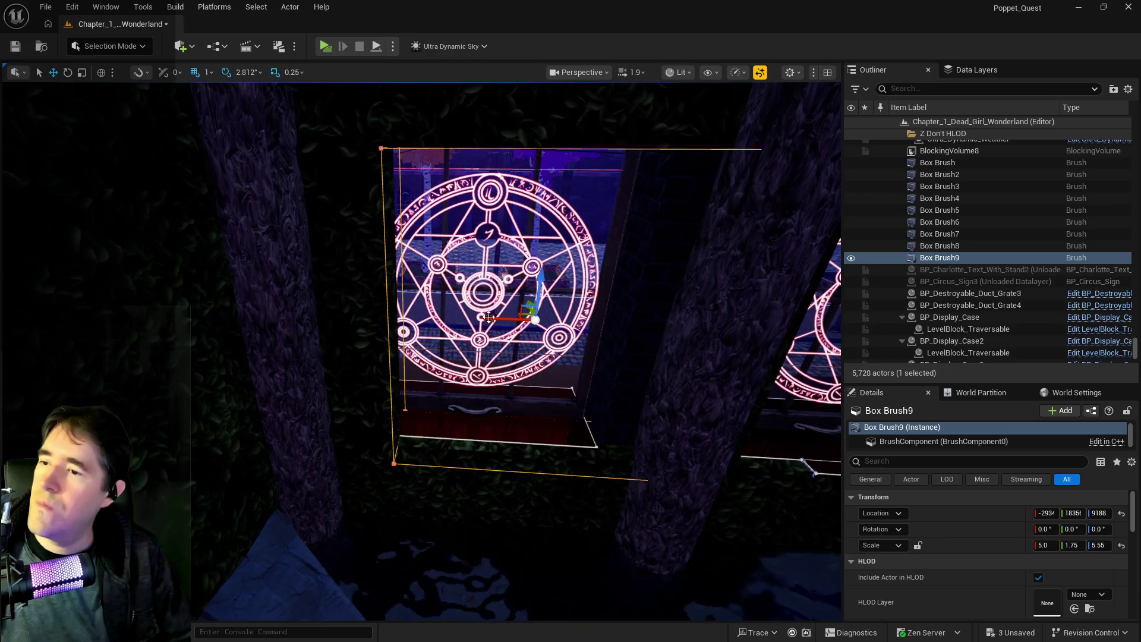
{"action": "left_click_drag", "start_coordinate": [445, 318], "coordinate": [447, 320]}
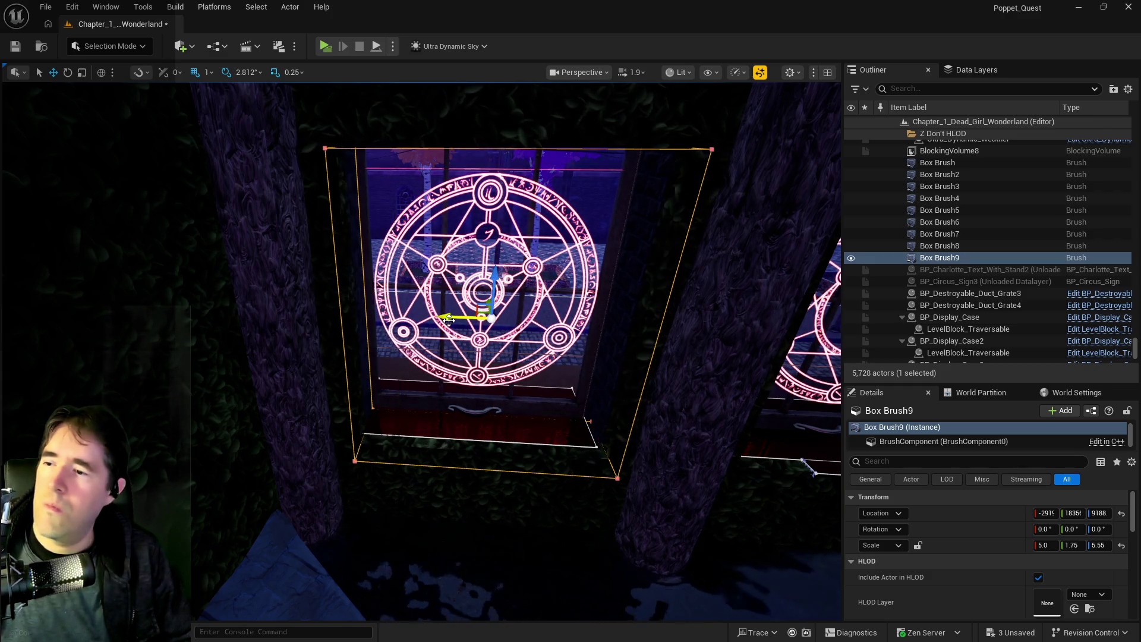
{"action": "scroll", "coordinate": [463, 348], "scroll_direction": "up", "scroll_amount": 3}
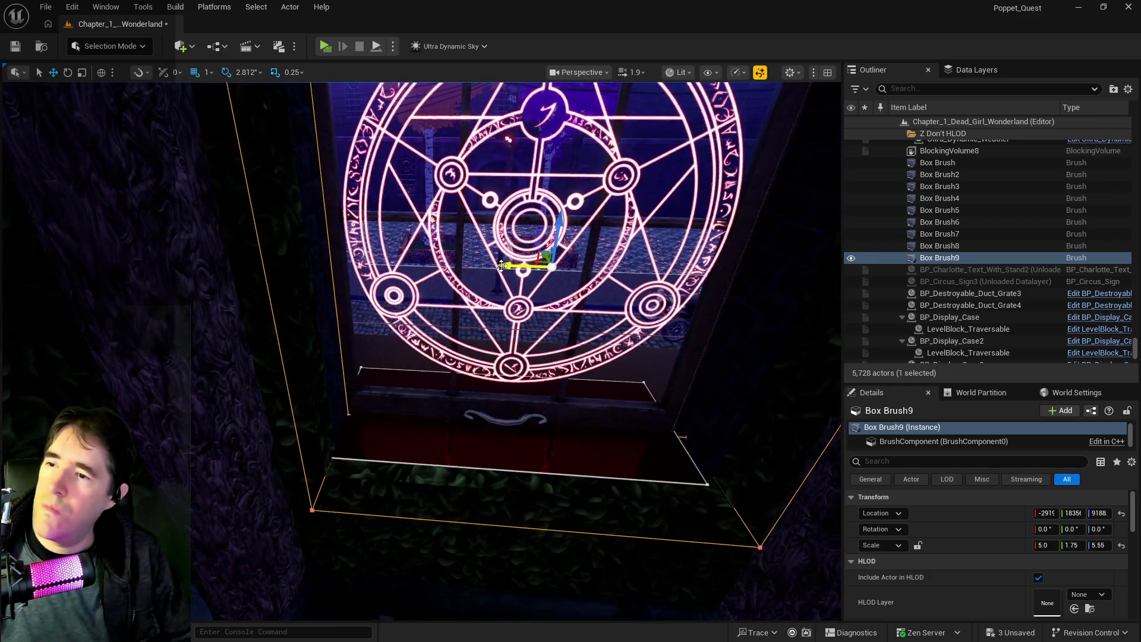
{"action": "left_click_drag", "start_coordinate": [501, 266], "coordinate": [500, 266]}
{"action": "scroll", "coordinate": [527, 368], "scroll_direction": "down", "scroll_amount": 5}
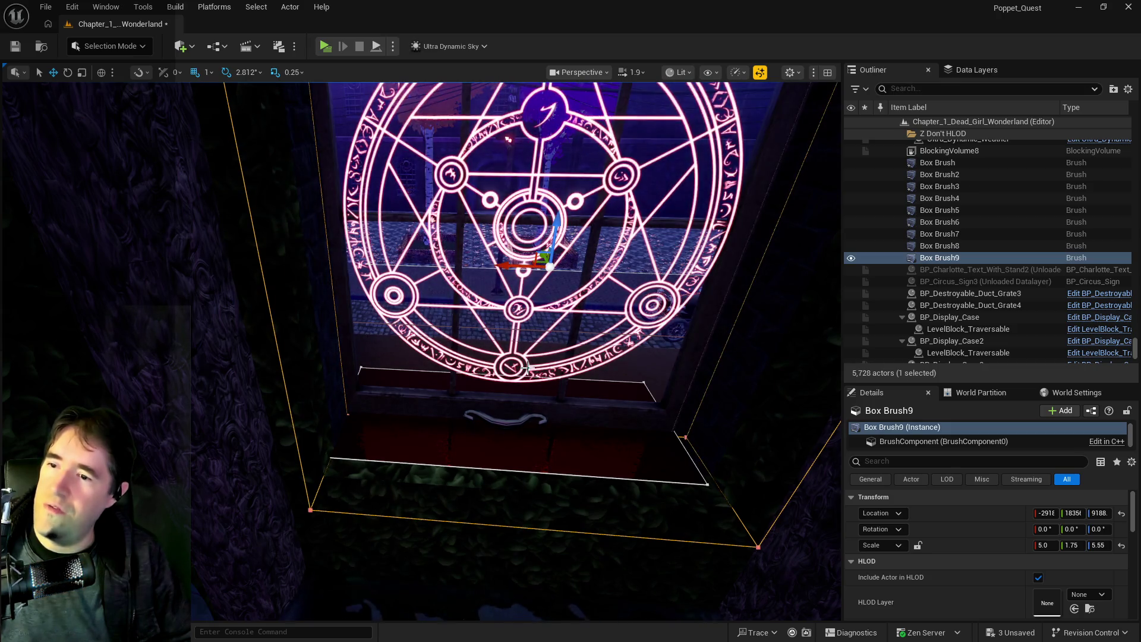
Save the level and select the red ledge under the neighbouring window.
{"action": "key", "text": "ctrl+s"}
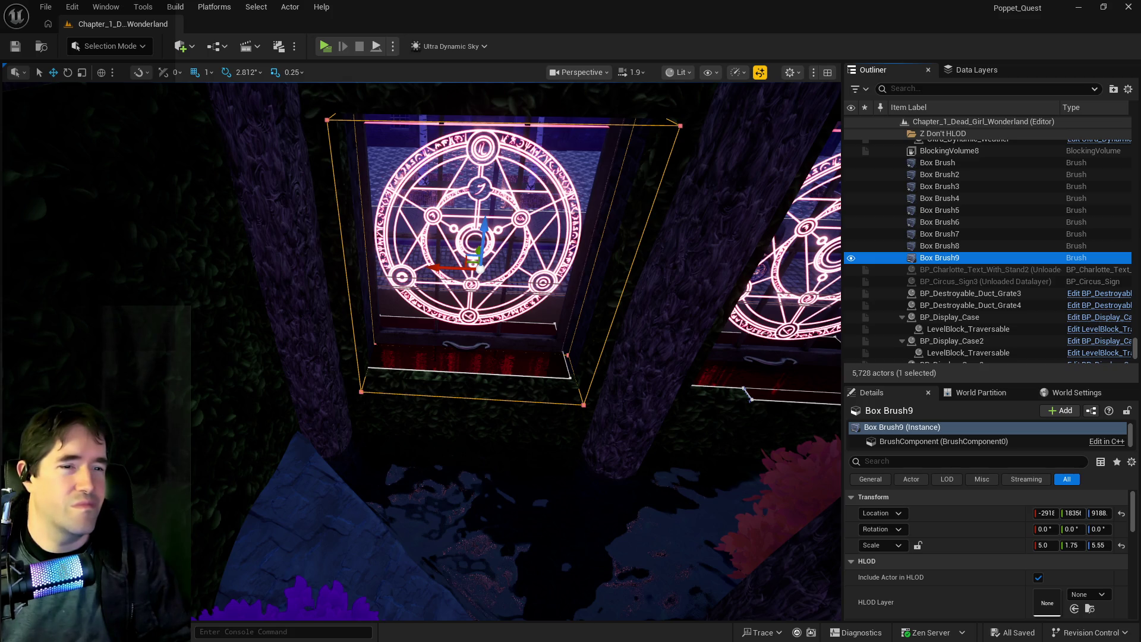
{"action": "mouse_move", "coordinate": [577, 341]}
{"action": "left_mouse_down"}
{"action": "mouse_move", "coordinate": [517, 304]}
{"action": "mouse_move", "coordinate": [499, 336]}
{"action": "left_mouse_up"}
{"action": "mouse_move", "coordinate": [656, 405]}
{"action": "left_mouse_down"}
{"action": "mouse_move", "coordinate": [535, 369]}
{"action": "mouse_move", "coordinate": [381, 351]}
{"action": "mouse_move", "coordinate": [337, 306]}
{"action": "mouse_move", "coordinate": [225, 311]}
{"action": "left_mouse_up"}
{"action": "left_click", "coordinate": [369, 346]}
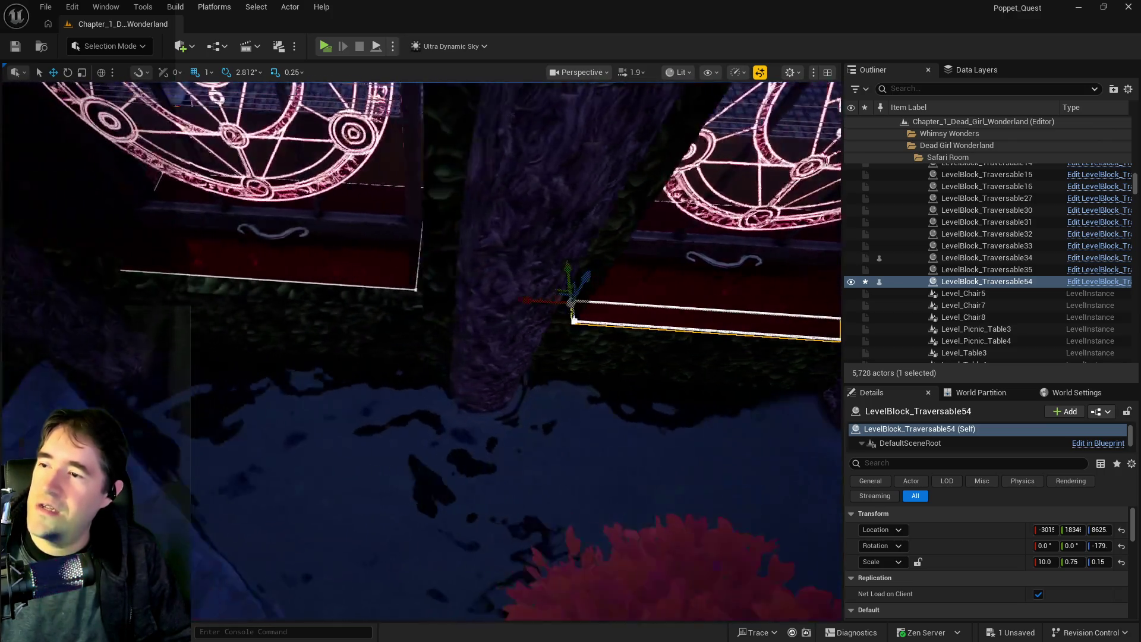
Alt-drag the ledge to create LevelBlock_Traversable55 under the left window, then frame the Whimsy Wonders building.
{"action": "mouse_move", "coordinate": [537, 296]}
{"action": "left_mouse_down"}
{"action": "mouse_move", "coordinate": [419, 324]}
{"action": "mouse_move", "coordinate": [63, 332]}
{"action": "left_mouse_up"}
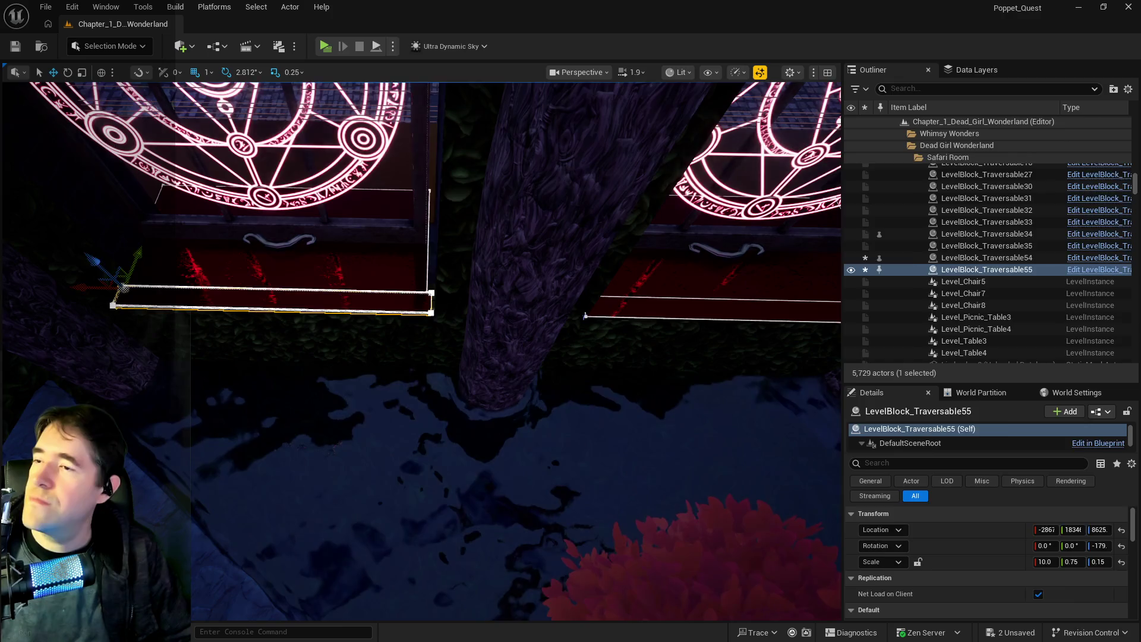
{"action": "left_click", "coordinate": [224, 237]}
{"action": "key", "text": "f"}
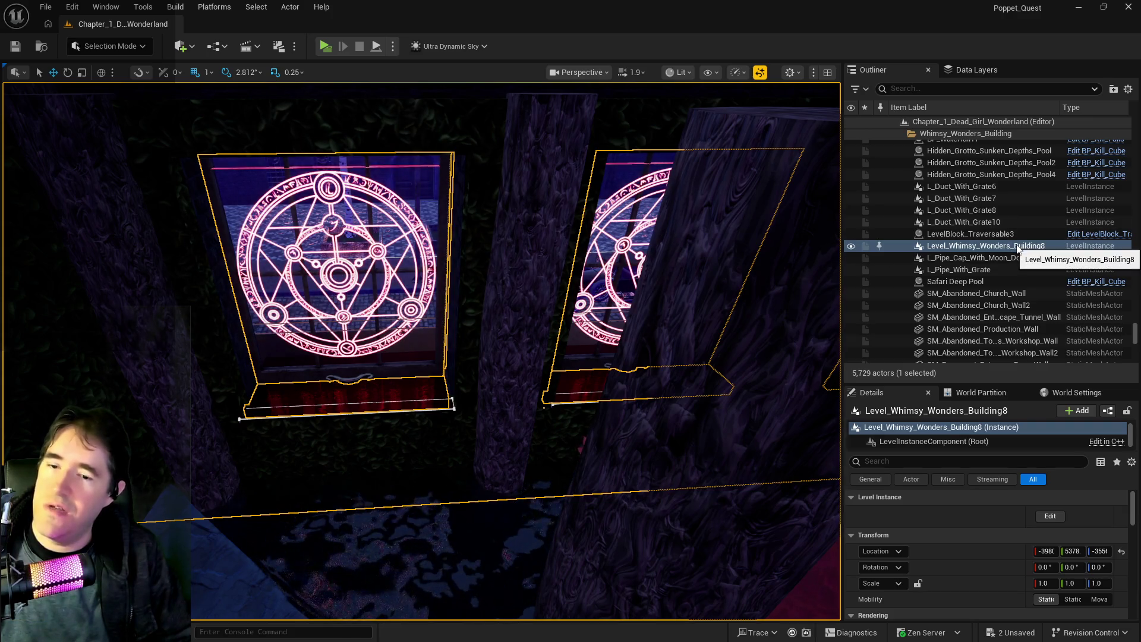
Edit the building's level instance and reposition sigil window BP_Window_102.
{"action": "left_click", "coordinate": [1050, 517]}
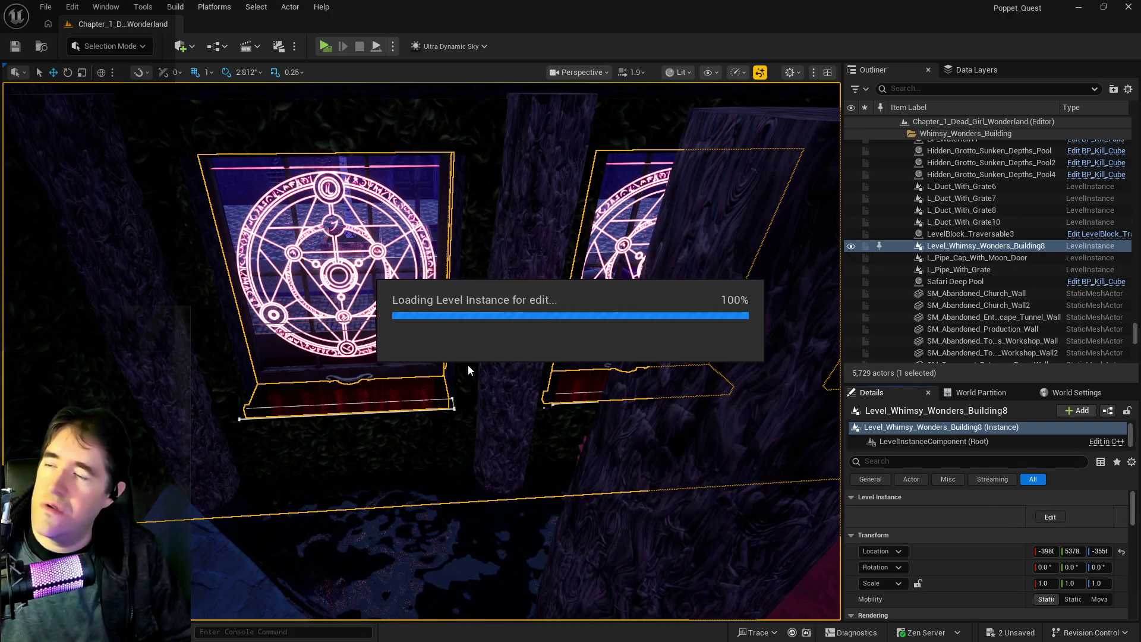
{"action": "left_click", "coordinate": [397, 327]}
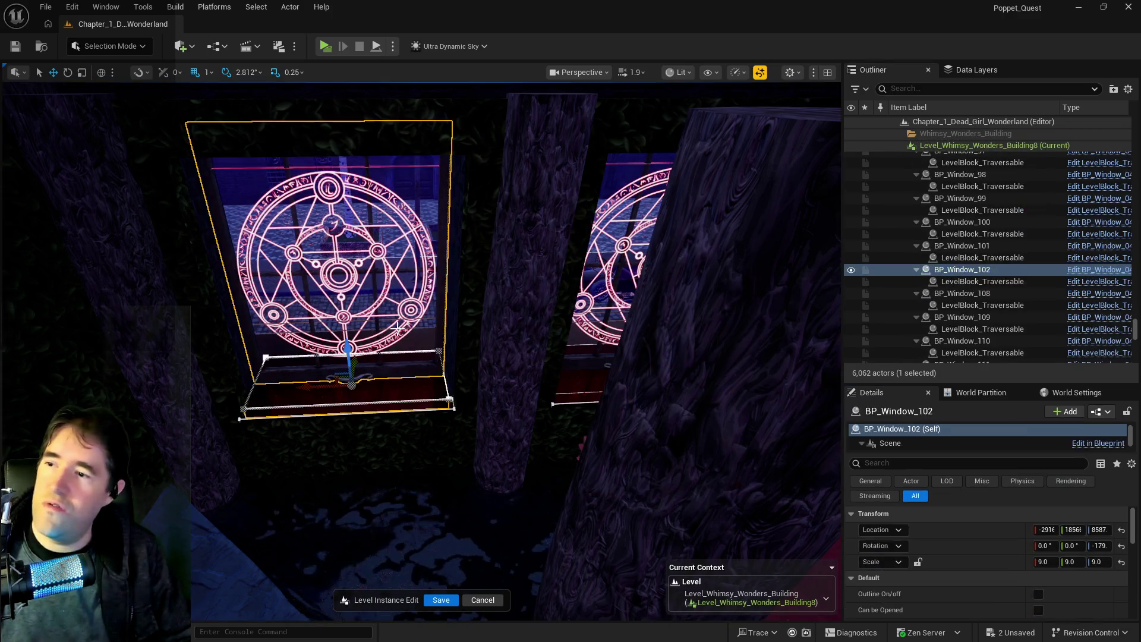
{"action": "scroll", "coordinate": [397, 327], "scroll_direction": "up", "scroll_amount": 5}
{"action": "mouse_move", "coordinate": [368, 484]}
{"action": "left_mouse_down"}
{"action": "mouse_move", "coordinate": [338, 484]}
{"action": "mouse_move", "coordinate": [346, 468]}
{"action": "left_mouse_up"}
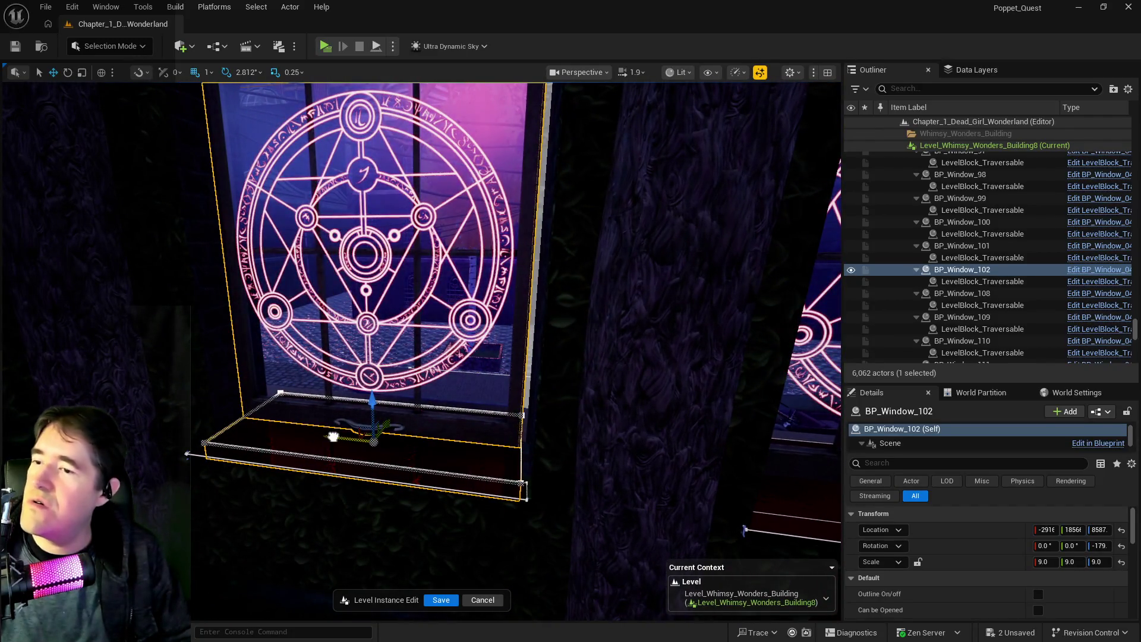
{"action": "left_click", "coordinate": [333, 436]}
{"action": "mouse_move", "coordinate": [337, 437]}
{"action": "left_mouse_down"}
{"action": "mouse_move", "coordinate": [337, 390]}
{"action": "mouse_move", "coordinate": [351, 416]}
{"action": "left_mouse_up"}
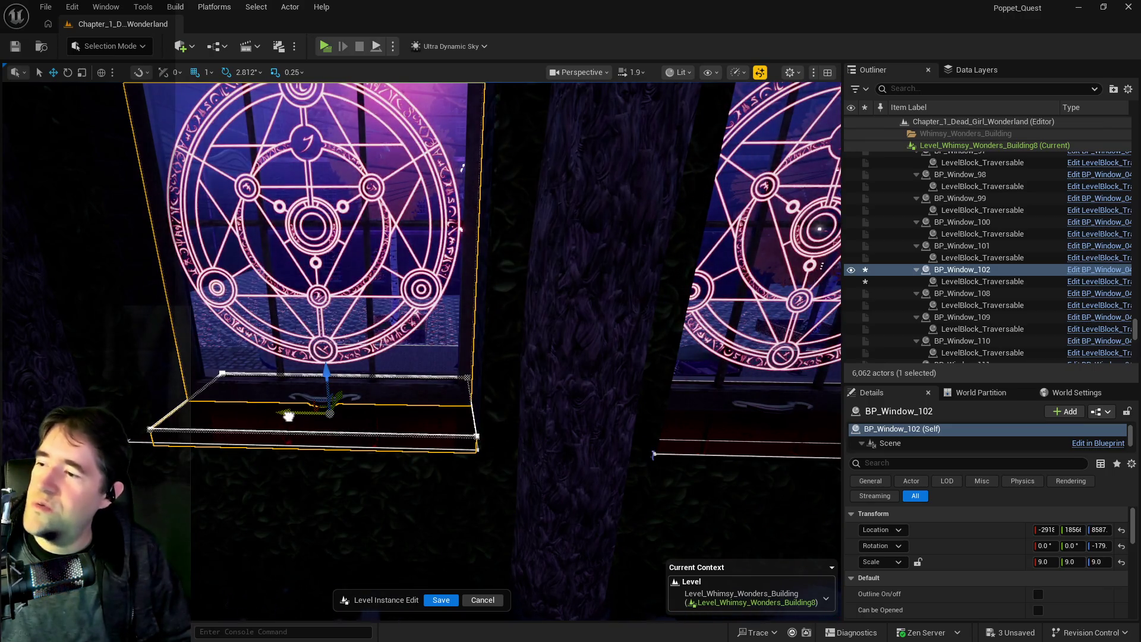
{"action": "mouse_move", "coordinate": [289, 416]}
{"action": "left_mouse_down"}
{"action": "mouse_move", "coordinate": [244, 405]}
{"action": "mouse_move", "coordinate": [285, 401]}
{"action": "mouse_move", "coordinate": [285, 380]}
{"action": "mouse_move", "coordinate": [261, 393]}
{"action": "mouse_move", "coordinate": [287, 466]}
{"action": "left_mouse_up"}
Adjust the neighbouring windows BP_Window_101 and BP_Window_100.
{"action": "left_click", "coordinate": [284, 466]}
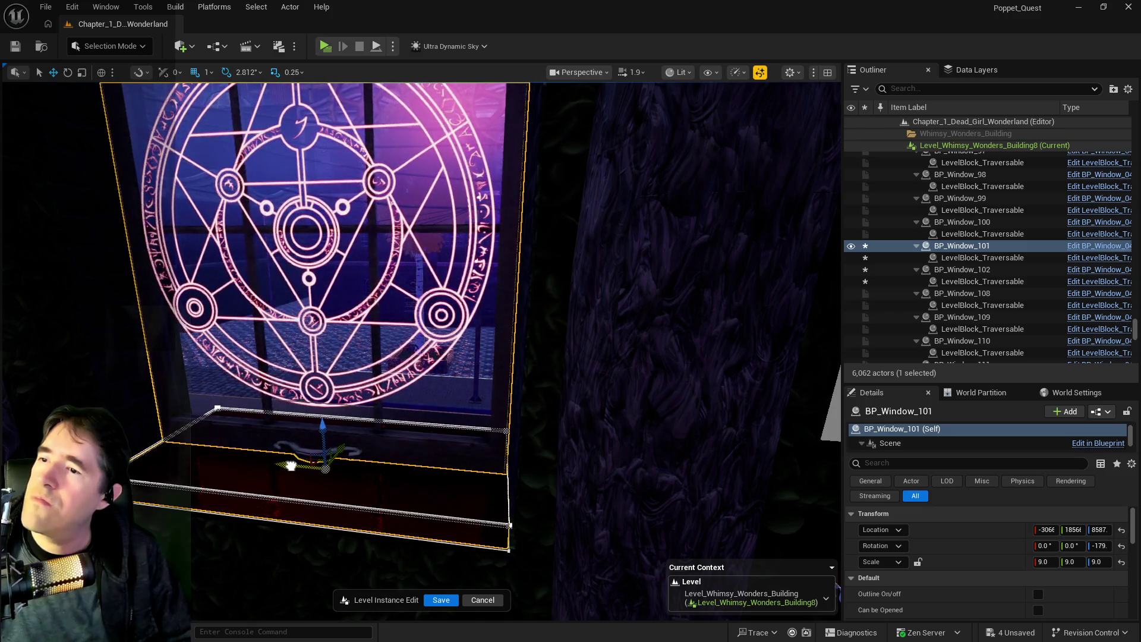
{"action": "mouse_move", "coordinate": [289, 465]}
{"action": "left_mouse_down"}
{"action": "mouse_move", "coordinate": [369, 458]}
{"action": "mouse_move", "coordinate": [333, 440]}
{"action": "left_mouse_up"}
{"action": "left_click", "coordinate": [283, 494]}
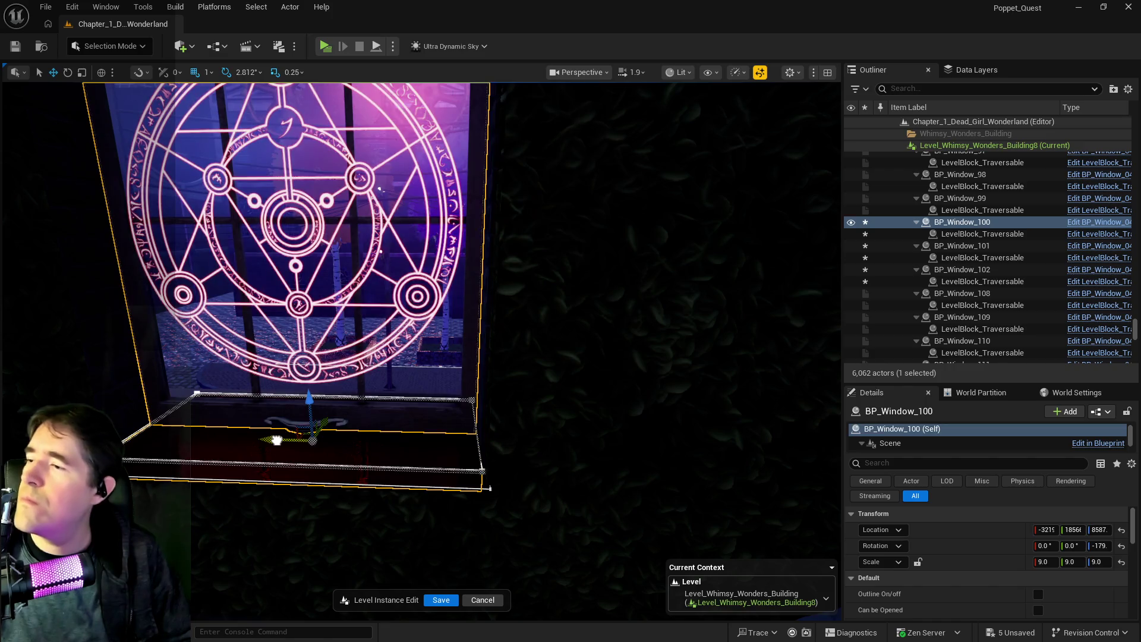
{"action": "mouse_move", "coordinate": [277, 441]}
{"action": "left_mouse_down"}
{"action": "mouse_move", "coordinate": [232, 423]}
{"action": "mouse_move", "coordinate": [276, 438]}
{"action": "left_mouse_up"}
Save the window changes and save out of the level instance edit.
{"action": "key", "text": "ctrl+s"}
{"action": "left_click_drag", "start_coordinate": [364, 426], "coordinate": [396, 494]}
{"action": "left_click", "coordinate": [441, 599]}
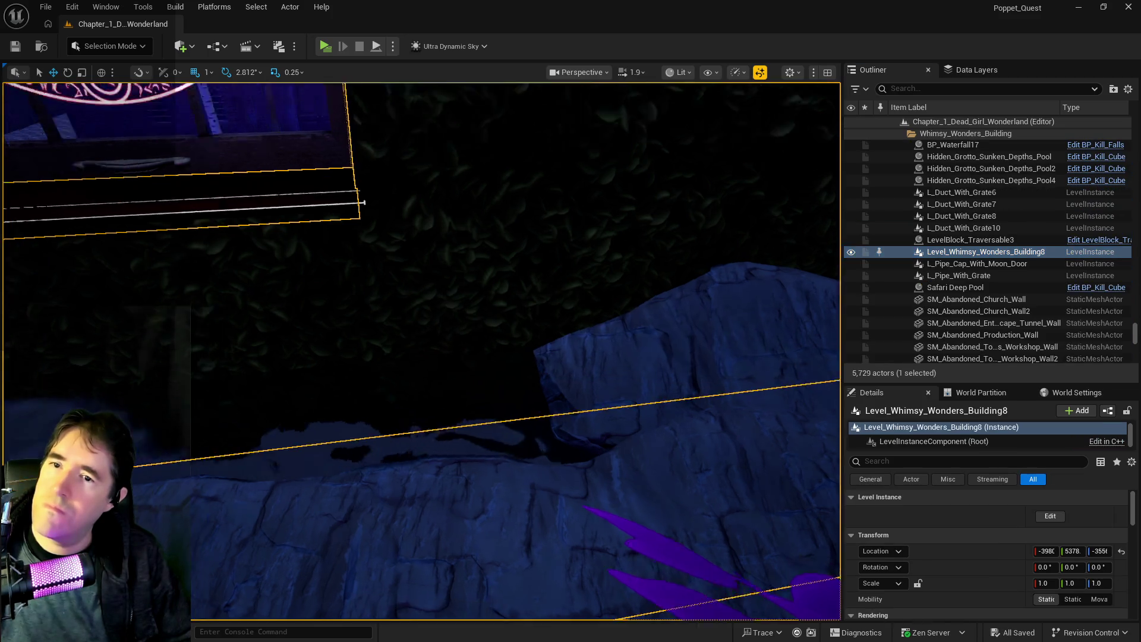
{"action": "key", "text": "w"}
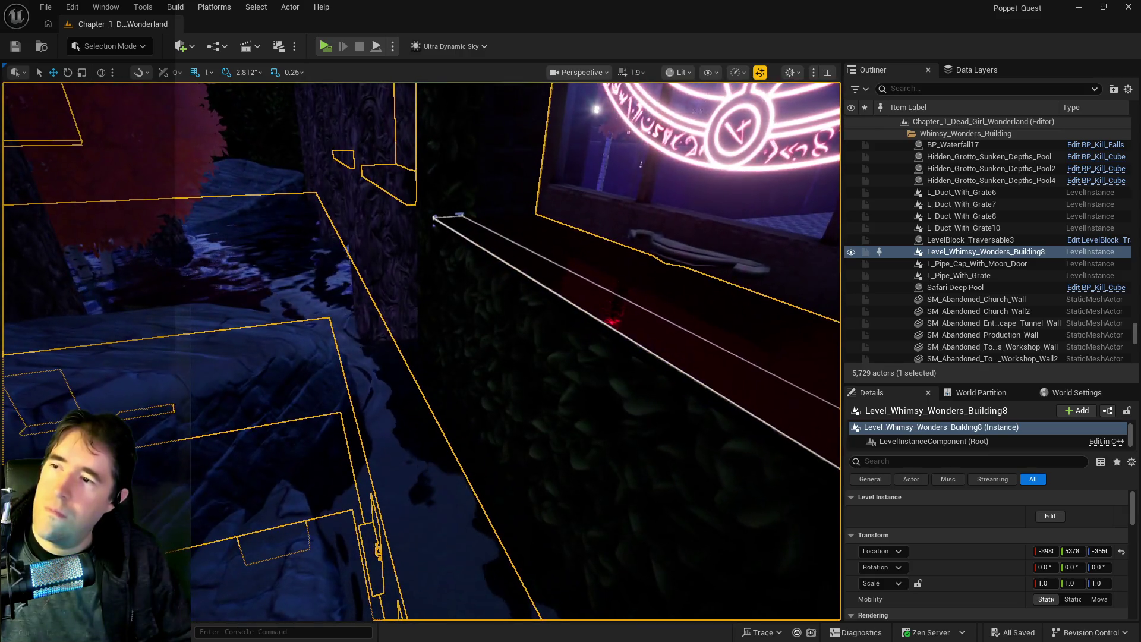
{"action": "left_click_drag", "start_coordinate": [576, 456], "coordinate": [576, 456]}
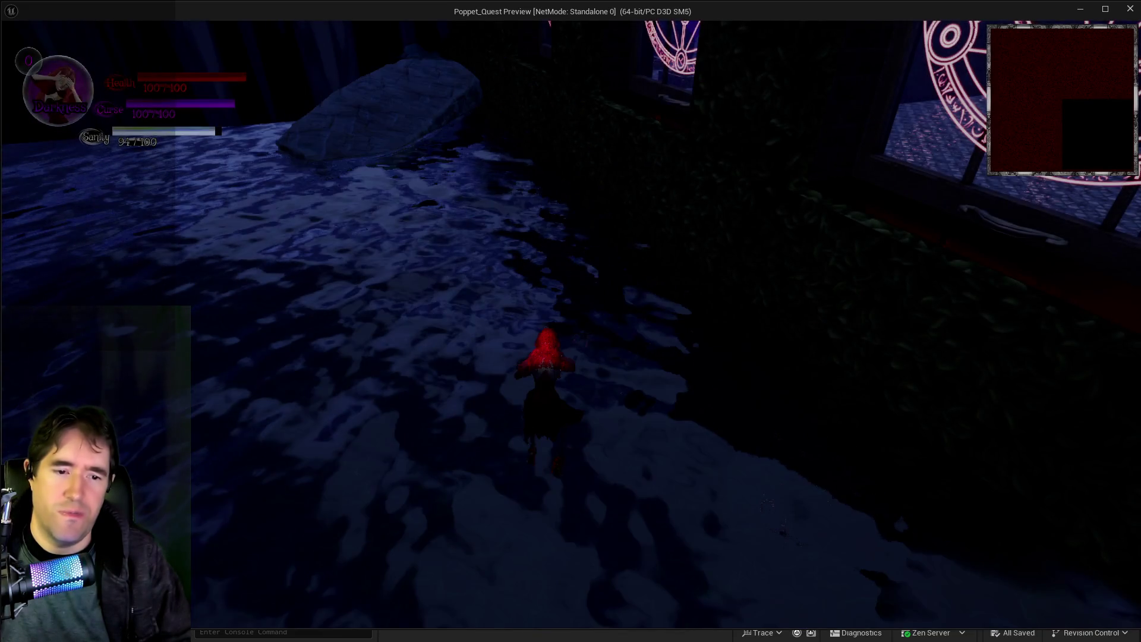
Run Poppet past the sigil windows, red ledge and forest, then exit the preview with Esc.
{"action": "left_click", "coordinate": [912, 422]}
{"action": "key", "text": "w"}
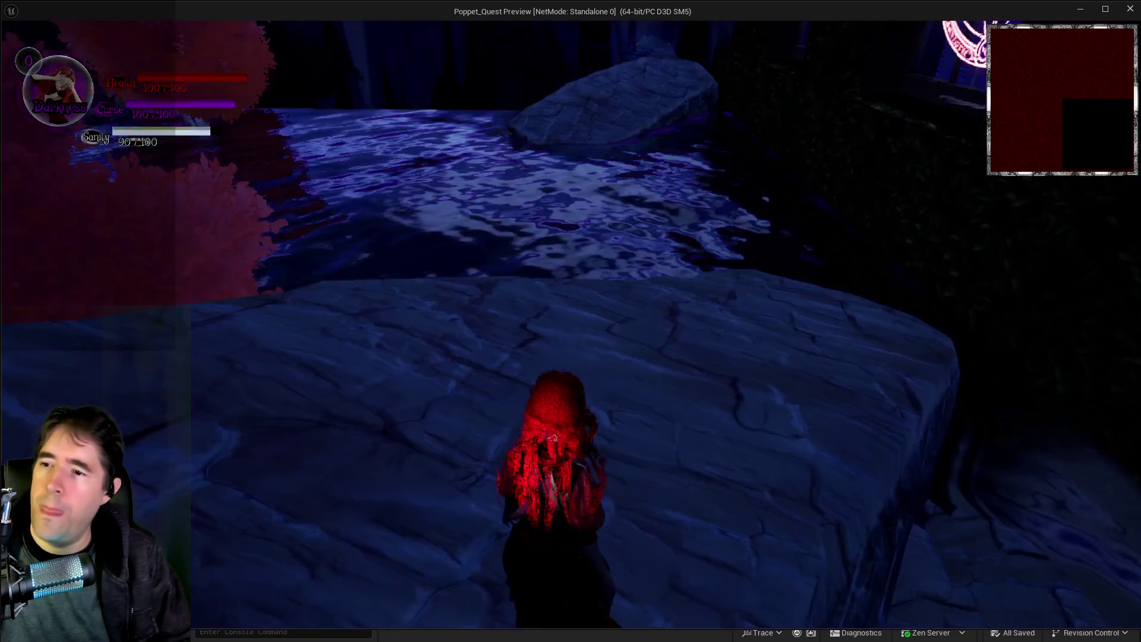
{"action": "key", "text": "w"}
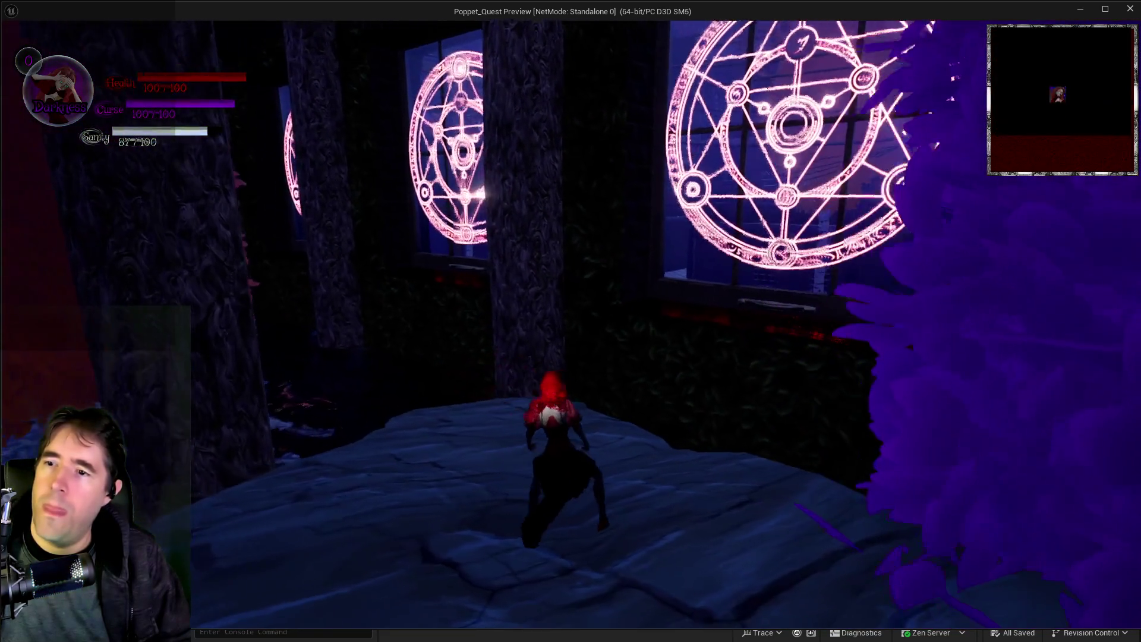
{"action": "key", "text": "w"}
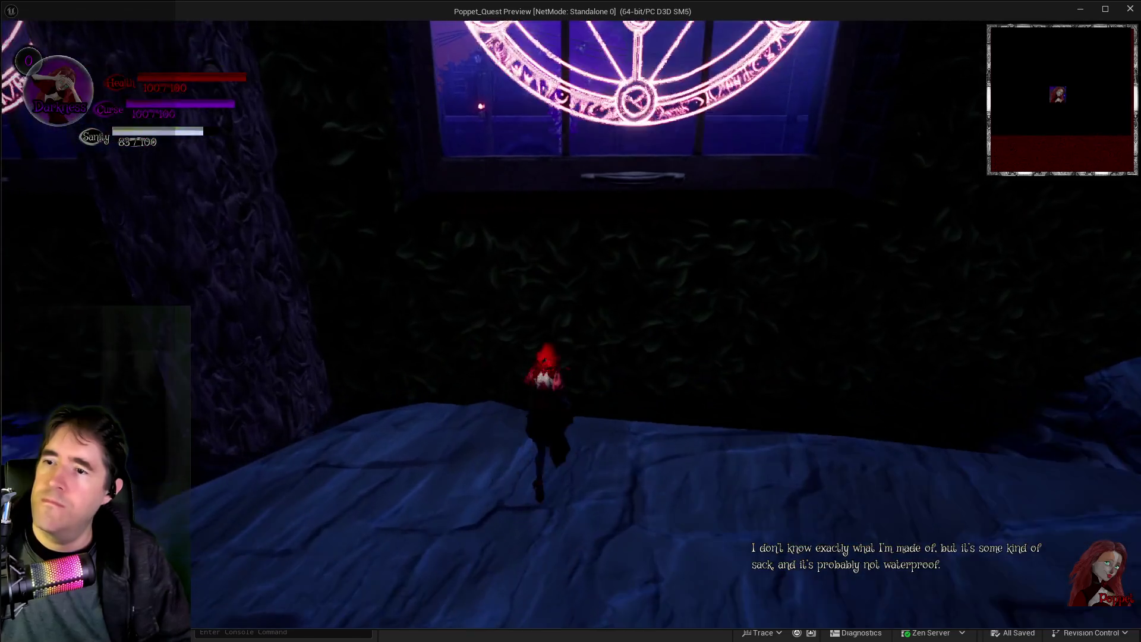
{"action": "key", "text": "w"}
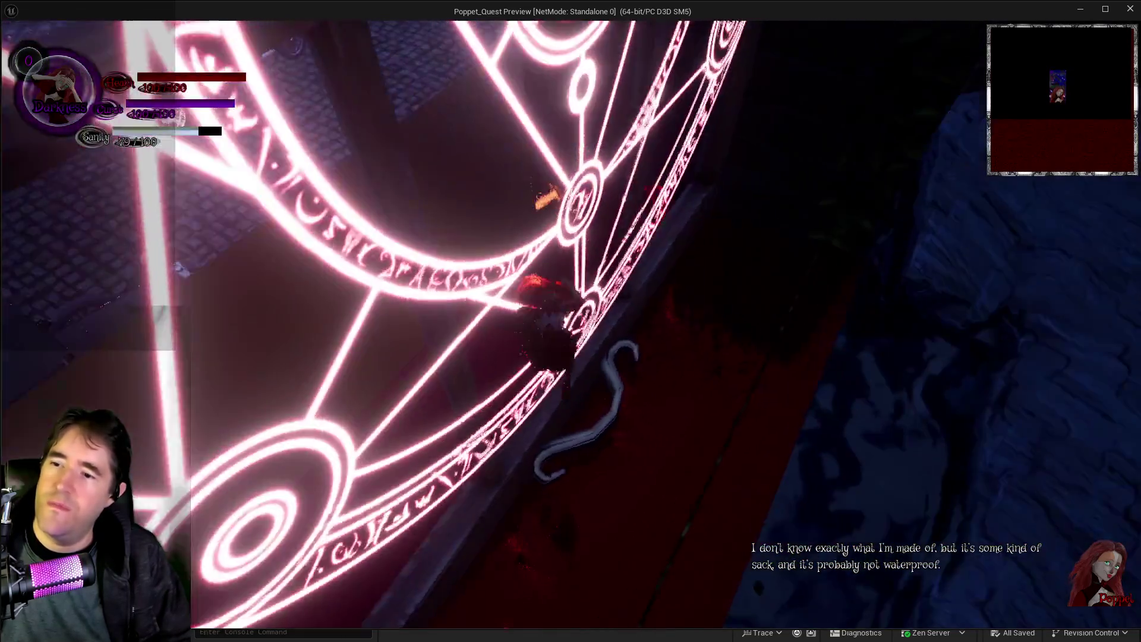
{"action": "key", "text": "w"}
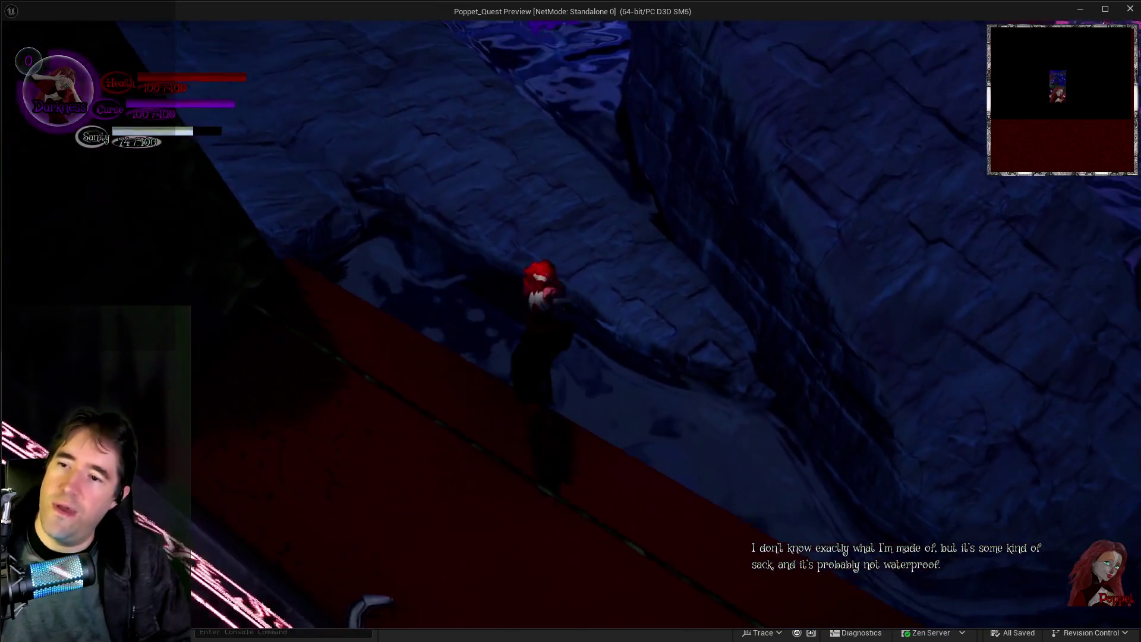
{"action": "key", "text": "w"}
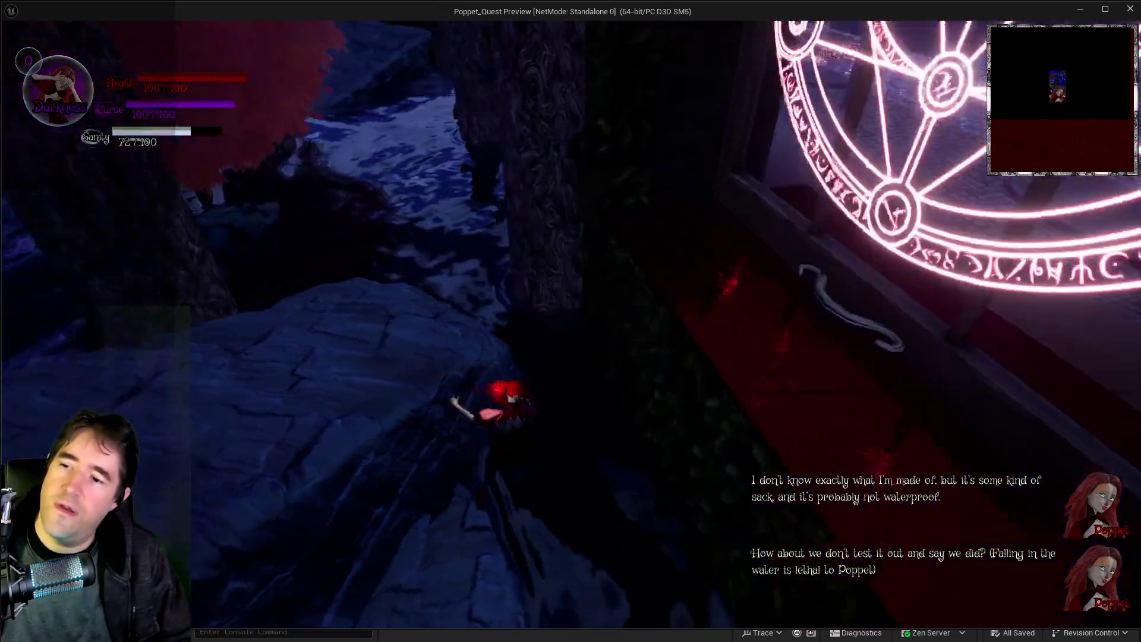
{"action": "key", "text": "w"}
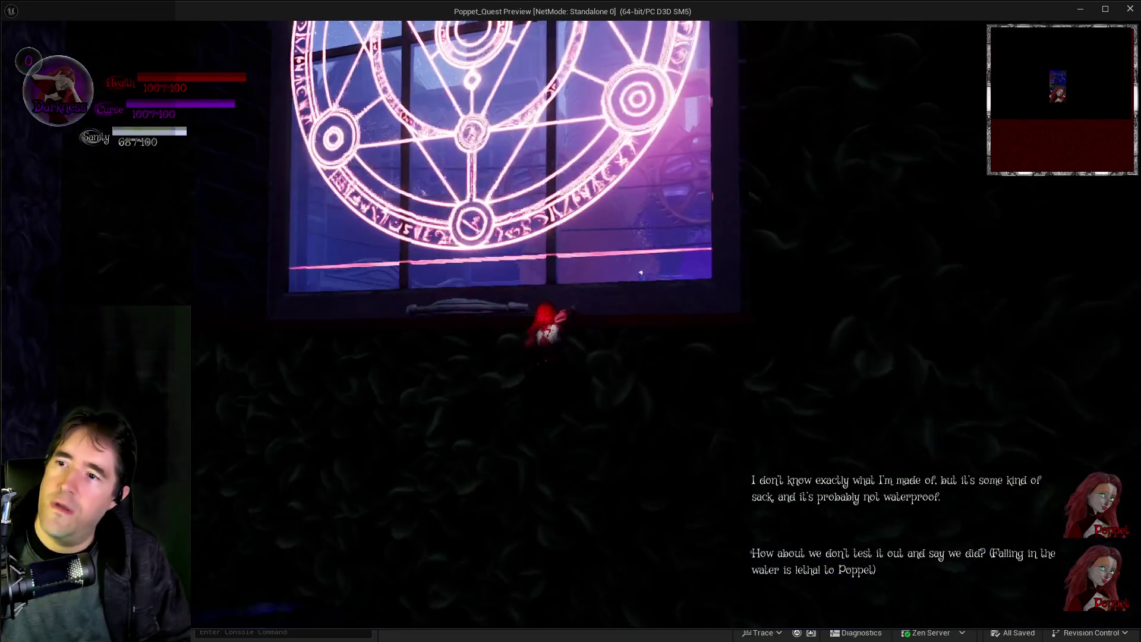
{"action": "key", "text": "w"}
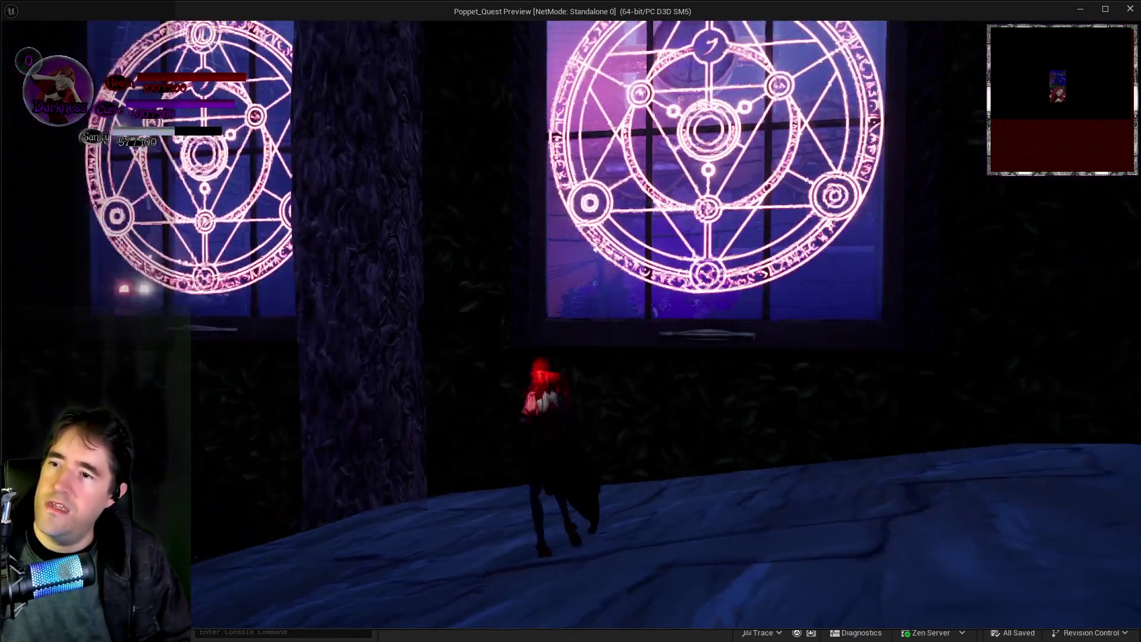
{"action": "key", "text": "w"}
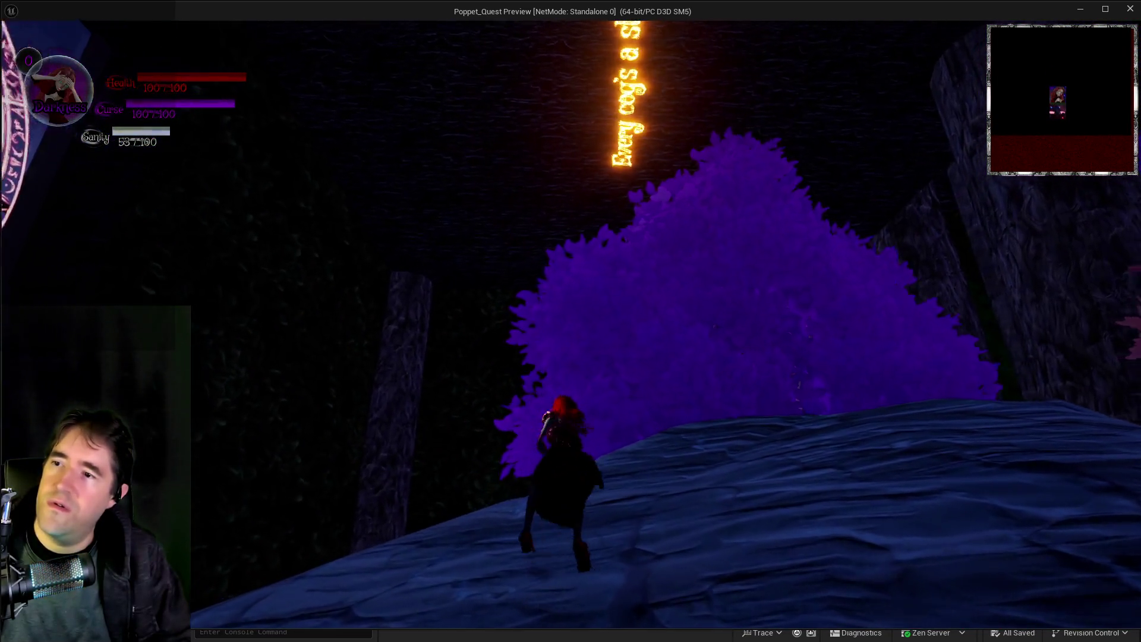
{"action": "key", "text": "w"}
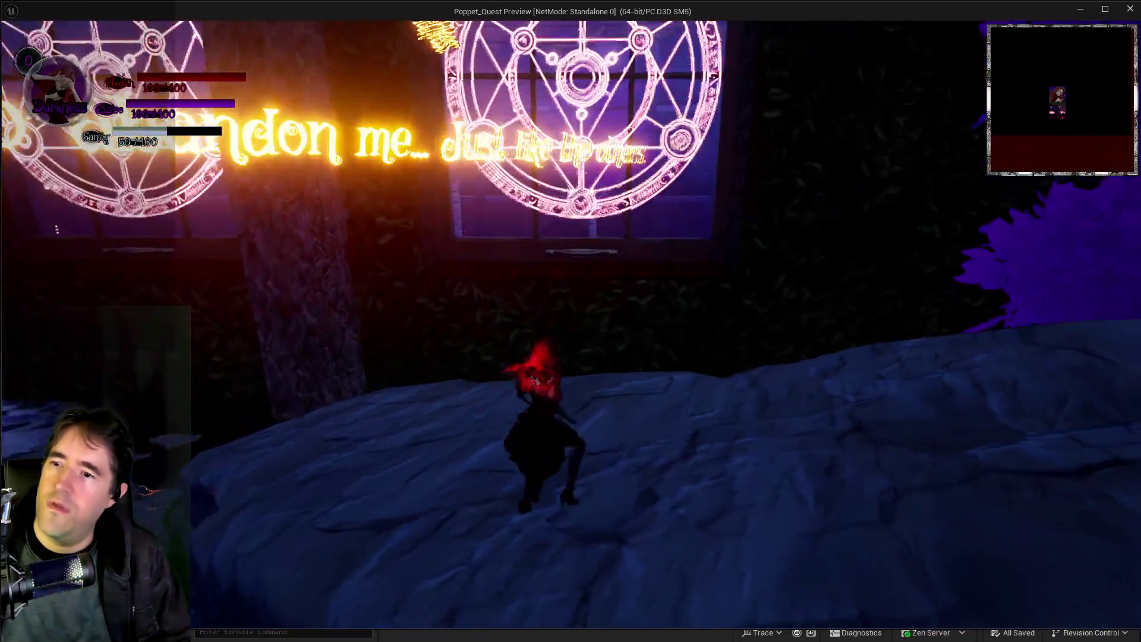
{"action": "key", "text": "w"}
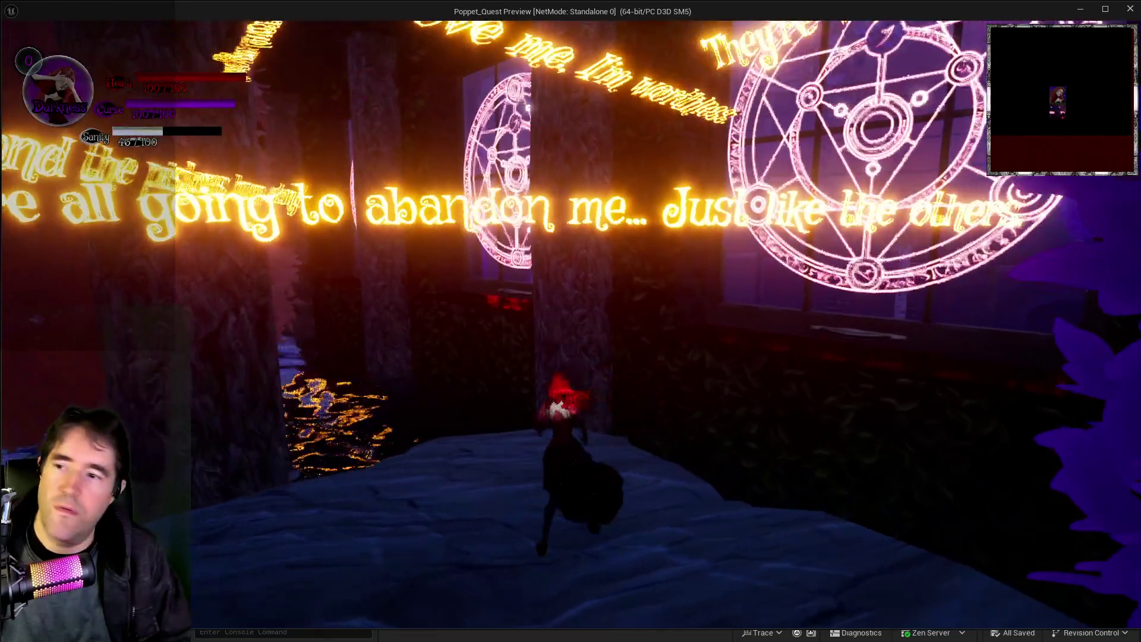
{"action": "key", "text": "w"}
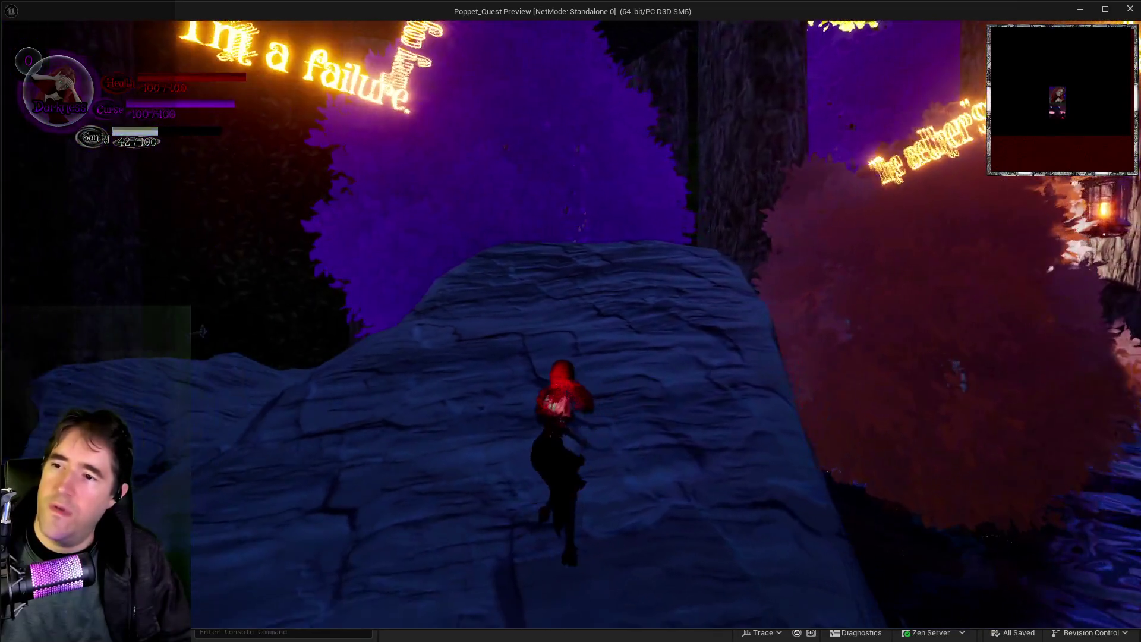
{"action": "key", "text": "w"}
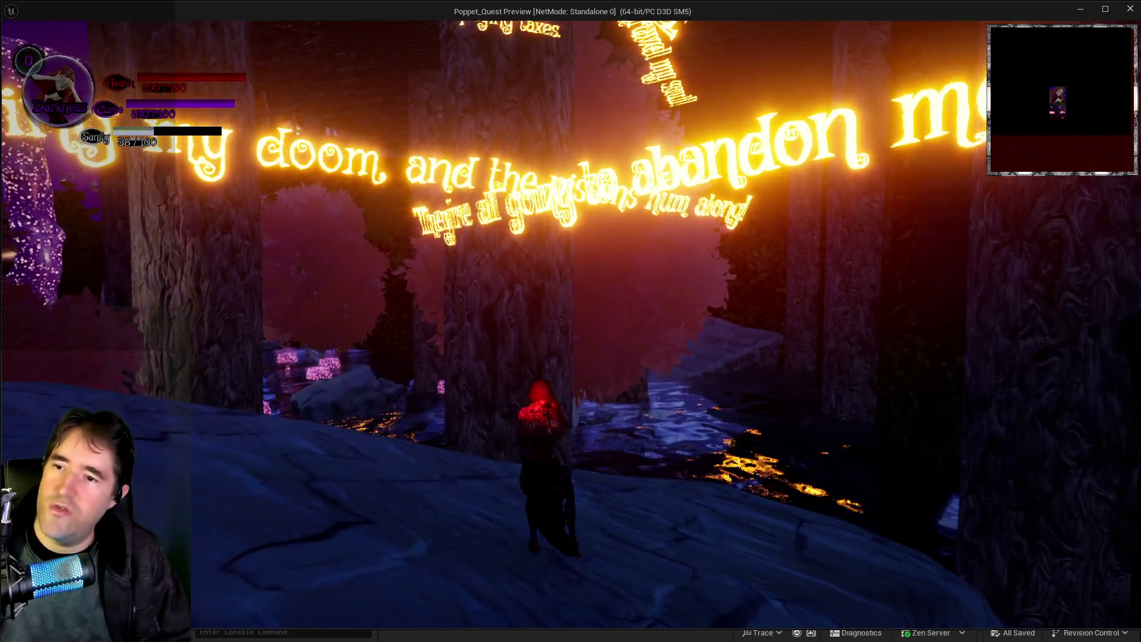
{"action": "key", "text": "w"}
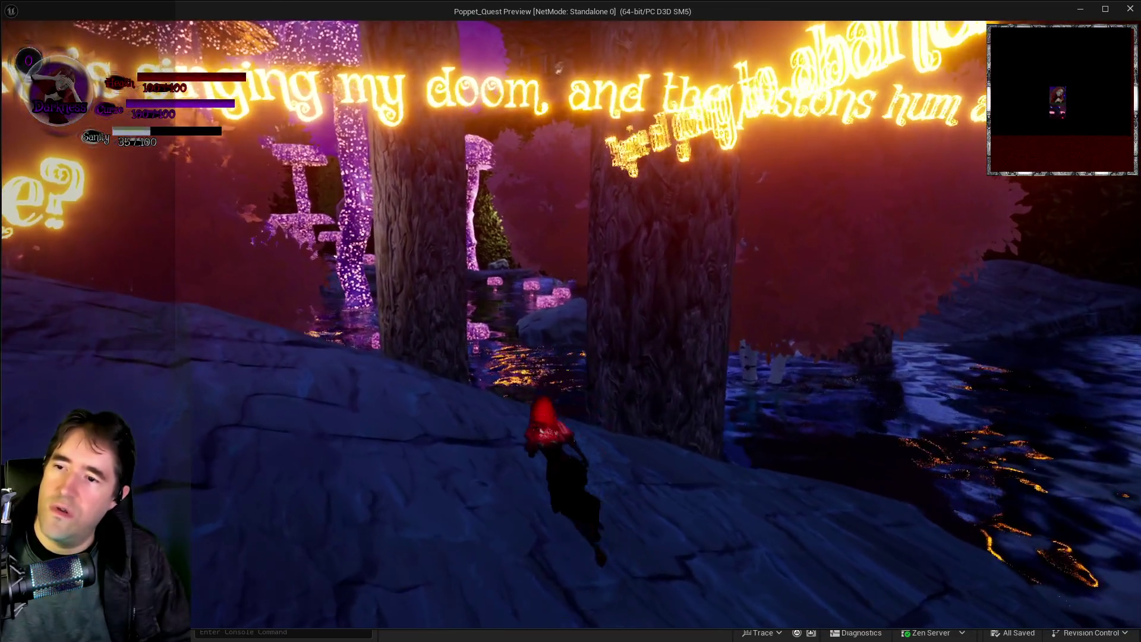
{"action": "key", "text": "w"}
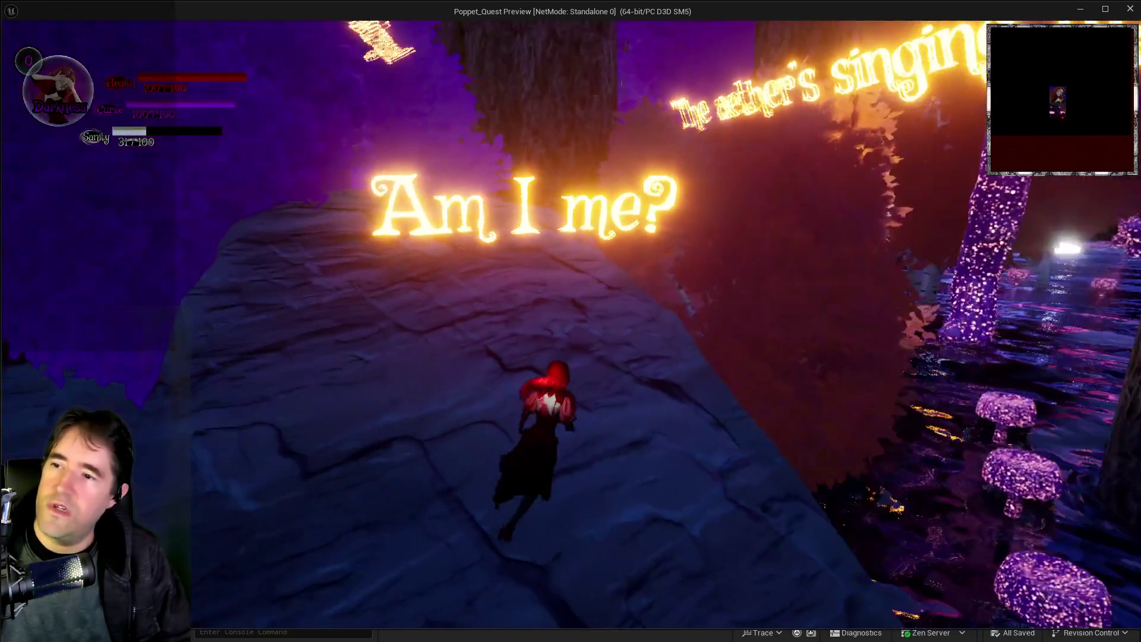
{"action": "key", "text": "Escape"}
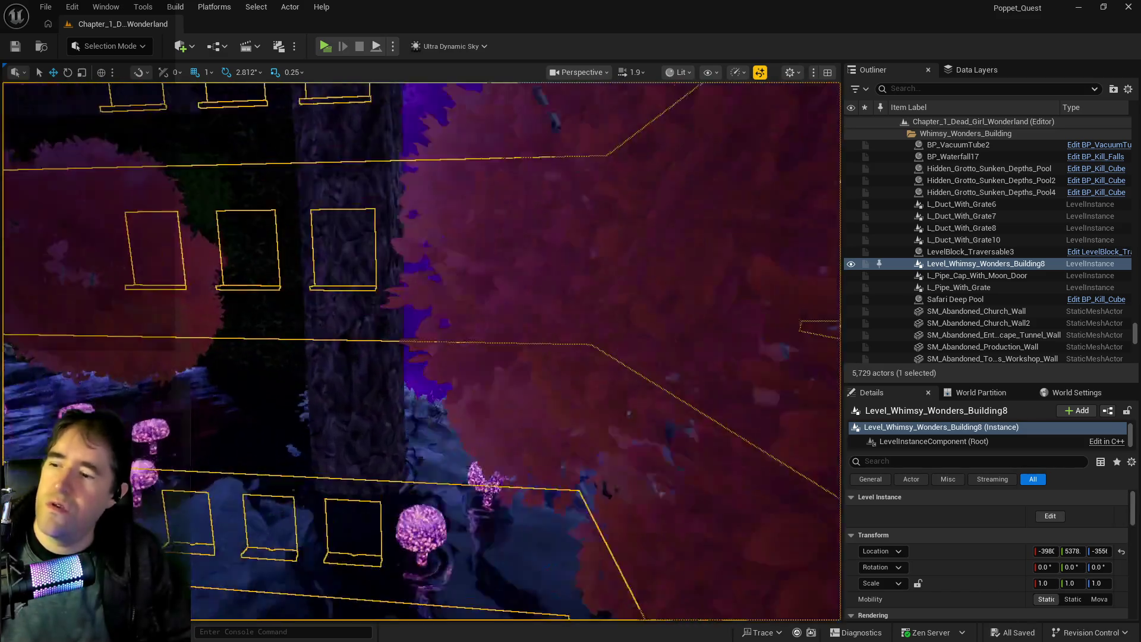
{"action": "left_click_drag", "start_coordinate": [545, 358], "coordinate": [544, 357]}
{"action": "left_click", "coordinate": [601, 239]}
{"action": "left_click_drag", "start_coordinate": [601, 239], "coordinate": [601, 239]}
{"action": "left_click_drag", "start_coordinate": [549, 312], "coordinate": [548, 312]}
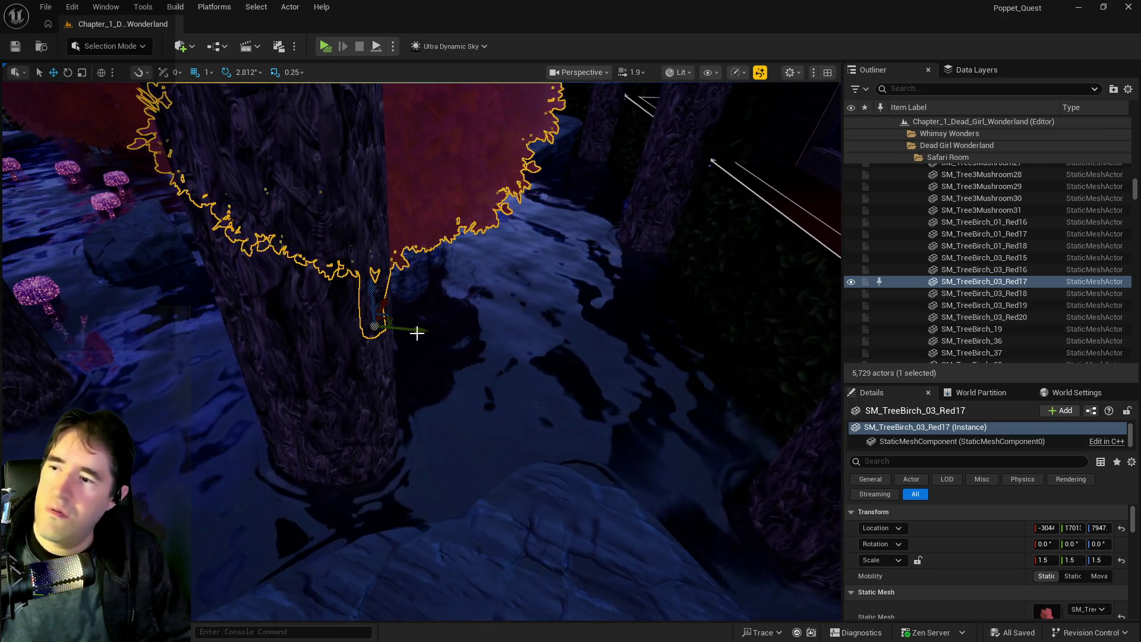
{"action": "mouse_move", "coordinate": [450, 328]}
{"action": "left_mouse_down"}
{"action": "mouse_move", "coordinate": [470, 335]}
{"action": "mouse_move", "coordinate": [494, 278]}
{"action": "left_mouse_up"}
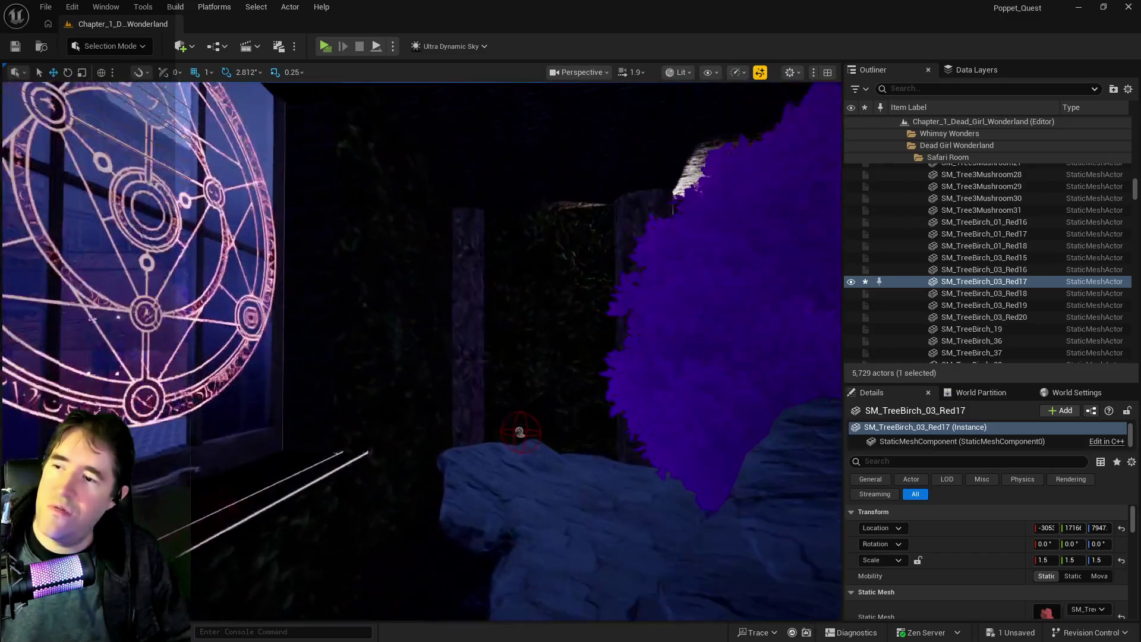
{"action": "left_click_drag", "start_coordinate": [494, 278], "coordinate": [494, 278]}
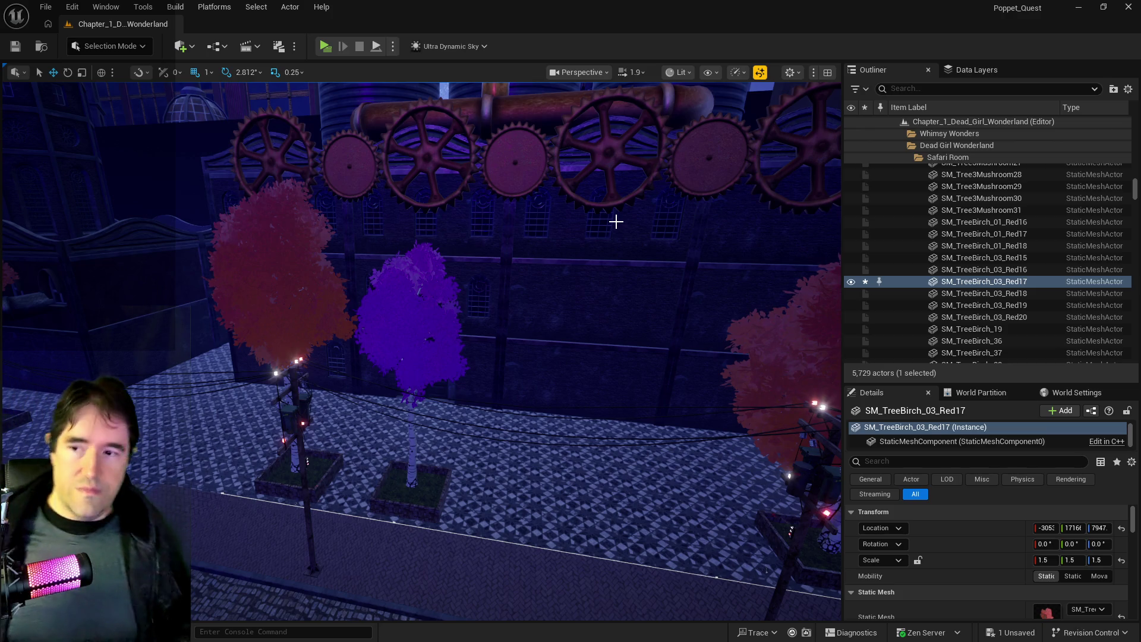
{"action": "mouse_move", "coordinate": [625, 216]}
{"action": "left_mouse_down"}
{"action": "mouse_move", "coordinate": [582, 214]}
{"action": "mouse_move", "coordinate": [565, 273]}
{"action": "mouse_move", "coordinate": [535, 280]}
{"action": "mouse_move", "coordinate": [517, 268]}
{"action": "mouse_move", "coordinate": [511, 279]}
{"action": "mouse_move", "coordinate": [500, 255]}
{"action": "mouse_move", "coordinate": [494, 265]}
{"action": "mouse_move", "coordinate": [508, 274]}
{"action": "mouse_move", "coordinate": [493, 267]}
{"action": "left_mouse_up"}
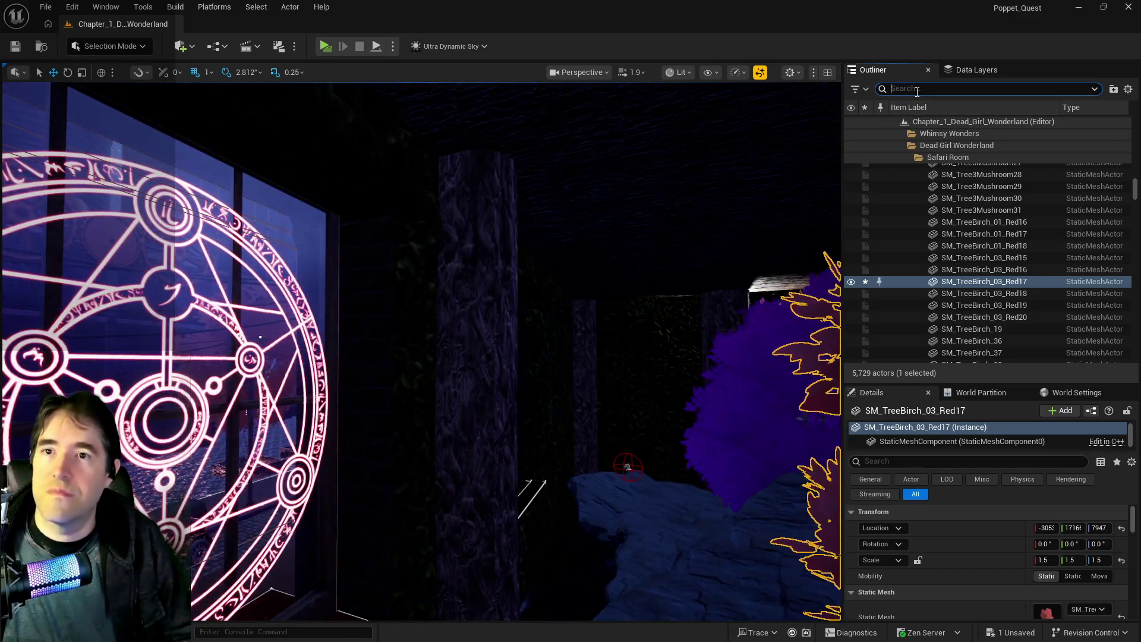
Reset Ultra_Dynamic_Sky's Time Of Day to 960 for daylight, then select the red ledge block.
{"action": "type", "text": "ultra"}
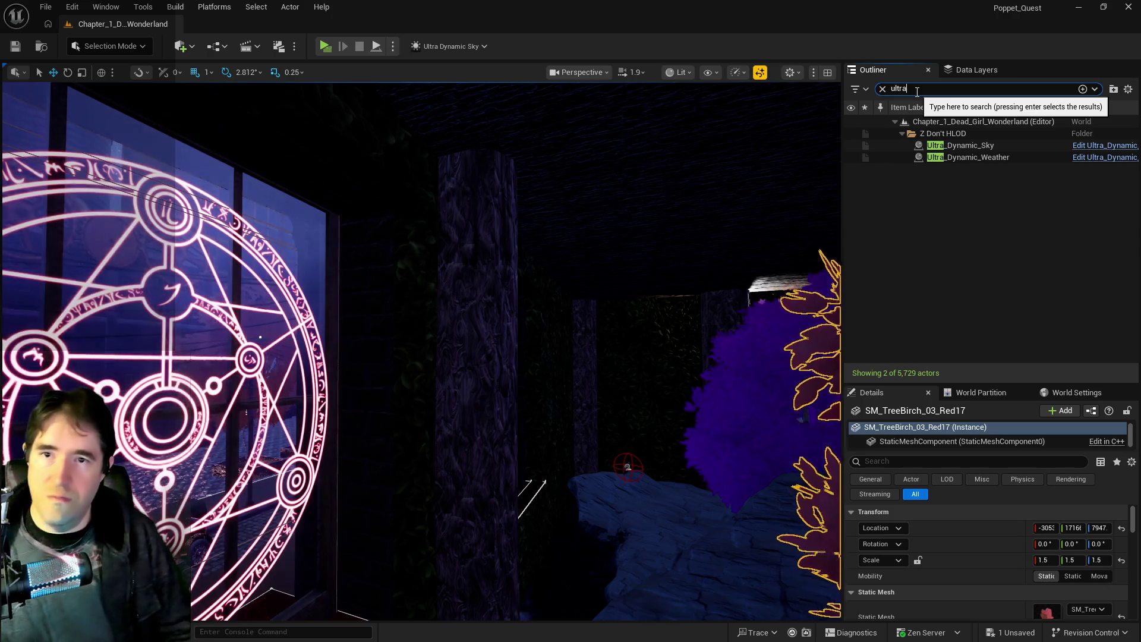
{"action": "left_click", "coordinate": [945, 148]}
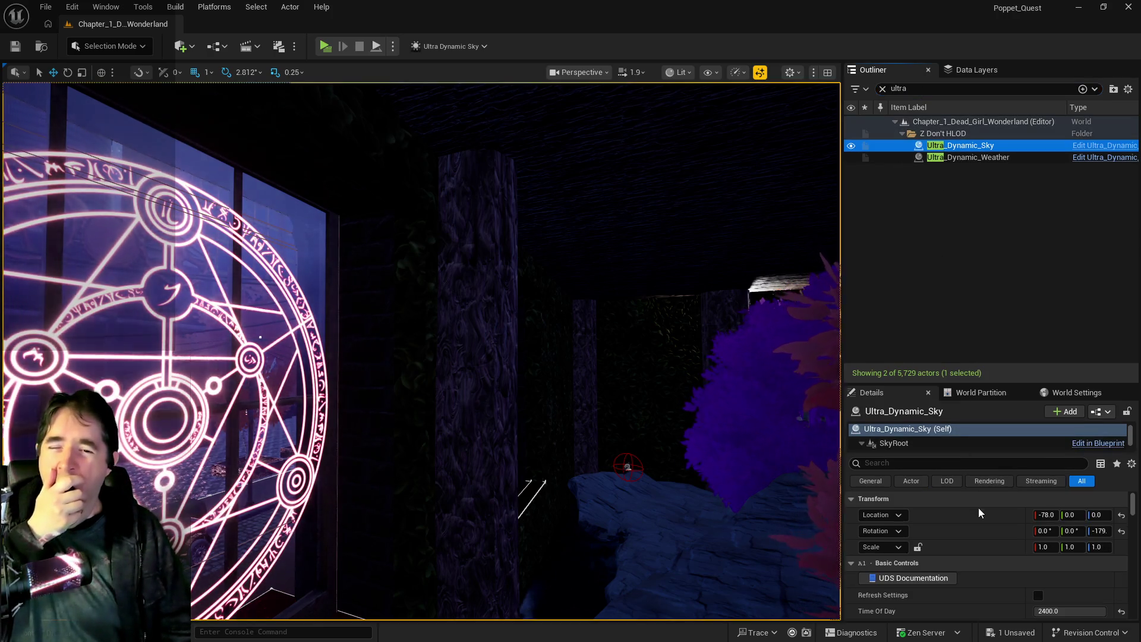
{"action": "left_click", "coordinate": [1123, 611]}
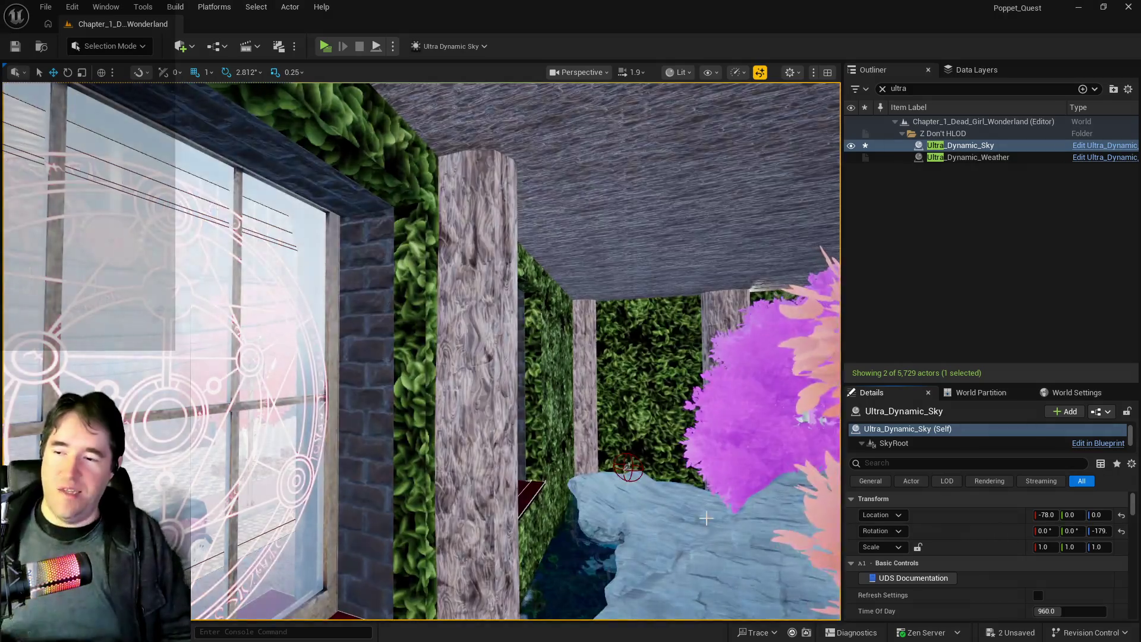
{"action": "key", "text": "w"}
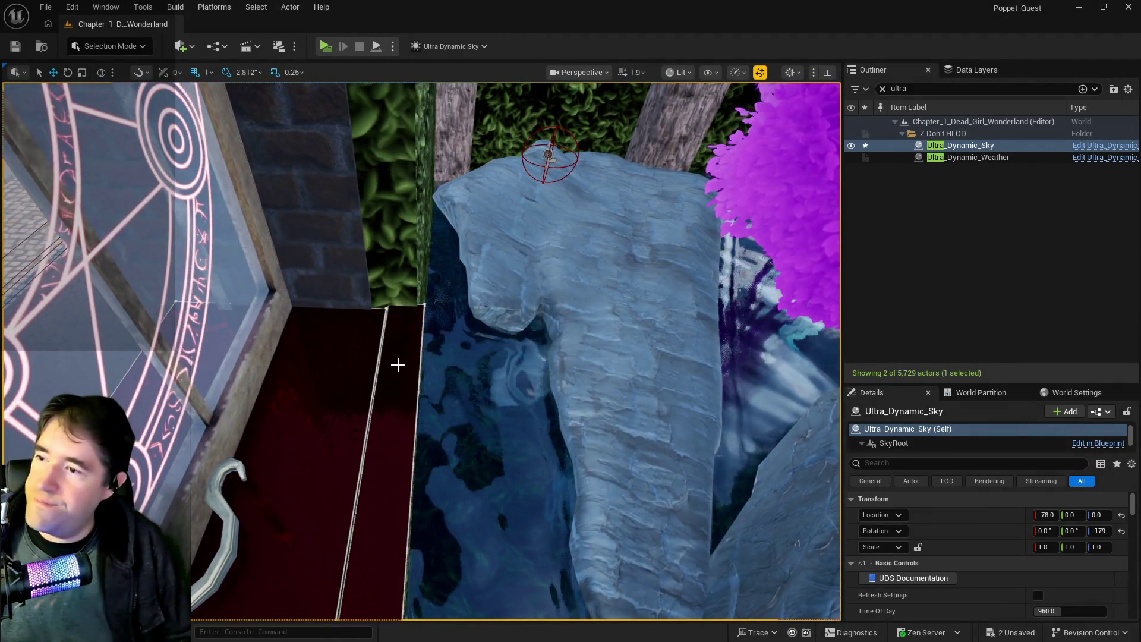
{"action": "left_click", "coordinate": [398, 364]}
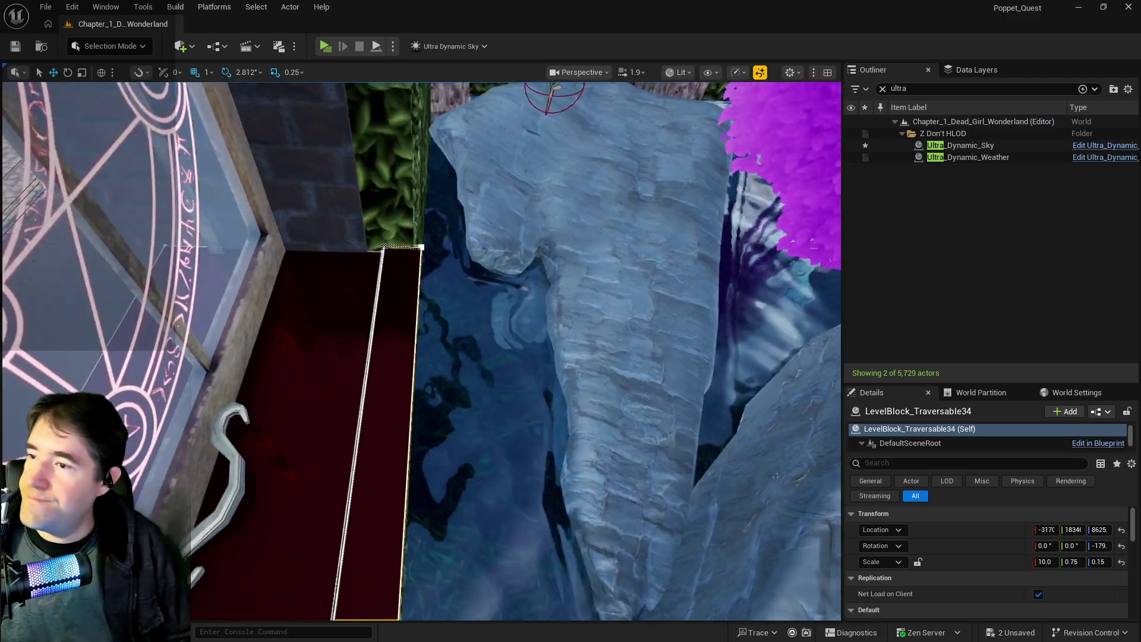
Move the first red ledge block under the sigil window to Location Y 1835.
{"action": "key", "text": "w"}
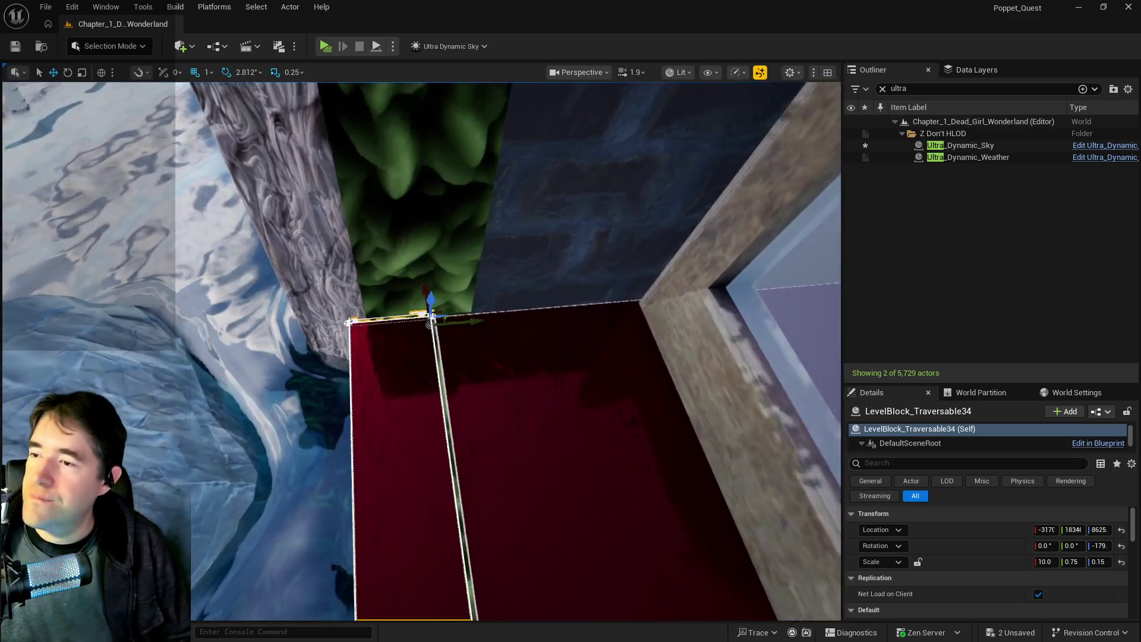
{"action": "key", "text": "e"}
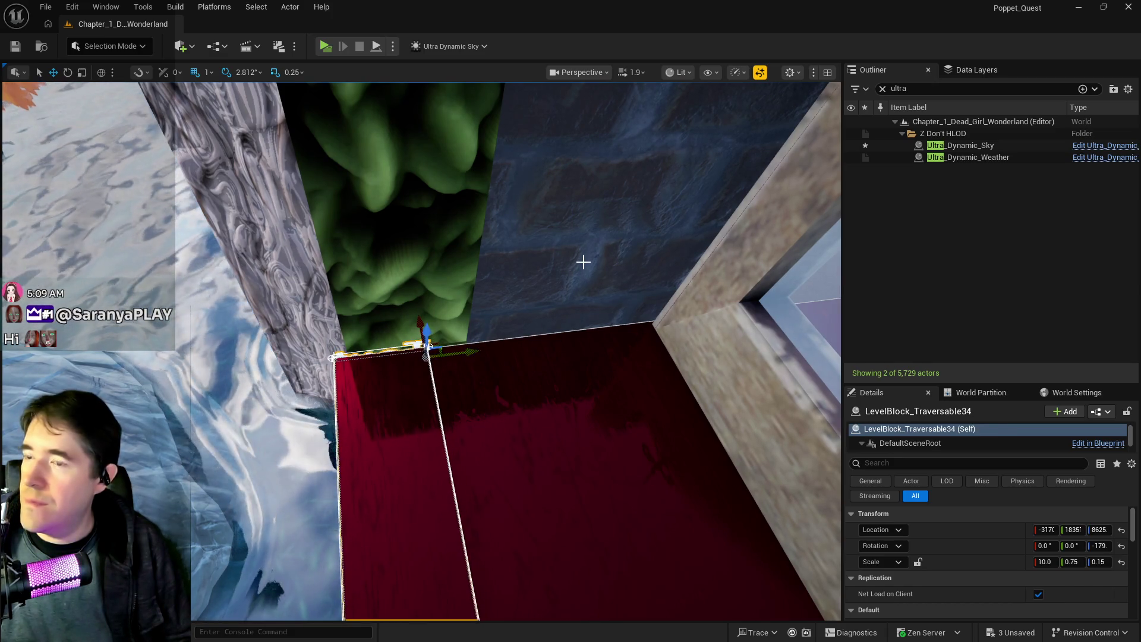
{"action": "left_click", "coordinate": [535, 337]}
{"action": "mouse_move", "coordinate": [706, 409]}
{"action": "left_mouse_down"}
{"action": "mouse_move", "coordinate": [706, 285]}
{"action": "mouse_move", "coordinate": [654, 241]}
{"action": "left_mouse_up"}
{"action": "left_click", "coordinate": [250, 375]}
{"action": "left_click_drag", "start_coordinate": [571, 356], "coordinate": [570, 297]}
{"action": "mouse_move", "coordinate": [265, 401]}
{"action": "left_mouse_down"}
{"action": "mouse_move", "coordinate": [265, 416]}
{"action": "mouse_move", "coordinate": [265, 401]}
{"action": "left_mouse_up"}
{"action": "left_click", "coordinate": [408, 404]}
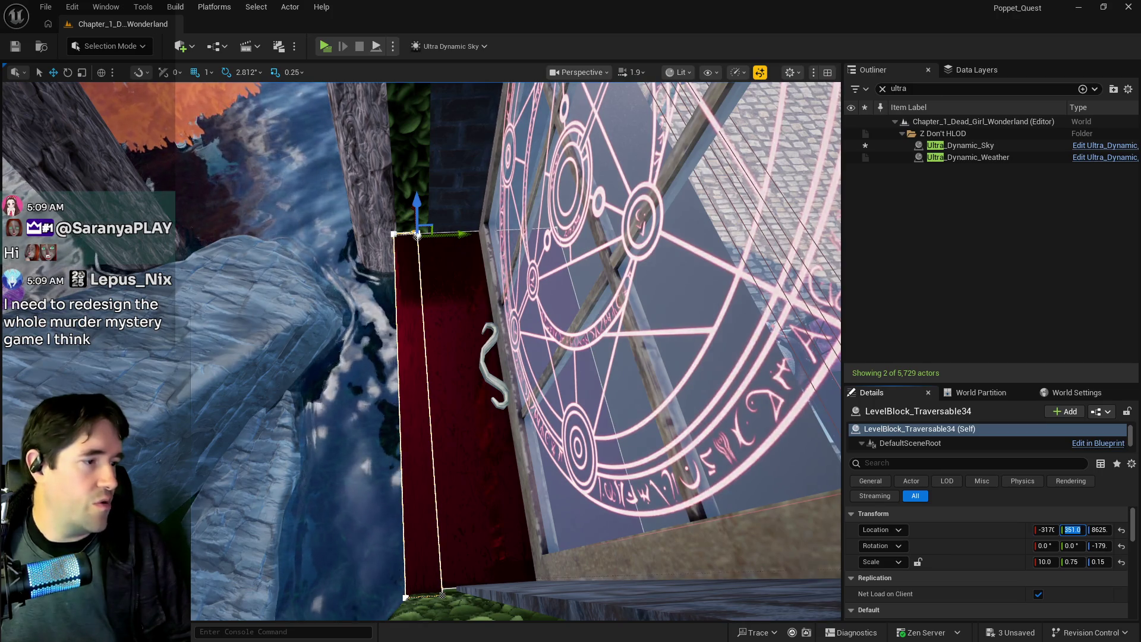
{"action": "type", "text": "1835"}
{"action": "key", "text": "Return"}
{"action": "key", "text": "f"}
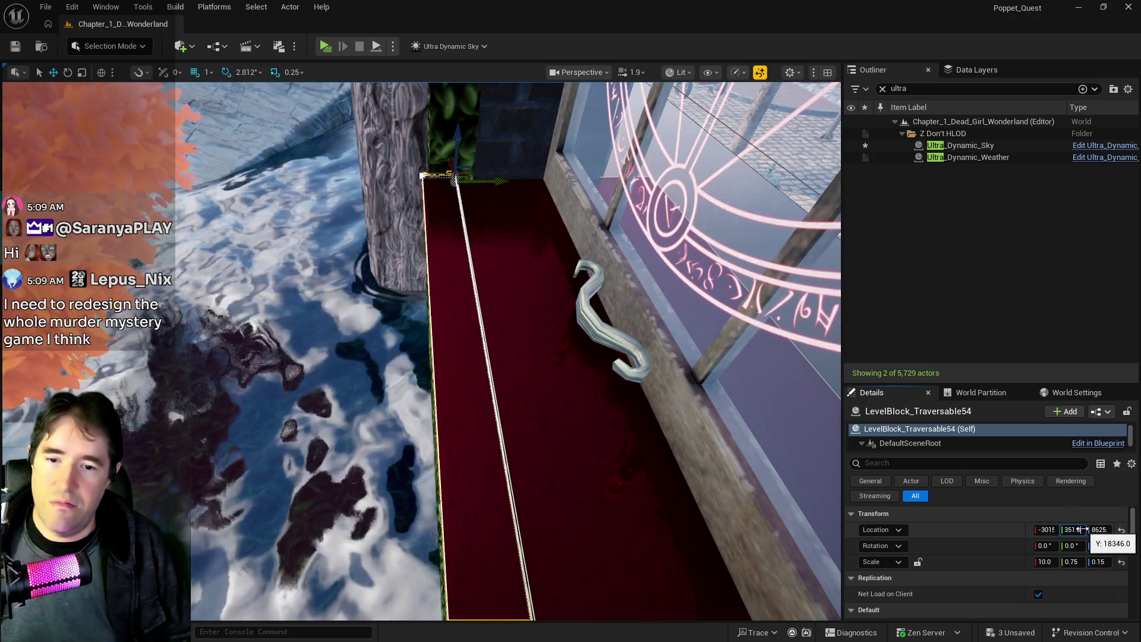
Give the second red ledge the same Location Y of 1835.
{"action": "left_click_drag", "start_coordinate": [1083, 529], "coordinate": [1088, 529]}
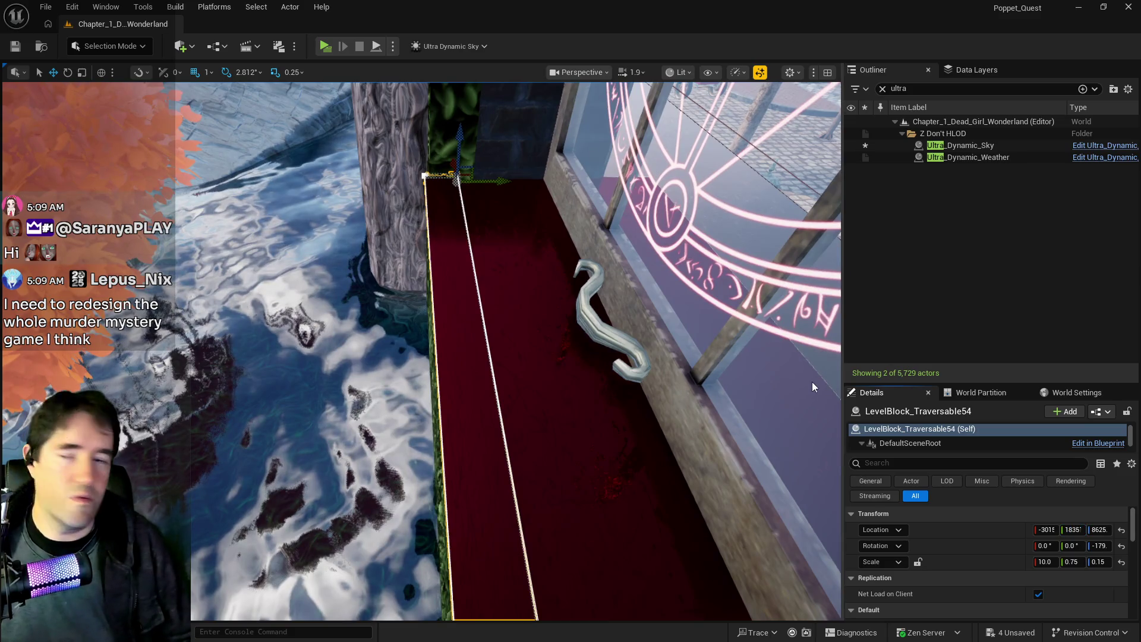
{"action": "key", "text": "f"}
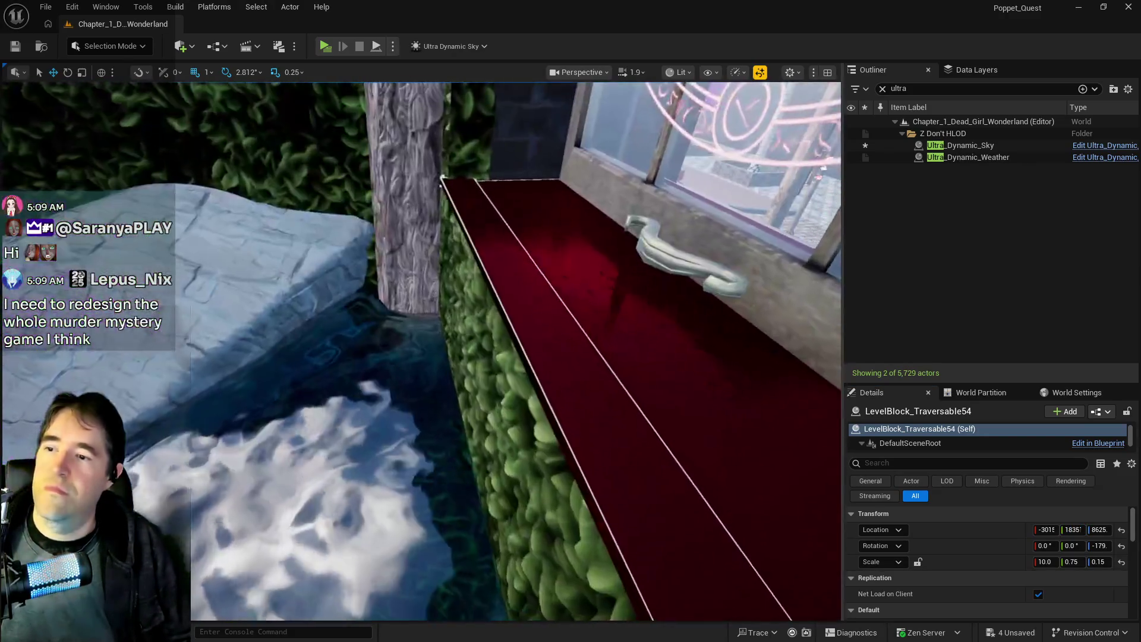
{"action": "type", "text": "1835"}
{"action": "key", "text": "Return"}
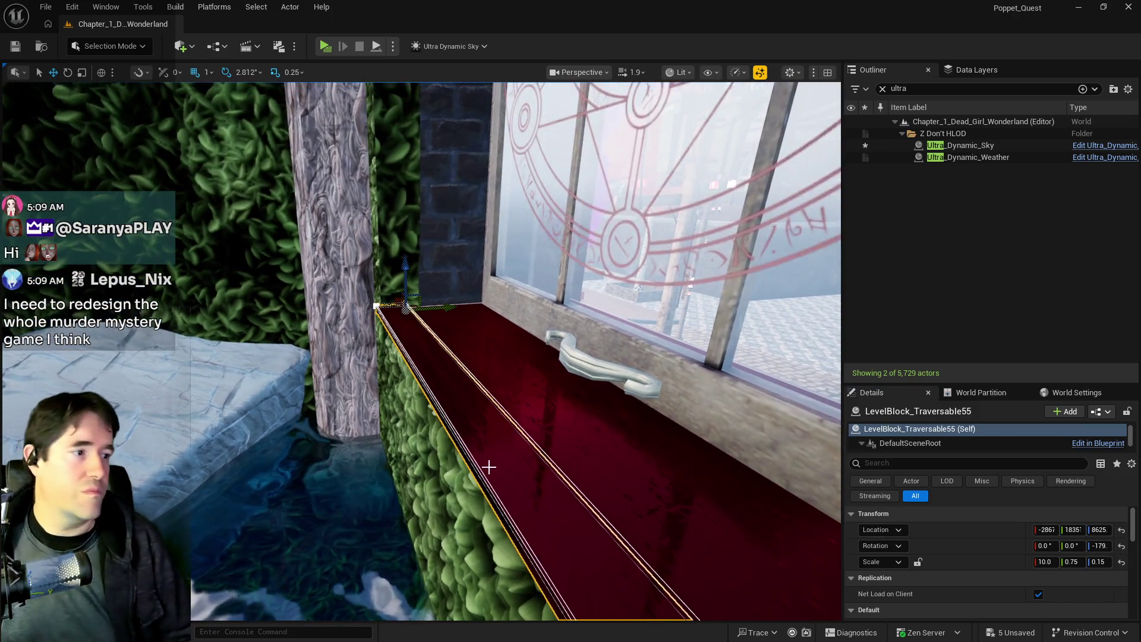
Fly around to inspect the three sigil windows and select Level_Whimsy_Wonders_Building8.
{"action": "left_click_drag", "start_coordinate": [488, 467], "coordinate": [416, 461]}
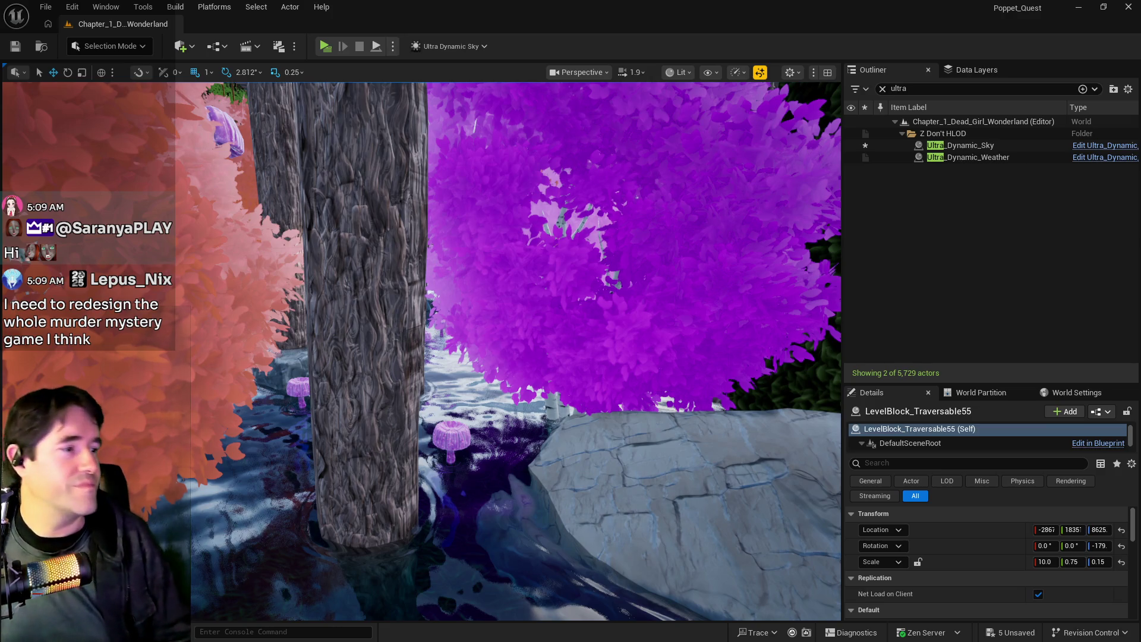
{"action": "key", "text": "s"}
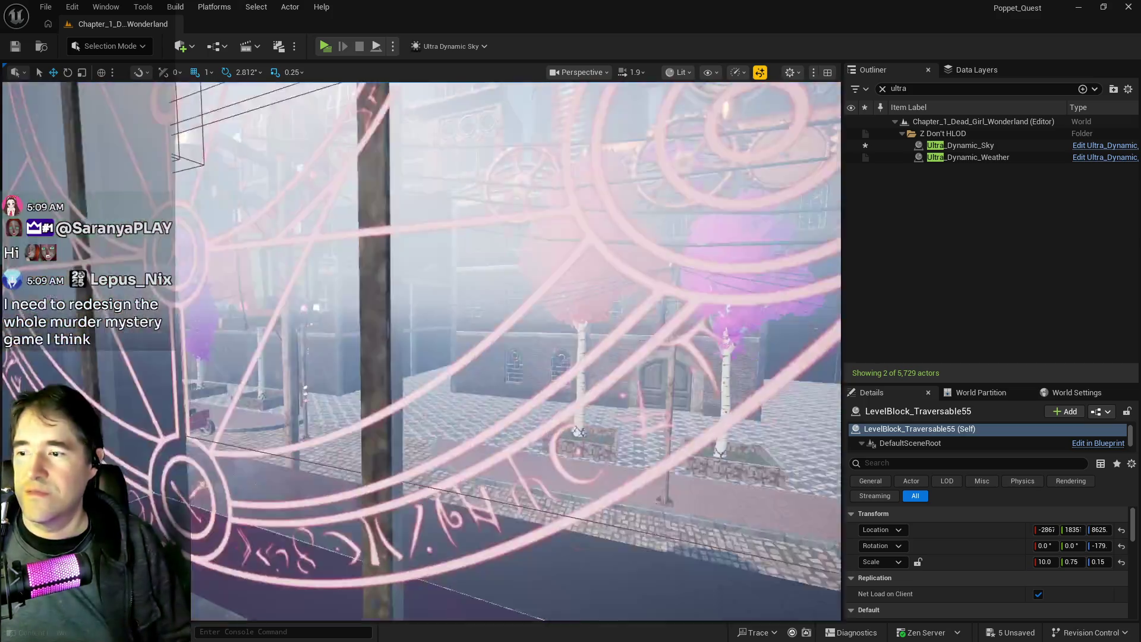
{"action": "key", "text": "w"}
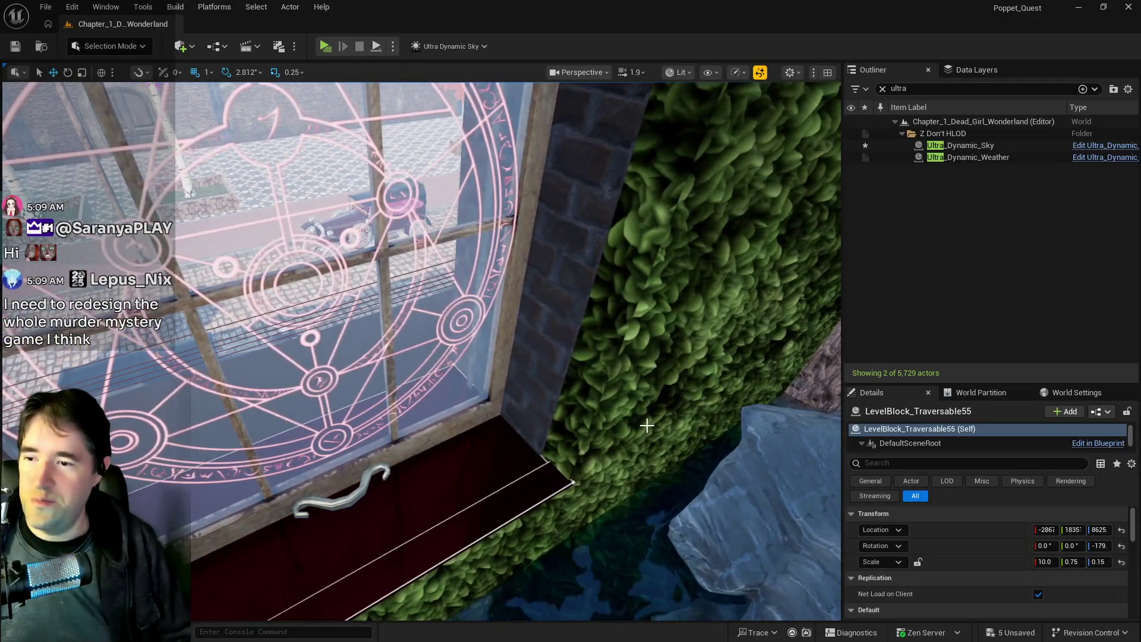
{"action": "key", "text": "s"}
{"action": "key", "text": "a"}
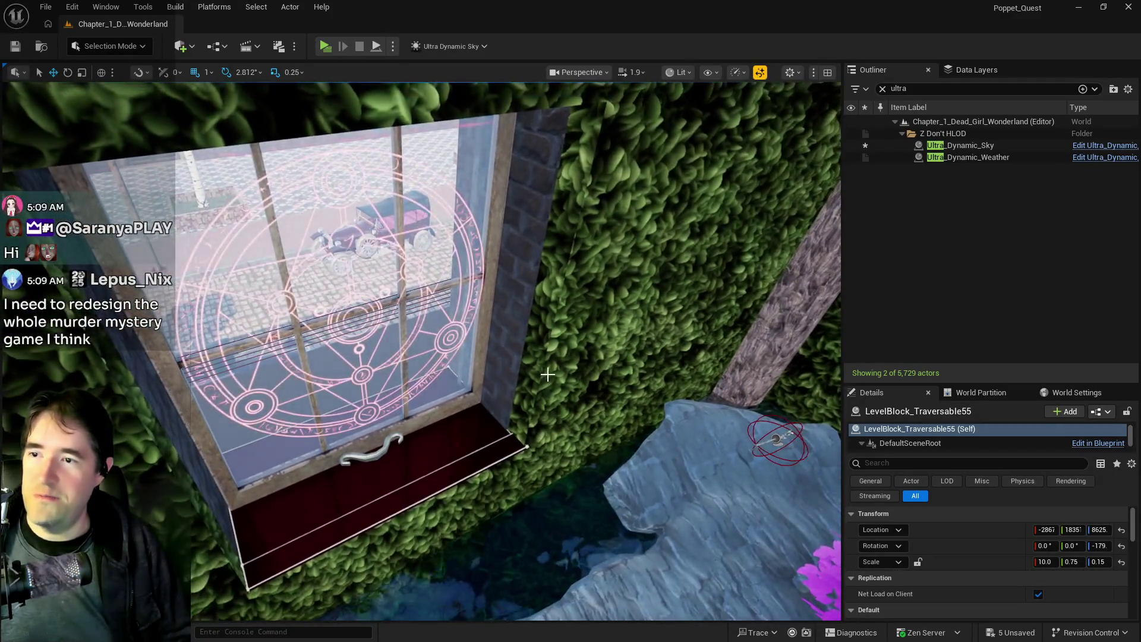
{"action": "key", "text": "s"}
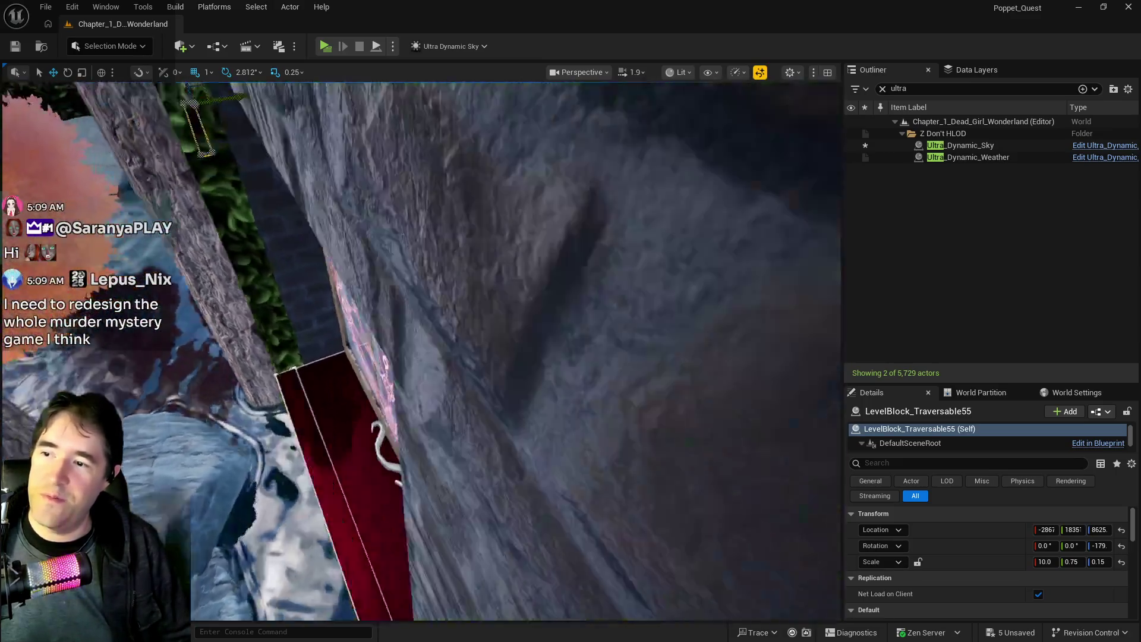
{"action": "key", "text": "w"}
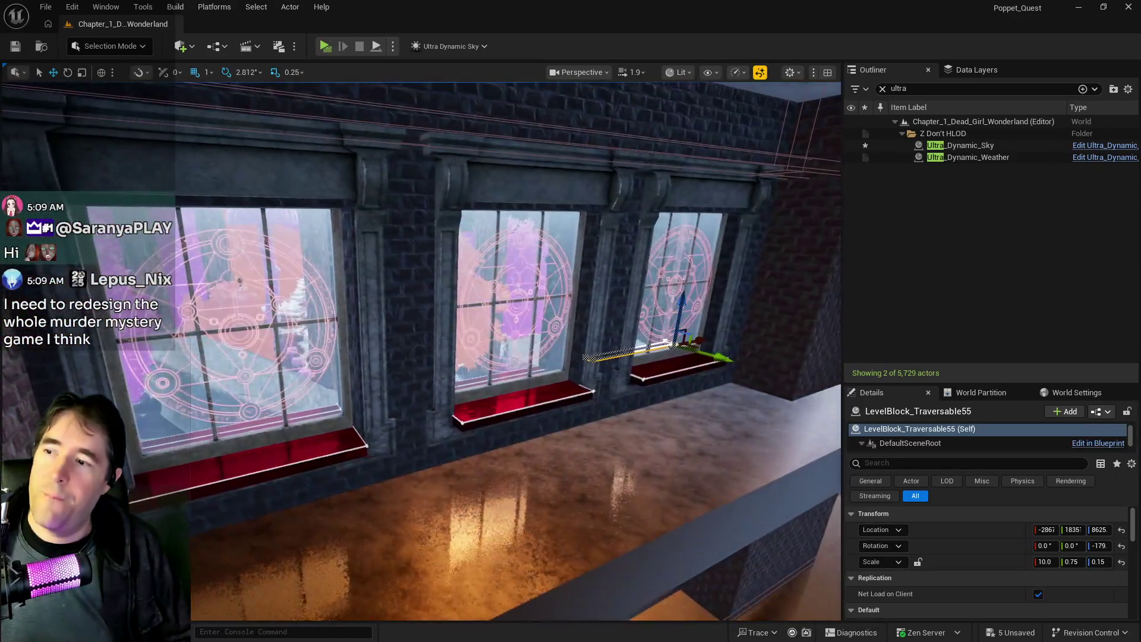
{"action": "key", "text": "s"}
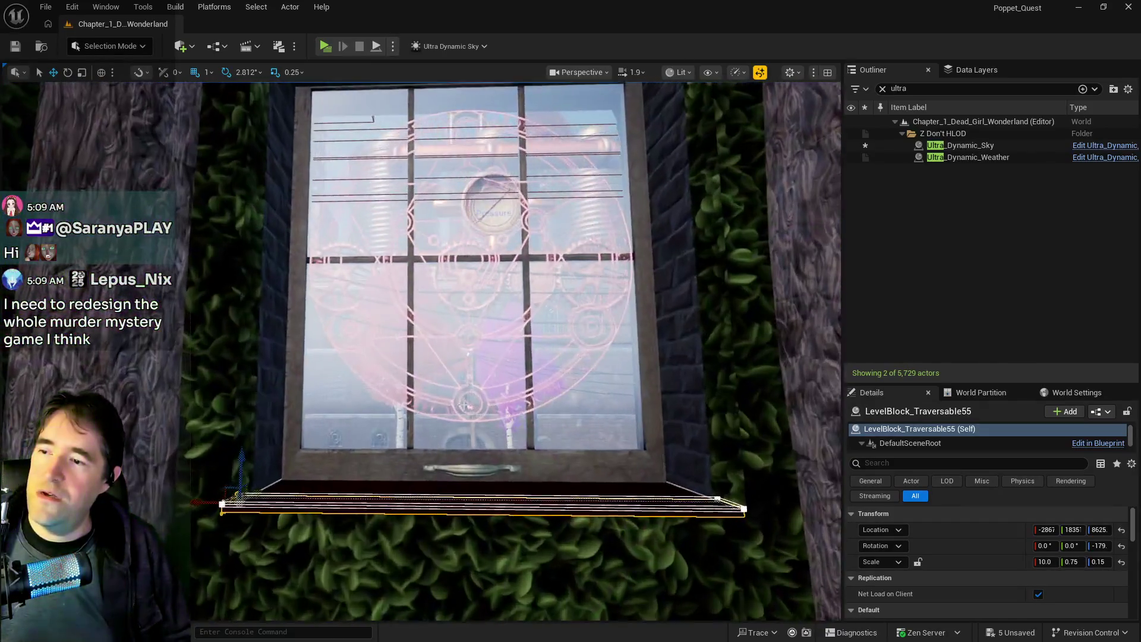
{"action": "left_click", "coordinate": [489, 455]}
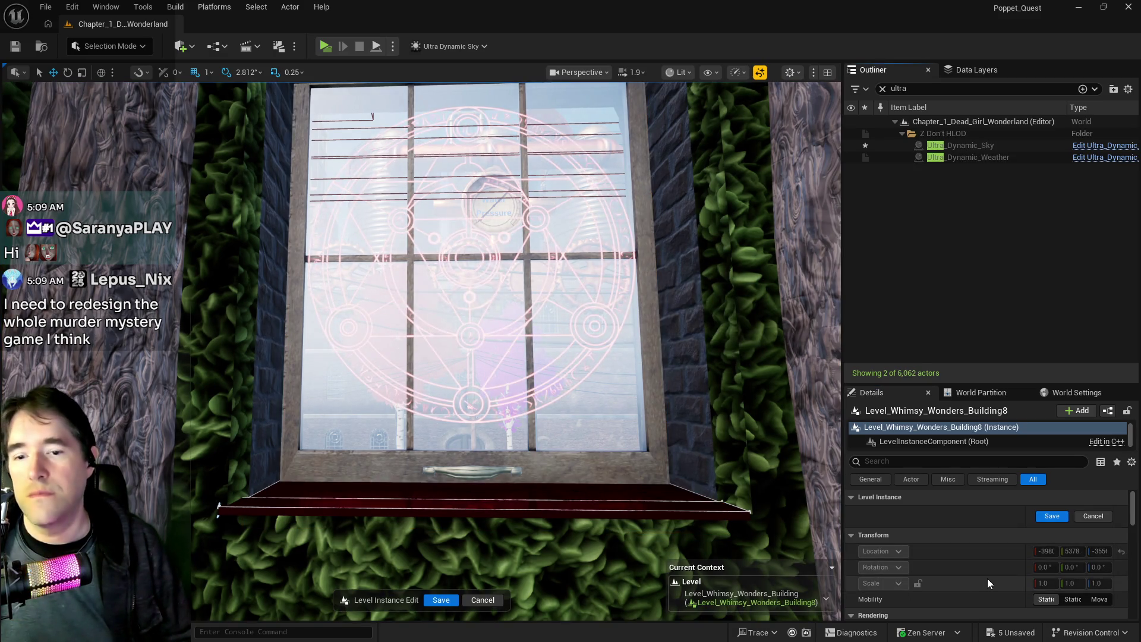
Tick Can be Opened on window BP_Window_102, then select the orange pipe in front.
{"action": "scroll", "coordinate": [986, 582], "scroll_direction": "down", "scroll_amount": 3}
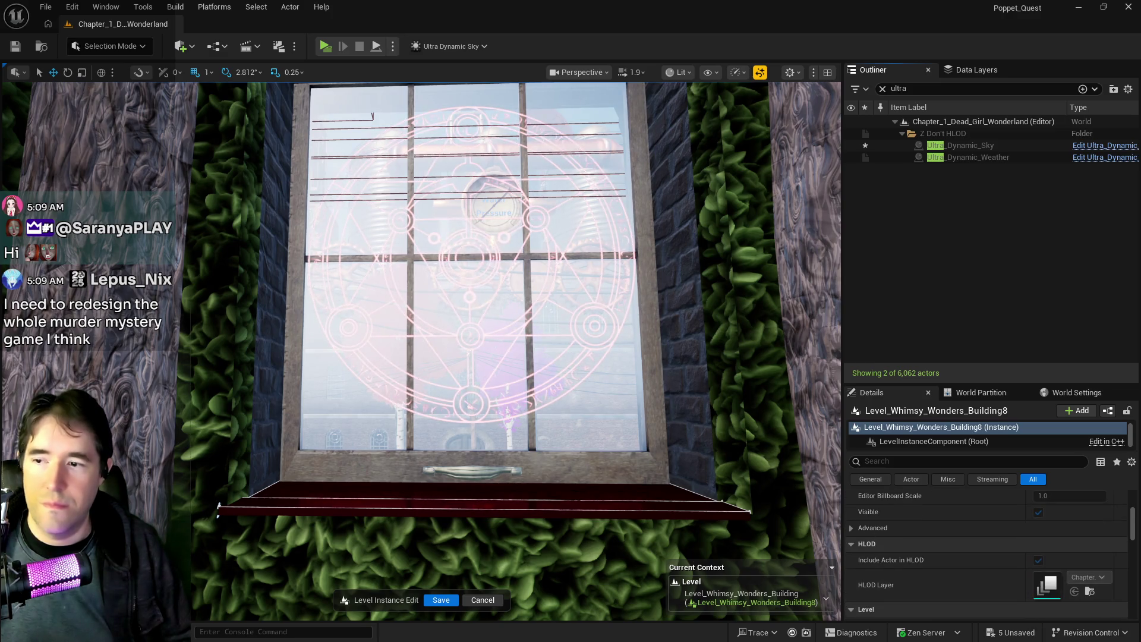
{"action": "left_click", "coordinate": [435, 389]}
{"action": "scroll", "coordinate": [1009, 556], "scroll_direction": "up", "scroll_amount": 3}
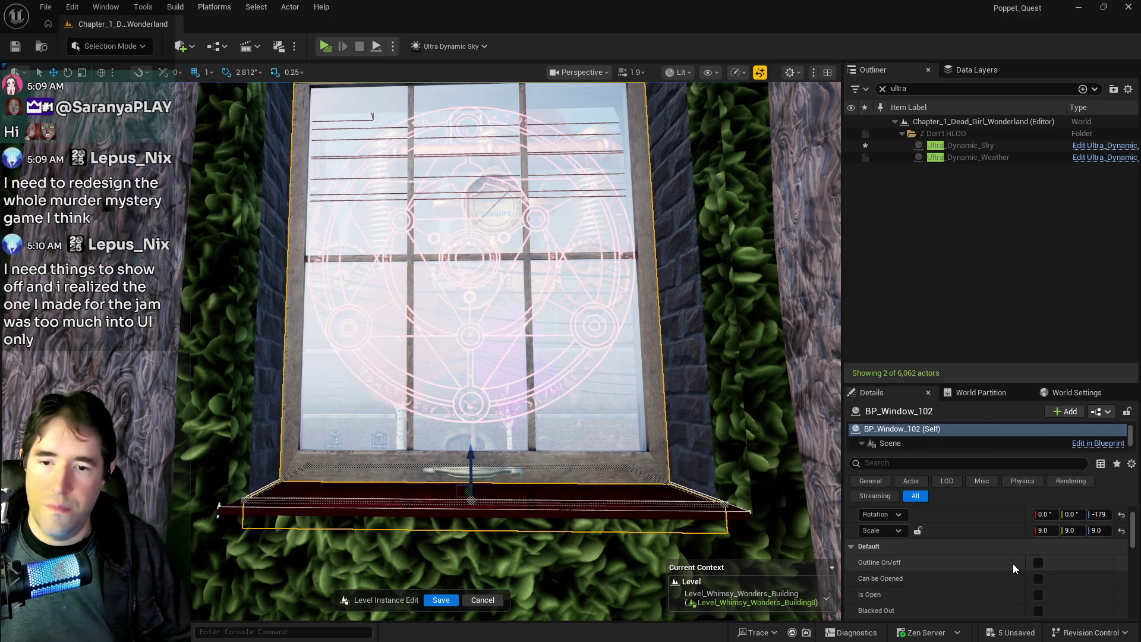
{"action": "scroll", "coordinate": [1030, 589], "scroll_direction": "down", "scroll_amount": 1}
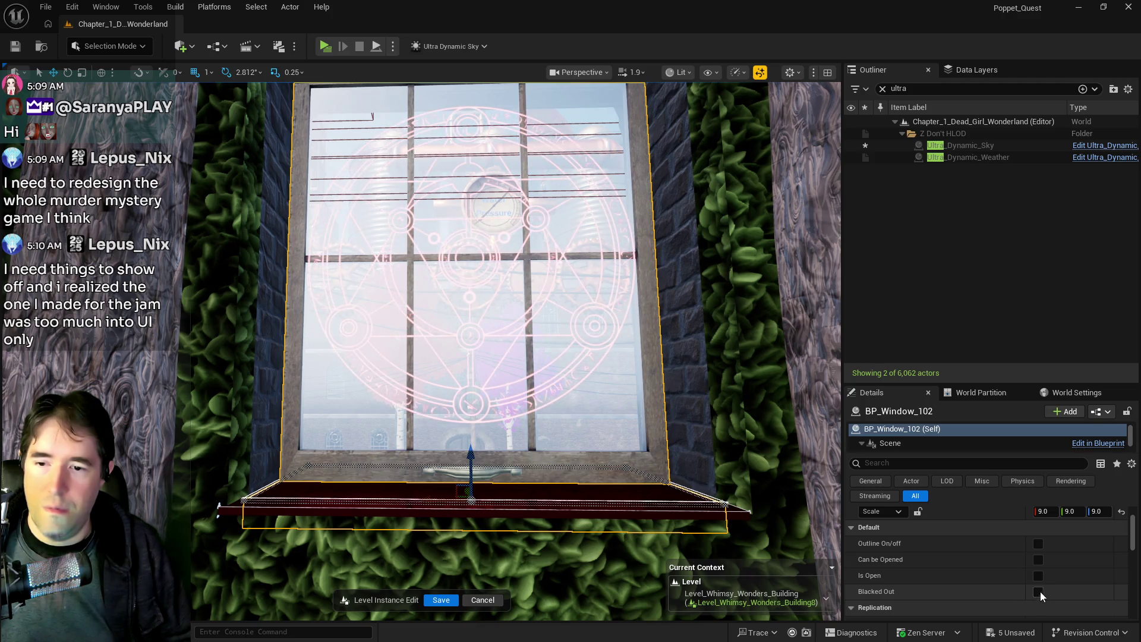
{"action": "left_click", "coordinate": [1040, 559]}
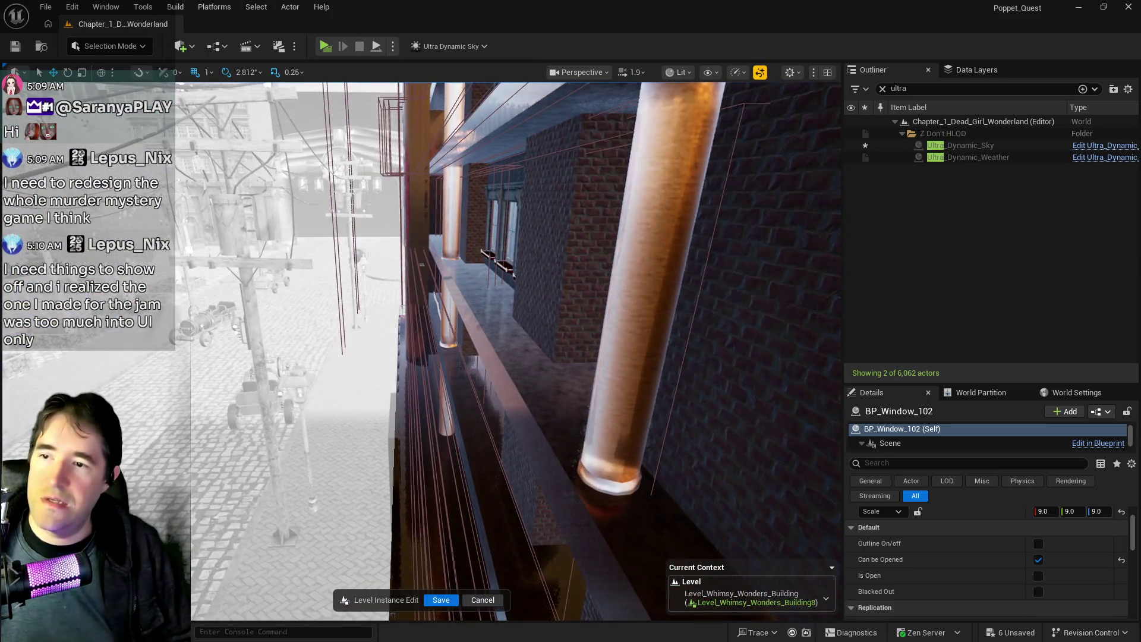
{"action": "left_click", "coordinate": [649, 105]}
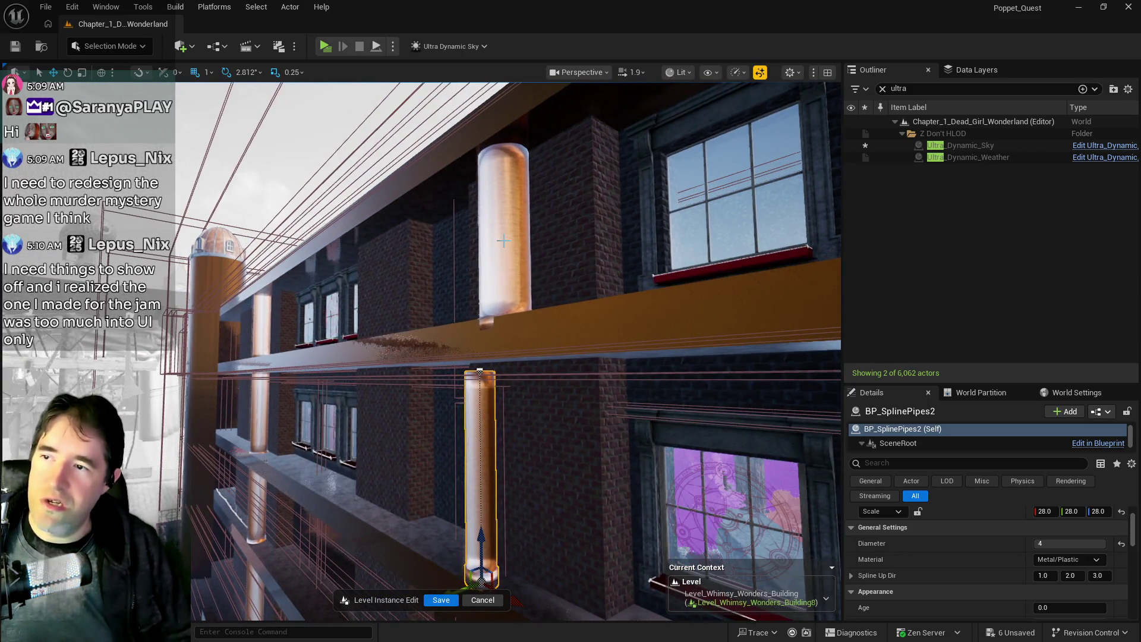
{"action": "left_click", "coordinate": [527, 267]}
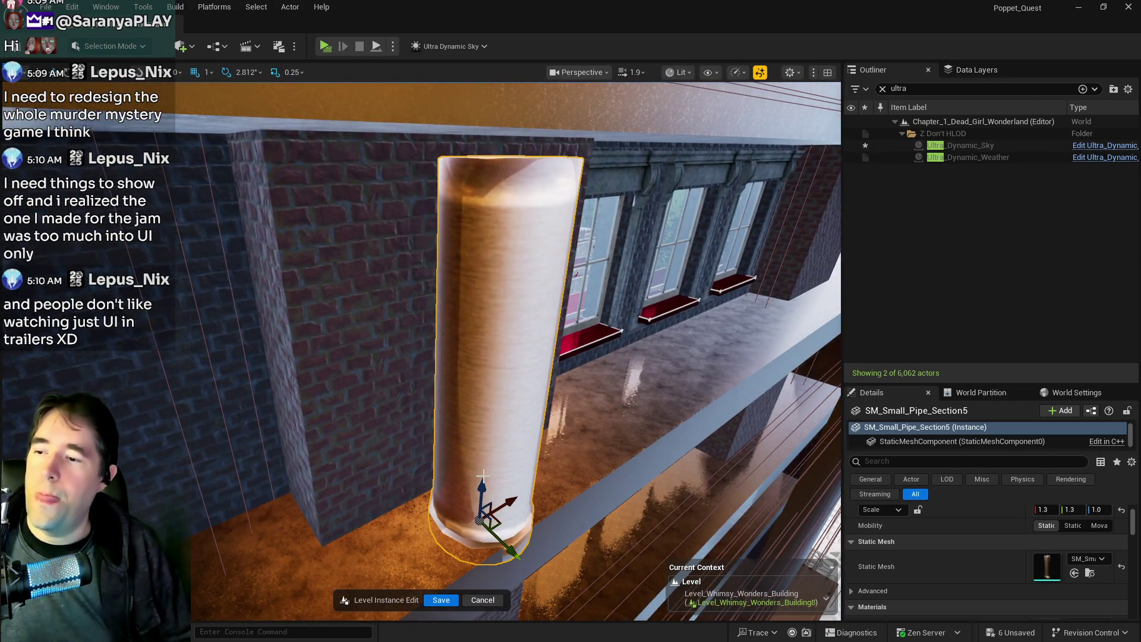
Raise the orange pipe higher along the wall and delete the vertical pipe beneath it.
{"action": "mouse_move", "coordinate": [483, 489]}
{"action": "left_mouse_down"}
{"action": "mouse_move", "coordinate": [489, 471]}
{"action": "mouse_move", "coordinate": [466, 482]}
{"action": "mouse_move", "coordinate": [579, 437]}
{"action": "left_mouse_up"}
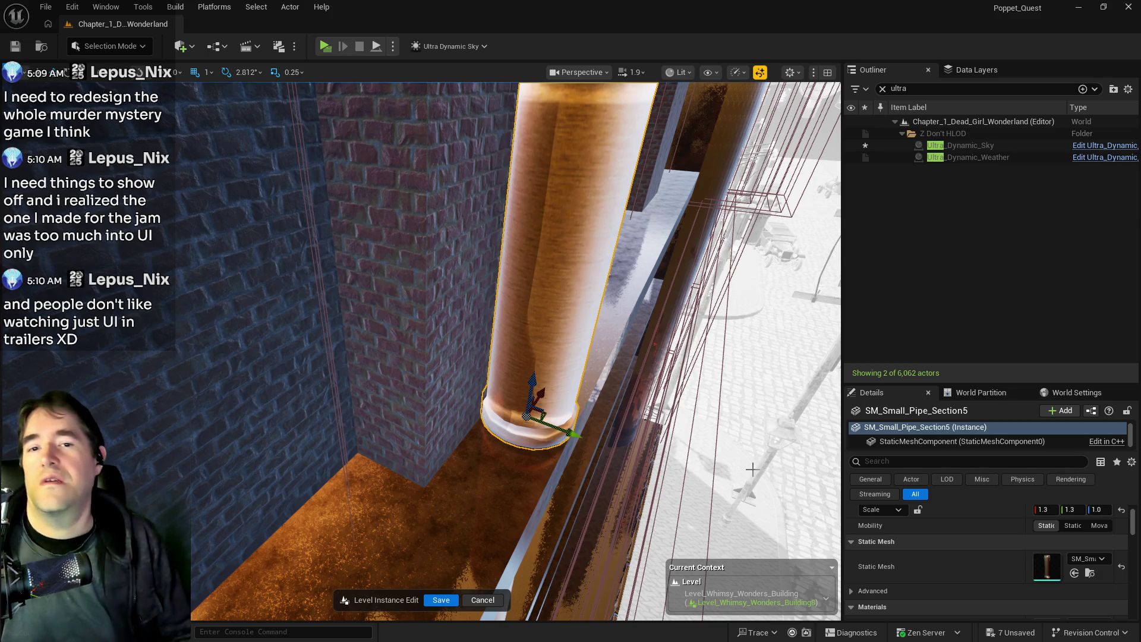
{"action": "left_click_drag", "start_coordinate": [528, 552], "coordinate": [528, 553]}
{"action": "left_click_drag", "start_coordinate": [523, 352], "coordinate": [524, 353]}
{"action": "left_click", "coordinate": [517, 348]}
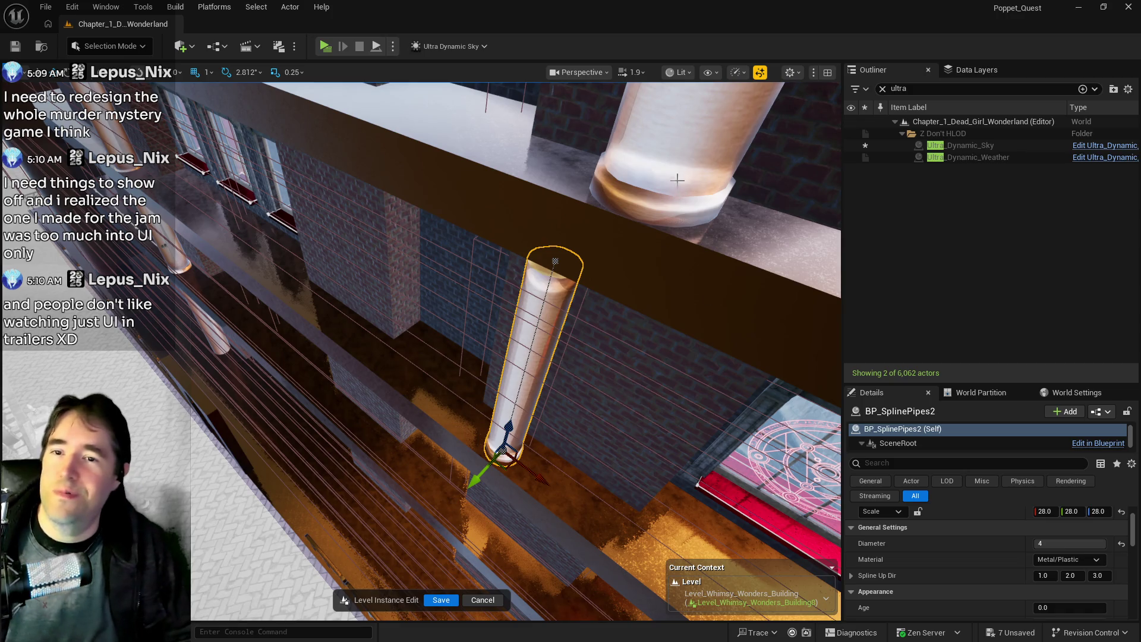
{"action": "key", "text": "Delete"}
Lower the small pipe section's base onto the window ledge, then select SM_Blocking_Pipe6.
{"action": "left_click", "coordinate": [659, 173]}
{"action": "left_click_drag", "start_coordinate": [660, 173], "coordinate": [659, 172]}
{"action": "left_click_drag", "start_coordinate": [412, 268], "coordinate": [412, 269]}
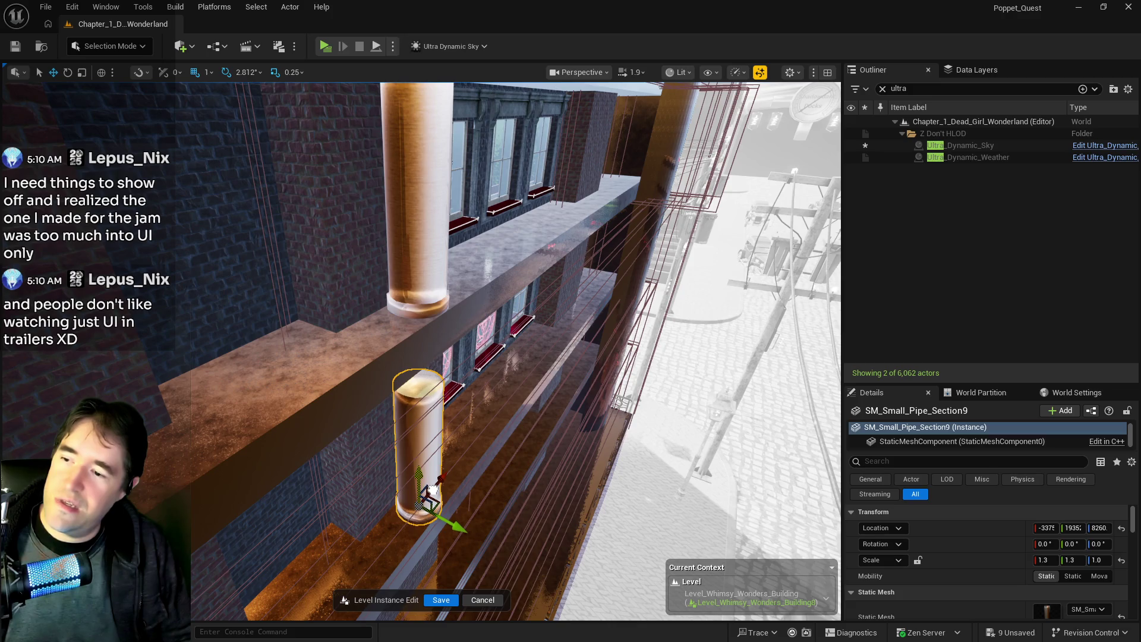
{"action": "left_click_drag", "start_coordinate": [428, 483], "coordinate": [428, 482]}
{"action": "left_click_drag", "start_coordinate": [442, 274], "coordinate": [443, 274]}
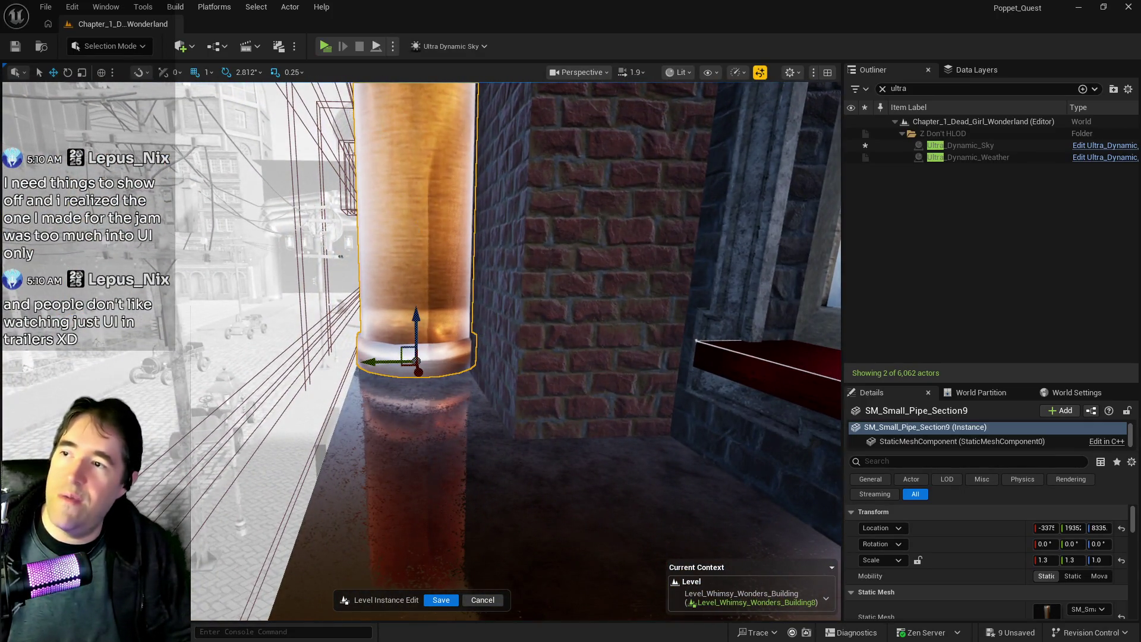
{"action": "left_click_drag", "start_coordinate": [406, 328], "coordinate": [406, 328]}
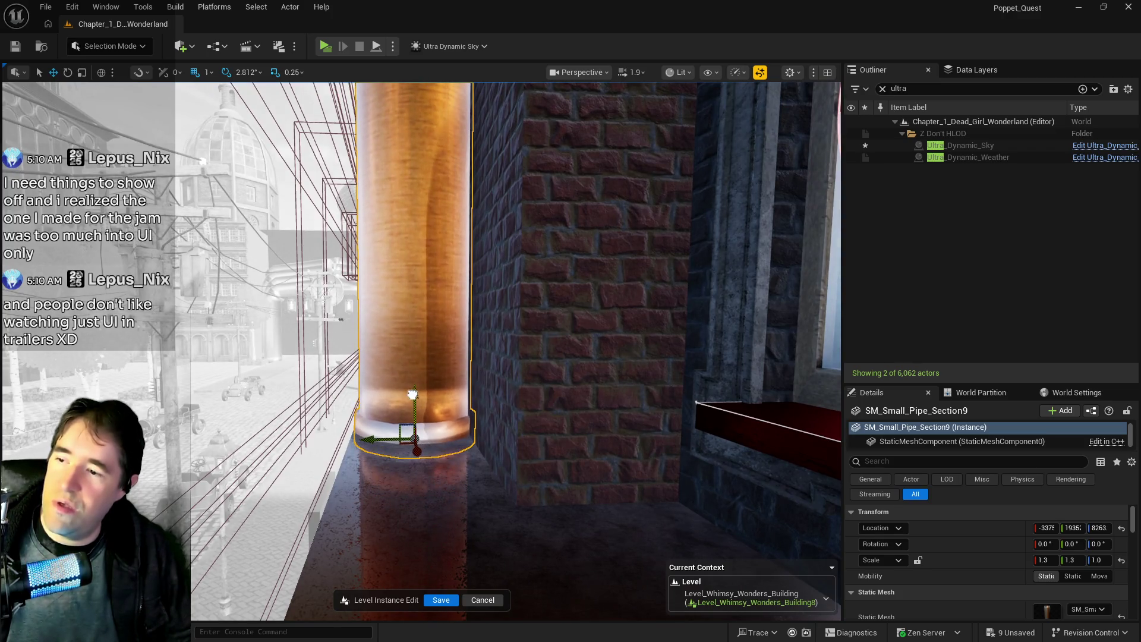
{"action": "left_click_drag", "start_coordinate": [406, 386], "coordinate": [430, 381]}
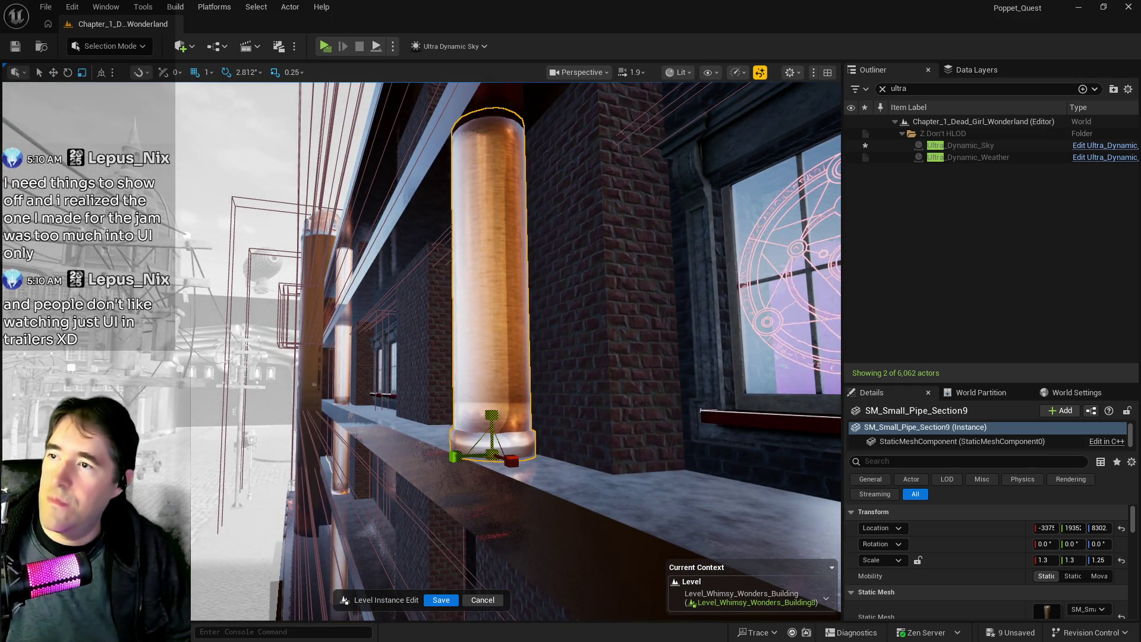
{"action": "left_click", "coordinate": [342, 360]}
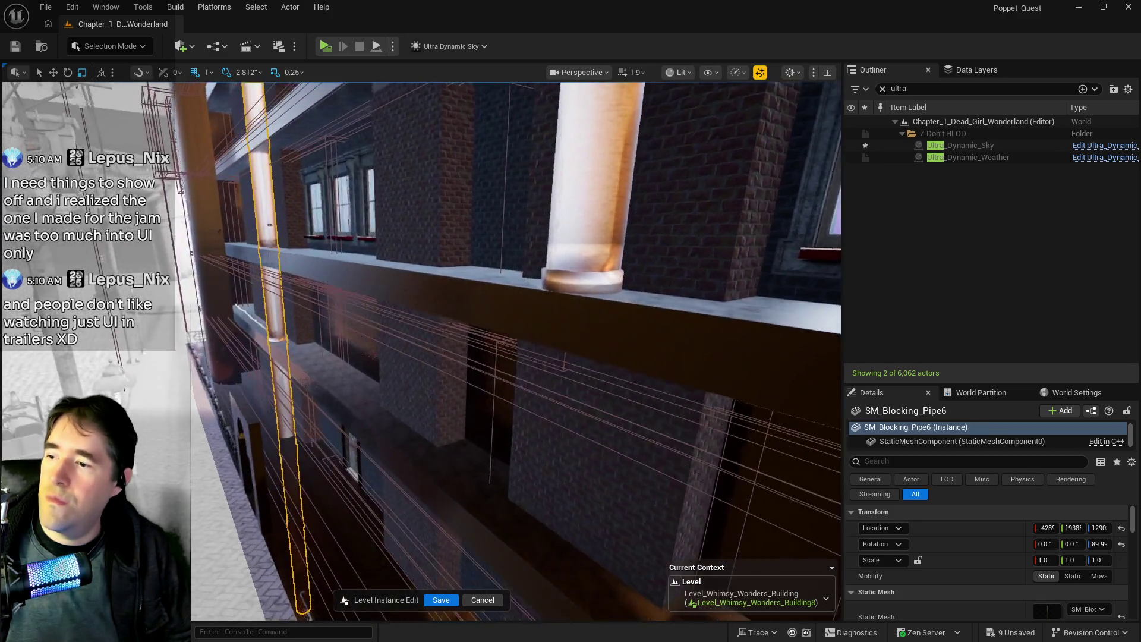
{"action": "mouse_move", "coordinate": [431, 381]}
{"action": "left_mouse_down"}
{"action": "mouse_move", "coordinate": [453, 377]}
{"action": "mouse_move", "coordinate": [519, 270]}
{"action": "left_mouse_up"}
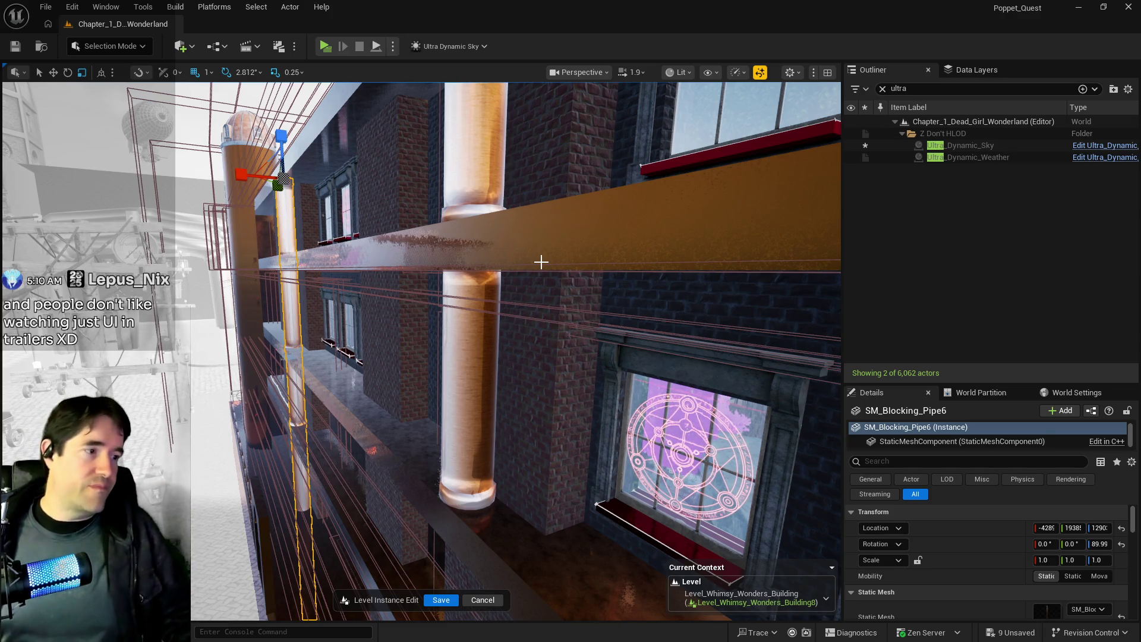
{"action": "mouse_move", "coordinate": [378, 403]}
{"action": "left_mouse_down"}
{"action": "mouse_move", "coordinate": [440, 365]}
{"action": "mouse_move", "coordinate": [351, 366]}
{"action": "mouse_move", "coordinate": [339, 306]}
{"action": "mouse_move", "coordinate": [362, 303]}
{"action": "mouse_move", "coordinate": [339, 326]}
{"action": "mouse_move", "coordinate": [295, 187]}
{"action": "left_mouse_up"}
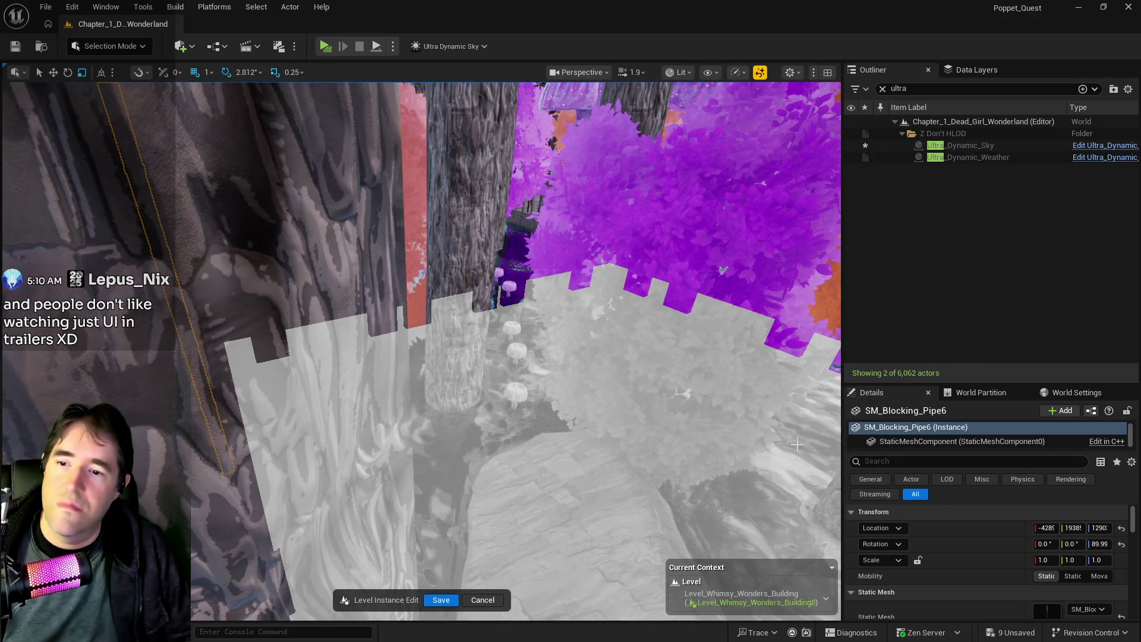
{"action": "left_click", "coordinate": [433, 602]}
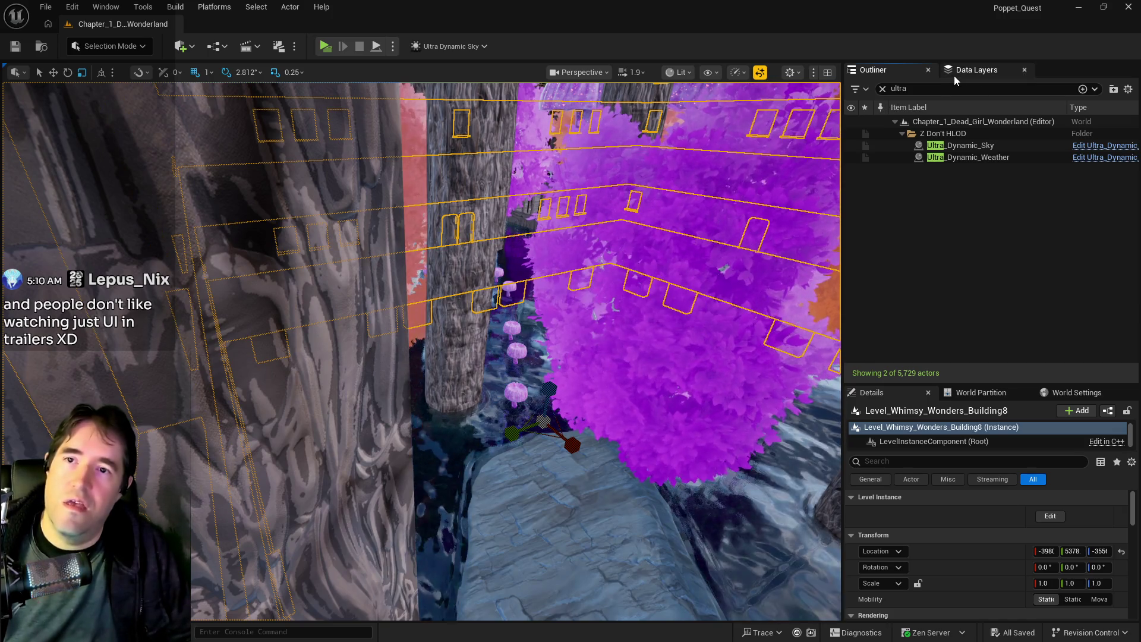
Clear the data-layer filter and hide the 25 layers DL_C2_Crows_Nest through DL_C2_The_Underworld.
{"action": "left_click", "coordinate": [954, 72]}
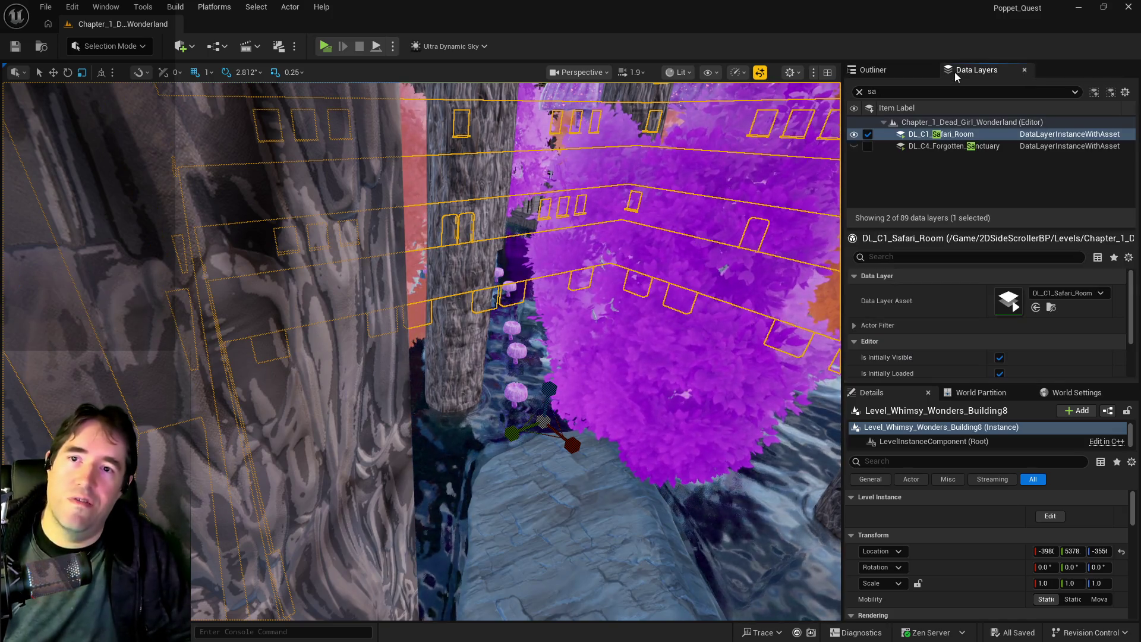
{"action": "left_click", "coordinate": [859, 92]}
{"action": "scroll", "coordinate": [990, 182], "scroll_direction": "down", "scroll_amount": 4}
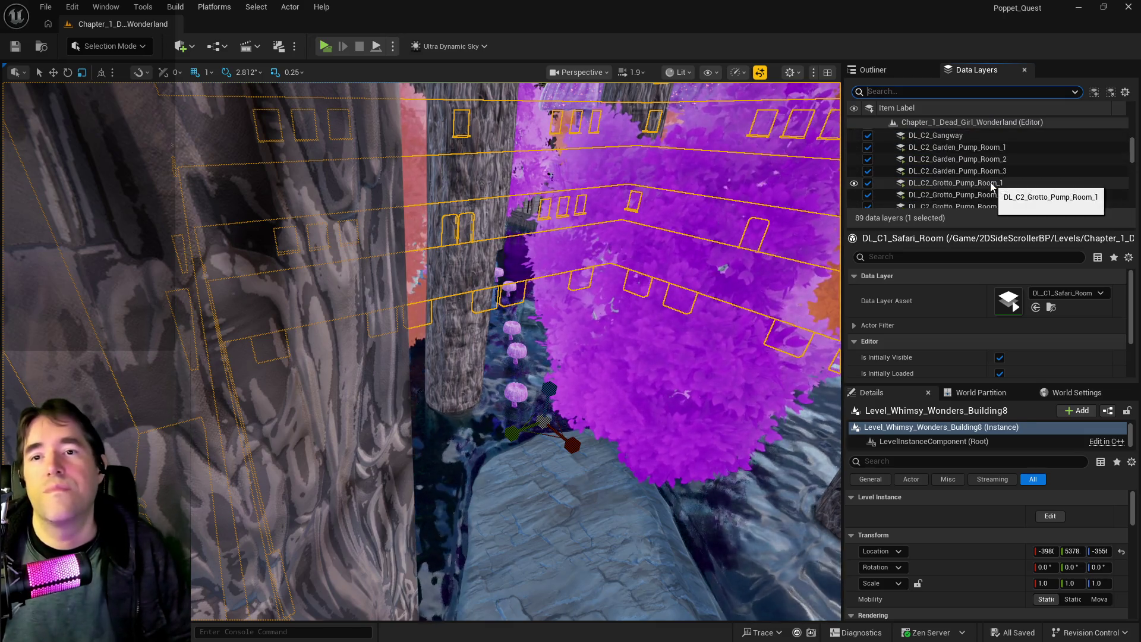
{"action": "left_click", "coordinate": [947, 149]}
{"action": "scroll", "coordinate": [945, 179], "scroll_direction": "down", "scroll_amount": 3}
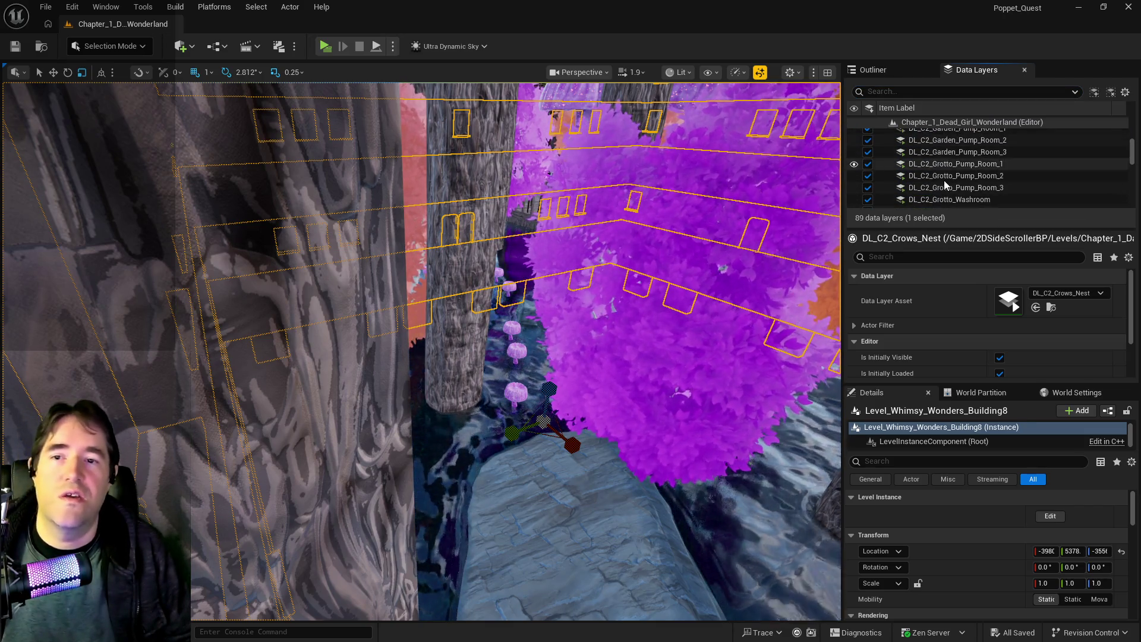
{"action": "scroll", "coordinate": [944, 181], "scroll_direction": "down", "scroll_amount": 4}
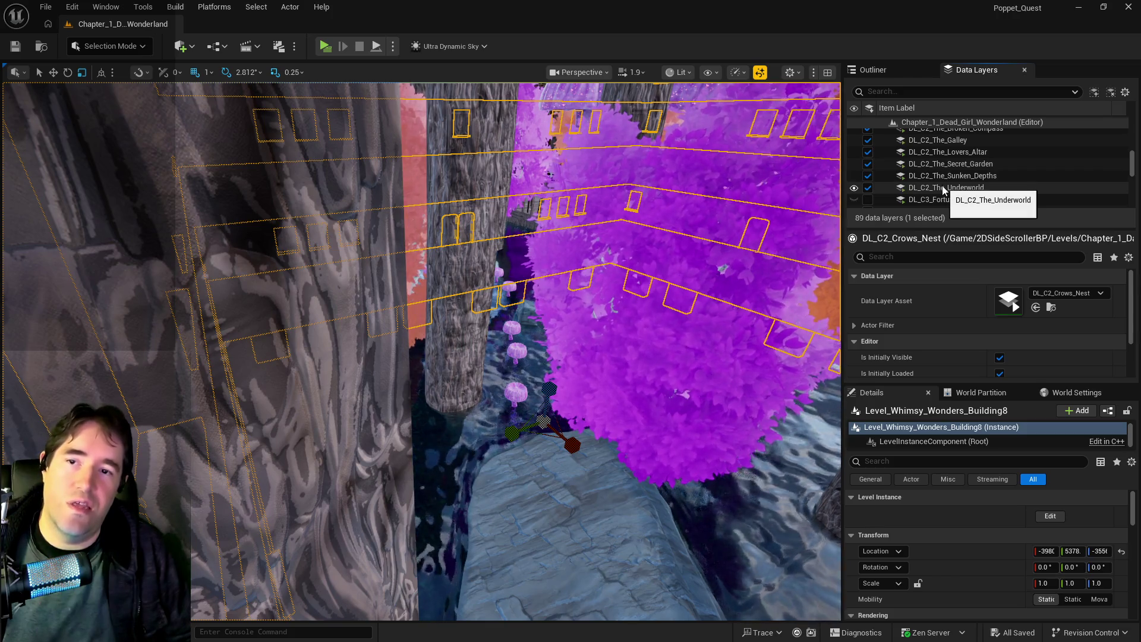
{"action": "left_click", "coordinate": [943, 187], "text": "shift"}
{"action": "left_click", "coordinate": [872, 187]}
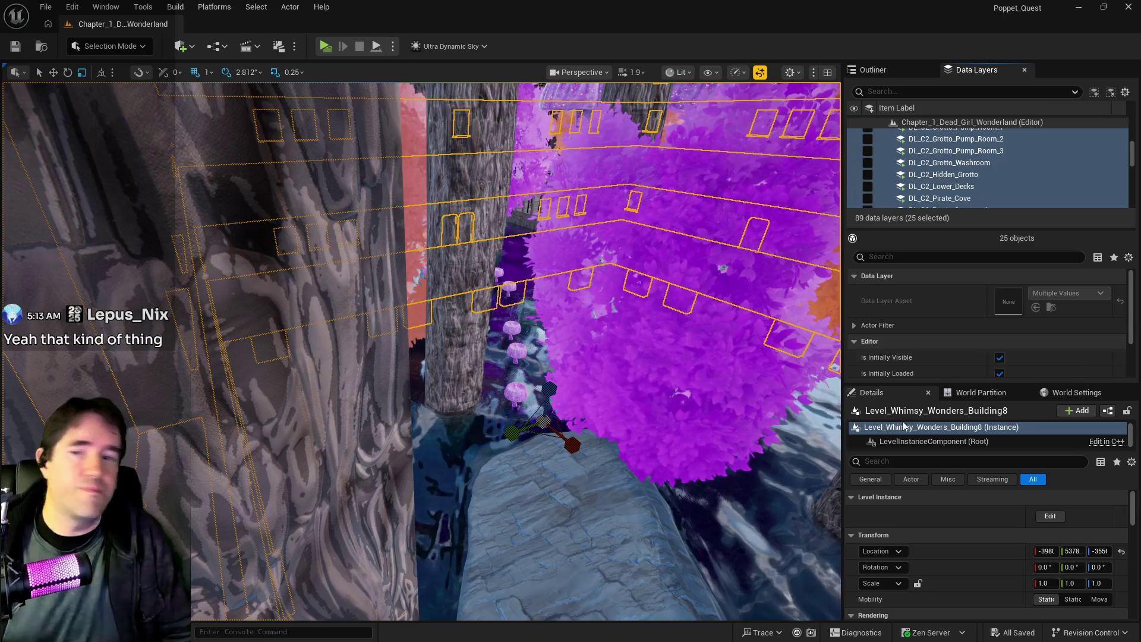
{"action": "key", "text": "f"}
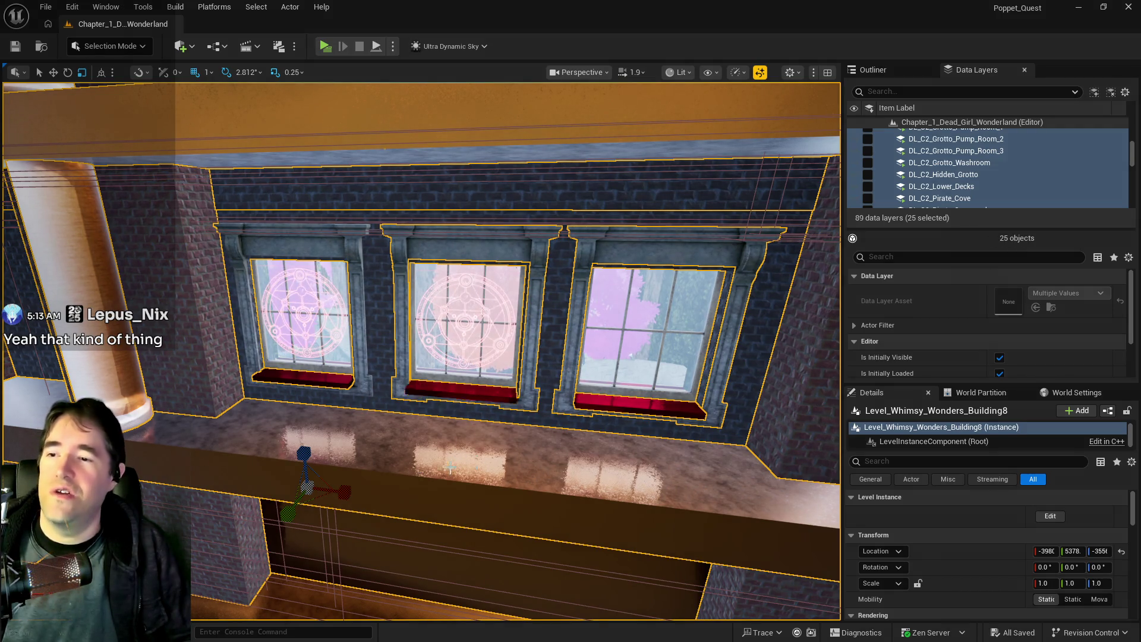
Inspect leafy brushes Box Brush6 and Box Brush9 around the window and undo the surface selection.
{"action": "scroll", "coordinate": [703, 308], "scroll_direction": "up", "scroll_amount": 10}
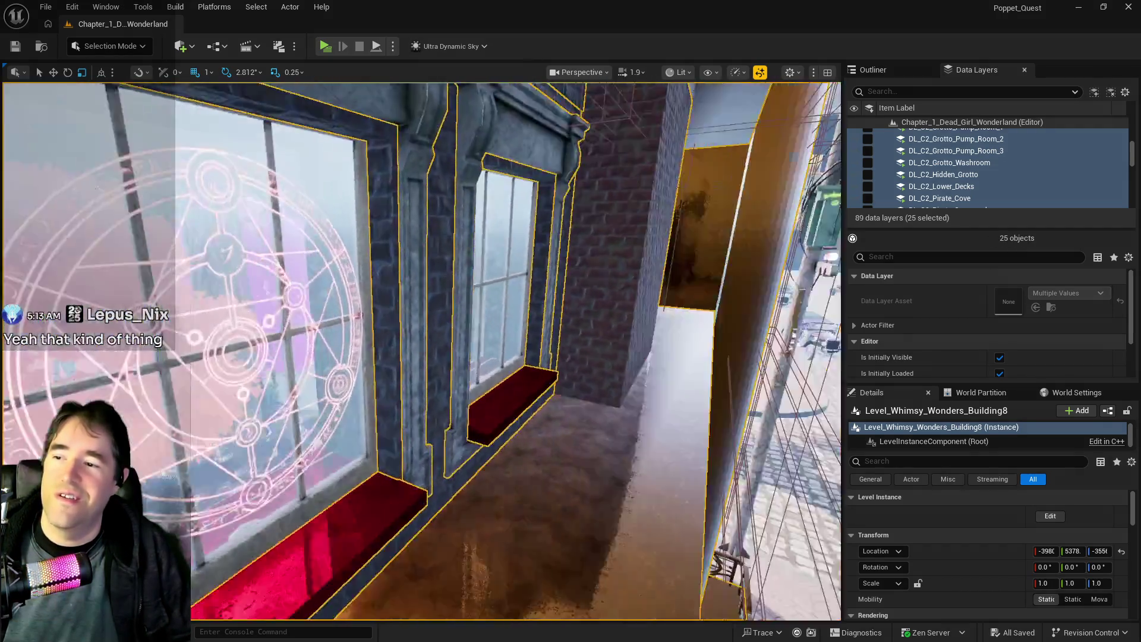
{"action": "scroll", "coordinate": [310, 435], "scroll_direction": "down", "scroll_amount": 8}
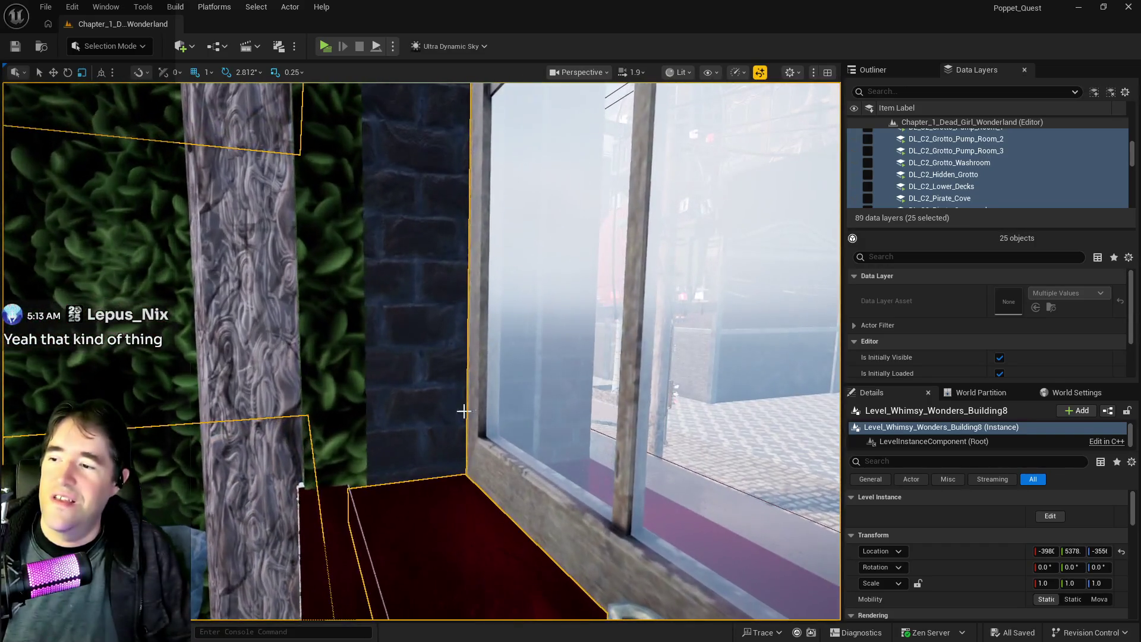
{"action": "left_click", "coordinate": [310, 435]}
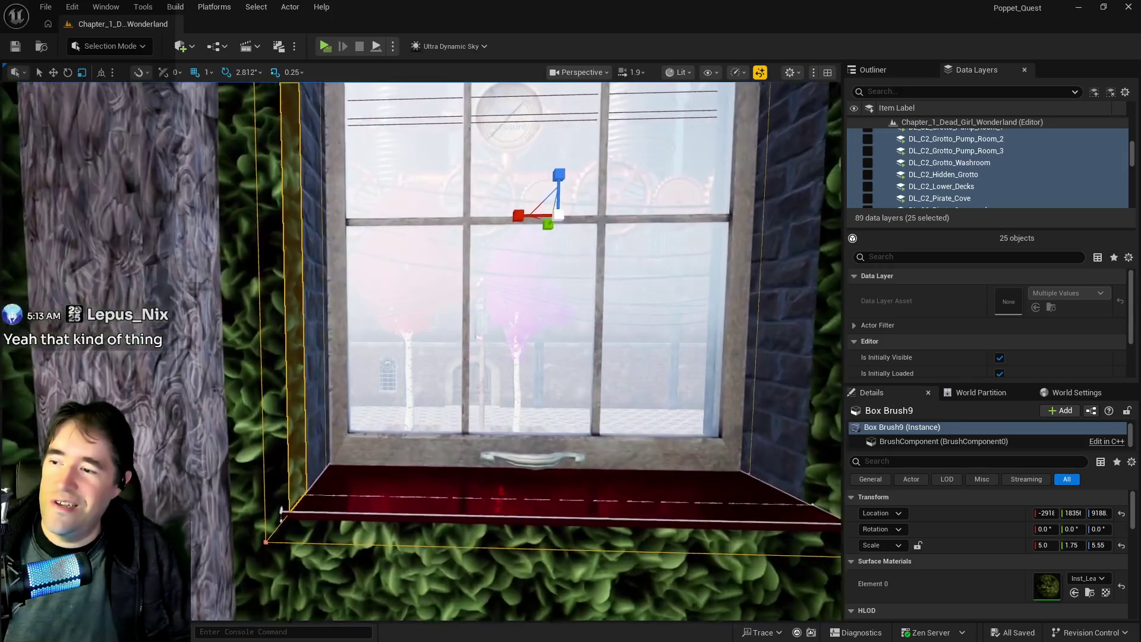
{"action": "mouse_move", "coordinate": [416, 351]}
{"action": "left_mouse_down"}
{"action": "mouse_move", "coordinate": [553, 351]}
{"action": "mouse_move", "coordinate": [555, 286]}
{"action": "mouse_move", "coordinate": [529, 368]}
{"action": "left_mouse_up"}
{"action": "left_click_drag", "start_coordinate": [356, 416], "coordinate": [342, 443]}
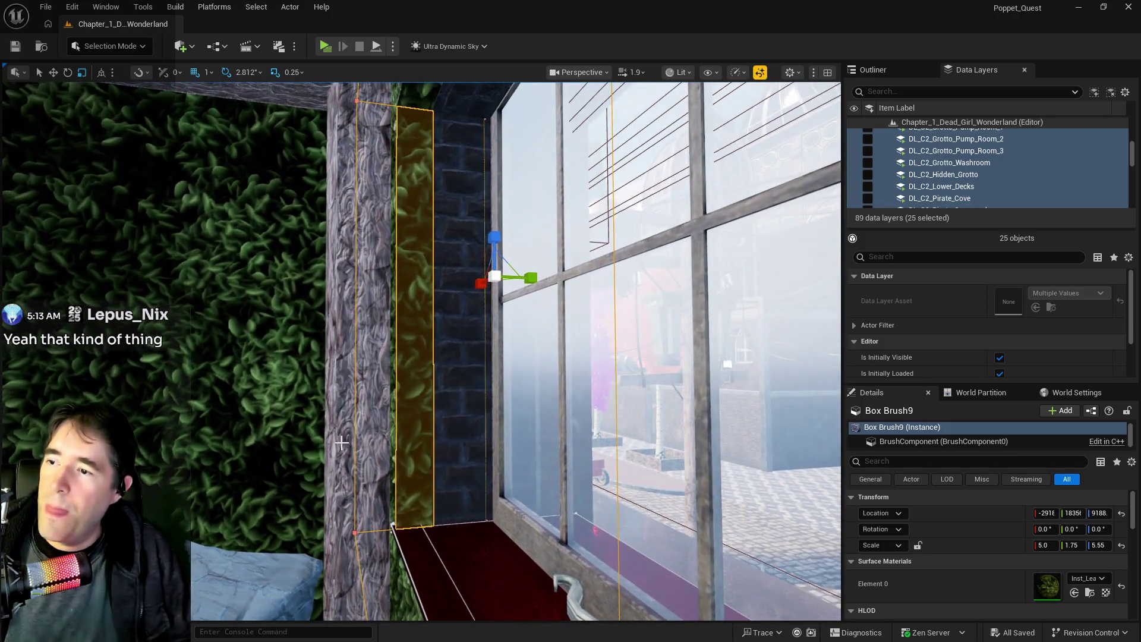
{"action": "left_click", "coordinate": [391, 470]}
{"action": "left_click_drag", "start_coordinate": [391, 469], "coordinate": [338, 470]}
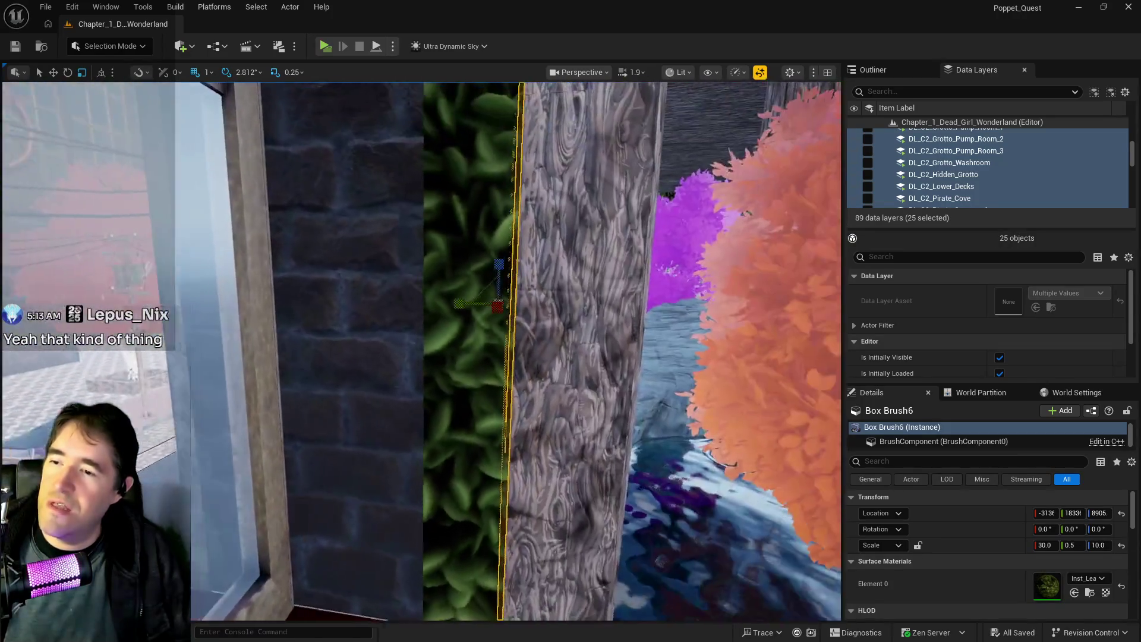
{"action": "left_click_drag", "start_coordinate": [414, 339], "coordinate": [414, 330]}
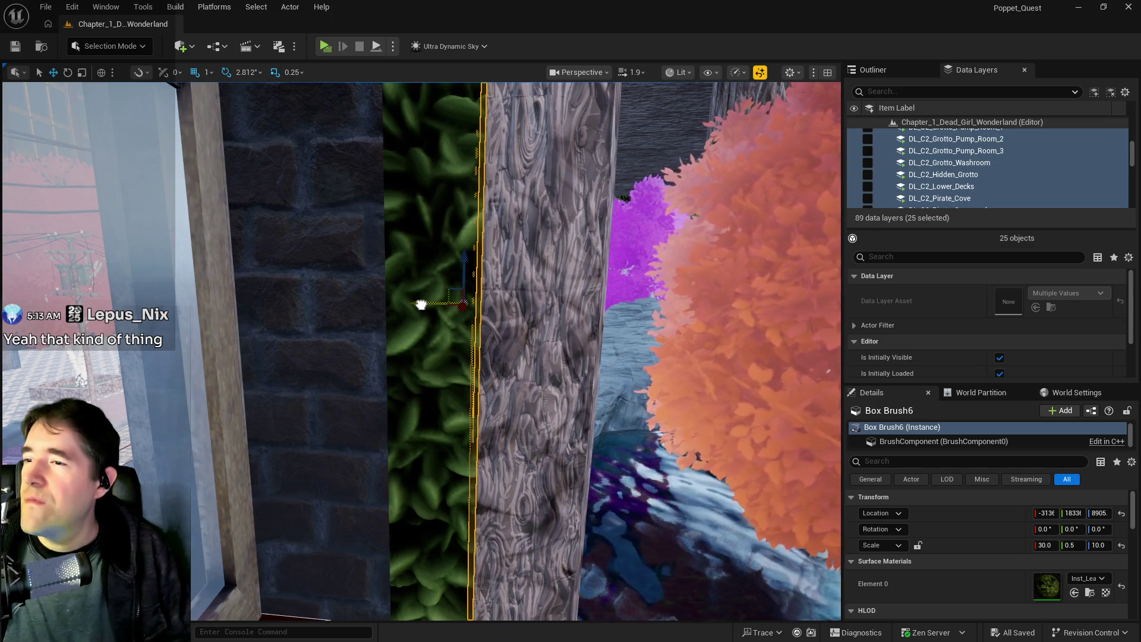
{"action": "left_click", "coordinate": [412, 324]}
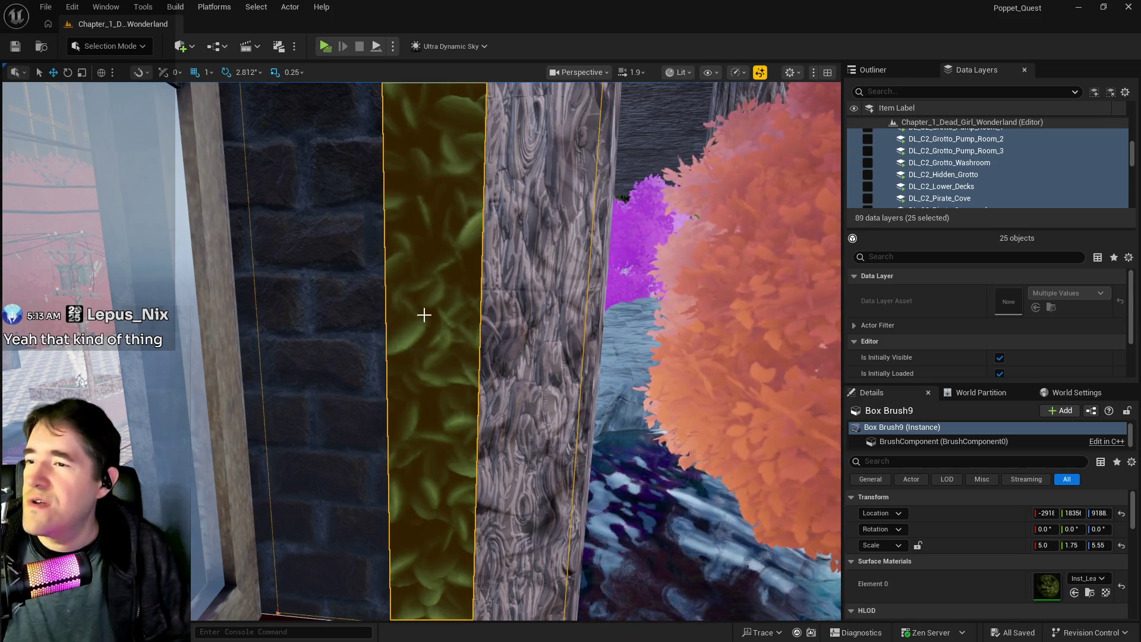
{"action": "mouse_move", "coordinate": [422, 333]}
{"action": "left_mouse_down"}
{"action": "mouse_move", "coordinate": [404, 333]}
{"action": "mouse_move", "coordinate": [458, 328]}
{"action": "mouse_move", "coordinate": [397, 307]}
{"action": "left_mouse_up"}
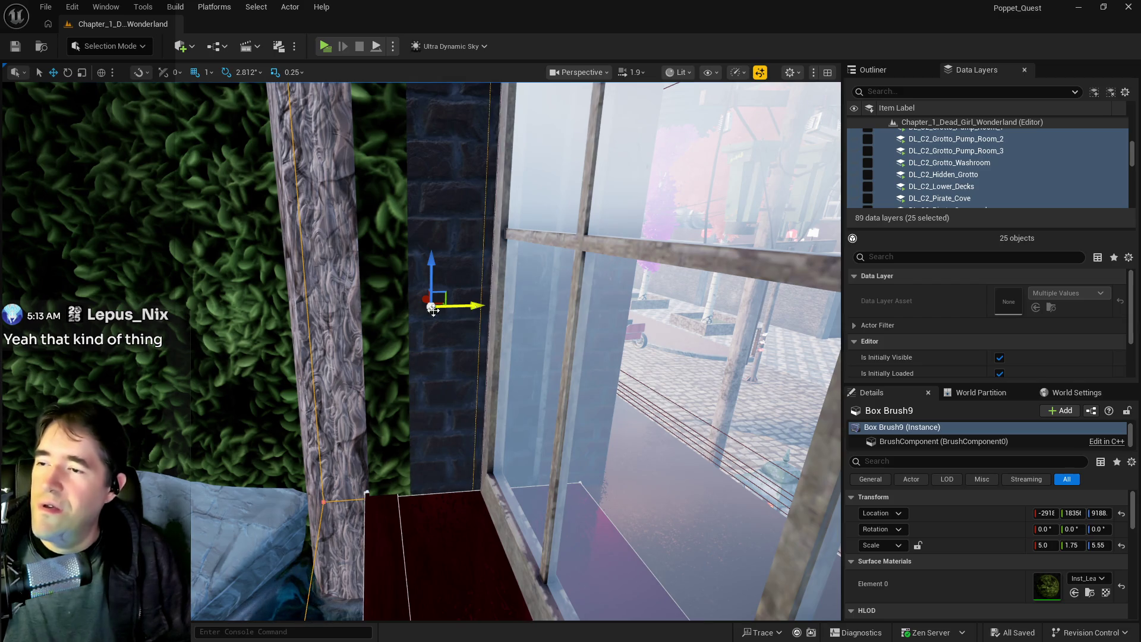
{"action": "key", "text": "ctrl+z"}
{"action": "key", "text": "f"}
{"action": "mouse_move", "coordinate": [396, 306]}
{"action": "left_mouse_down"}
{"action": "mouse_move", "coordinate": [452, 326]}
{"action": "mouse_move", "coordinate": [357, 394]}
{"action": "left_mouse_up"}
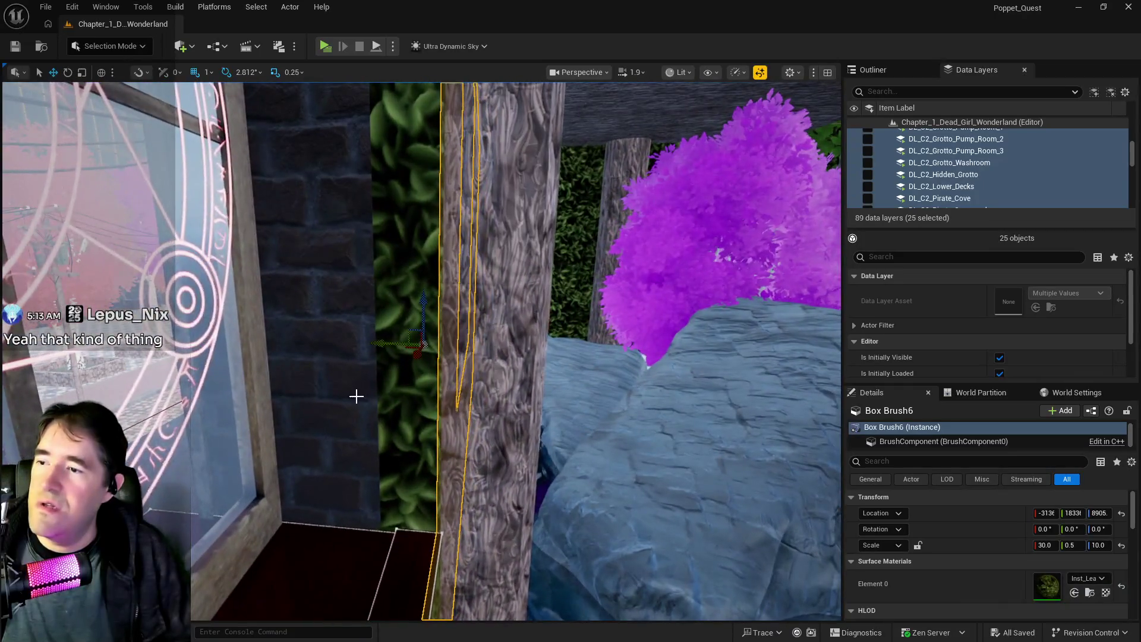
{"action": "mouse_move", "coordinate": [383, 343]}
{"action": "left_mouse_down"}
{"action": "mouse_move", "coordinate": [404, 351]}
{"action": "mouse_move", "coordinate": [369, 351]}
{"action": "mouse_move", "coordinate": [384, 324]}
{"action": "mouse_move", "coordinate": [379, 357]}
{"action": "left_mouse_up"}
Save the level and Ctrl-select the four leafy brush strips framing the windows.
{"action": "key", "text": "ctrl+s"}
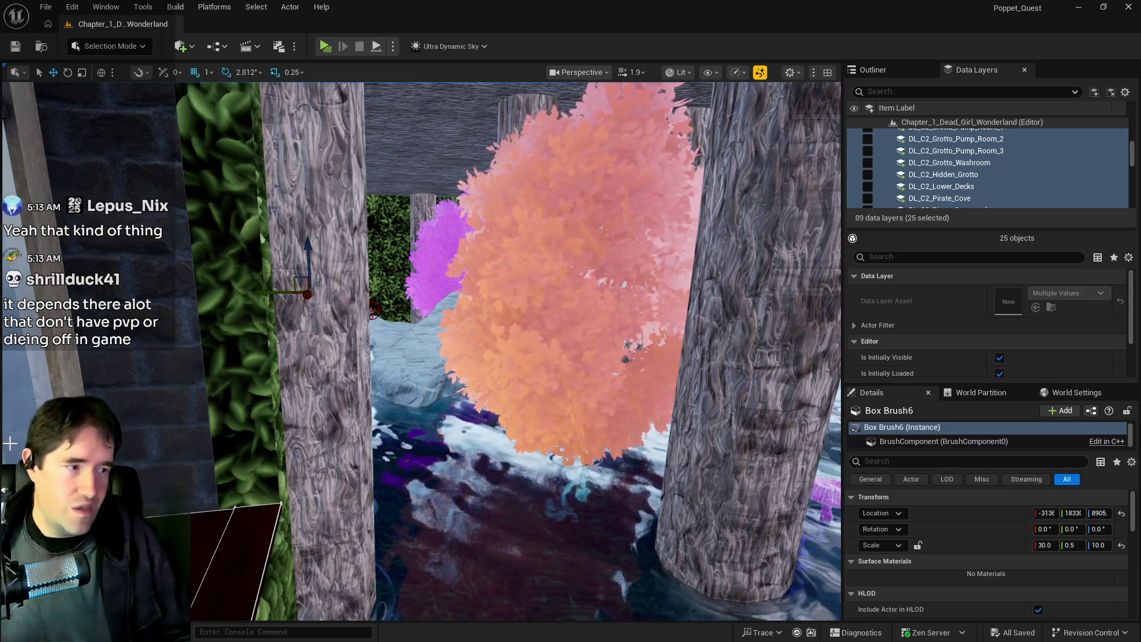
{"action": "mouse_move", "coordinate": [9, 443]}
{"action": "left_mouse_down"}
{"action": "mouse_move", "coordinate": [36, 416]}
{"action": "mouse_move", "coordinate": [35, 476]}
{"action": "left_mouse_up"}
{"action": "left_click", "coordinate": [484, 298]}
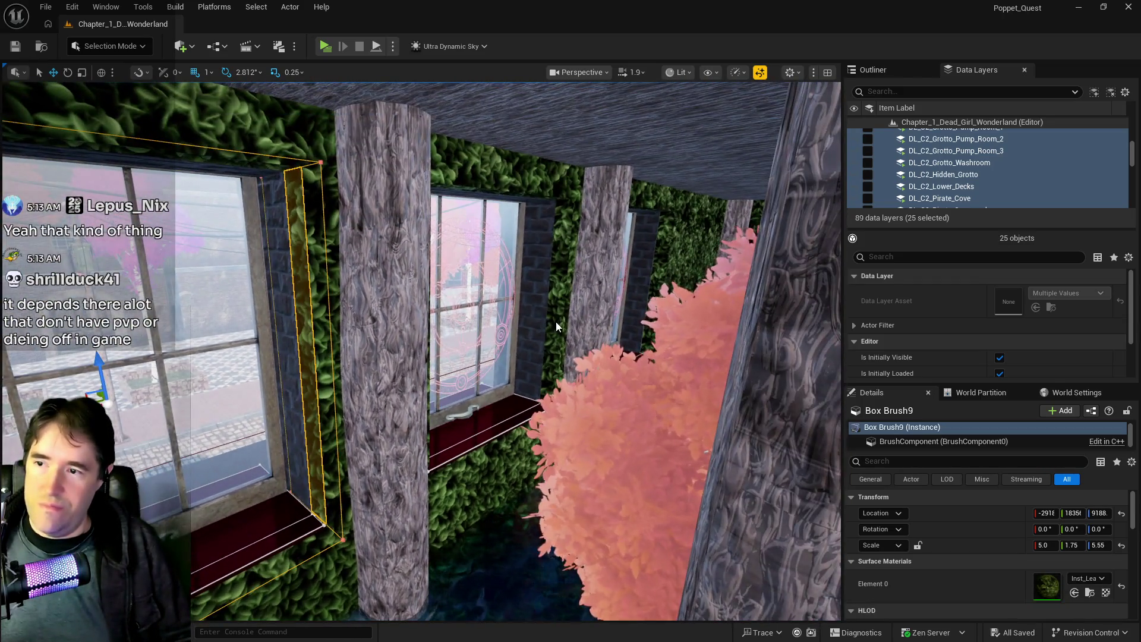
{"action": "left_click", "coordinate": [471, 333], "text": "ctrl"}
{"action": "mouse_move", "coordinate": [472, 333]}
{"action": "left_mouse_down"}
{"action": "mouse_move", "coordinate": [509, 389]}
{"action": "mouse_move", "coordinate": [510, 425]}
{"action": "left_mouse_up"}
{"action": "left_click", "coordinate": [510, 390], "text": "ctrl"}
{"action": "left_click", "coordinate": [509, 402], "text": "ctrl"}
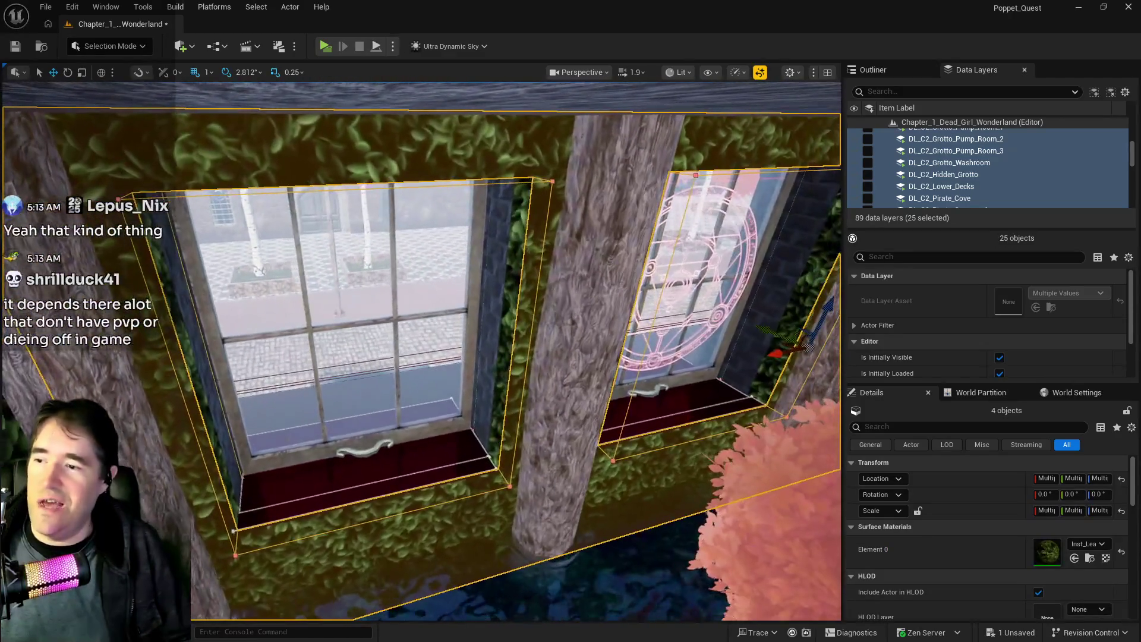
Select all adjacent surfaces of the four leafy brushes and scroll to Surface Properties.
{"action": "scroll", "coordinate": [1007, 536], "scroll_direction": "down", "scroll_amount": 2}
{"action": "left_click", "coordinate": [879, 601]}
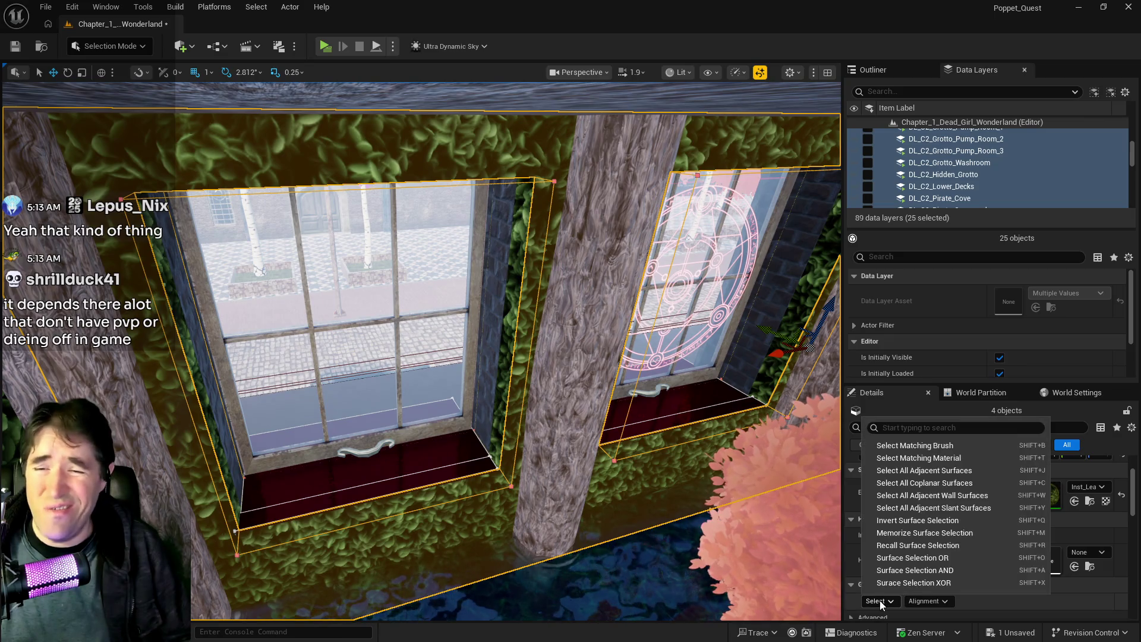
{"action": "left_click", "coordinate": [906, 475]}
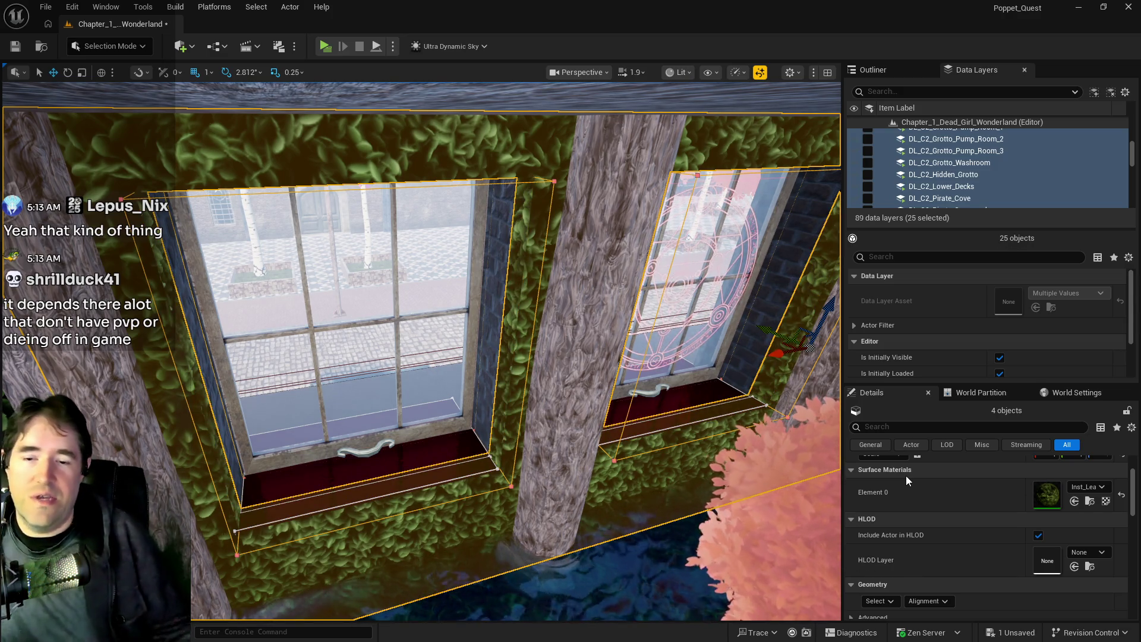
{"action": "scroll", "coordinate": [906, 476], "scroll_direction": "down", "scroll_amount": 5}
{"action": "scroll", "coordinate": [915, 573], "scroll_direction": "down", "scroll_amount": 2}
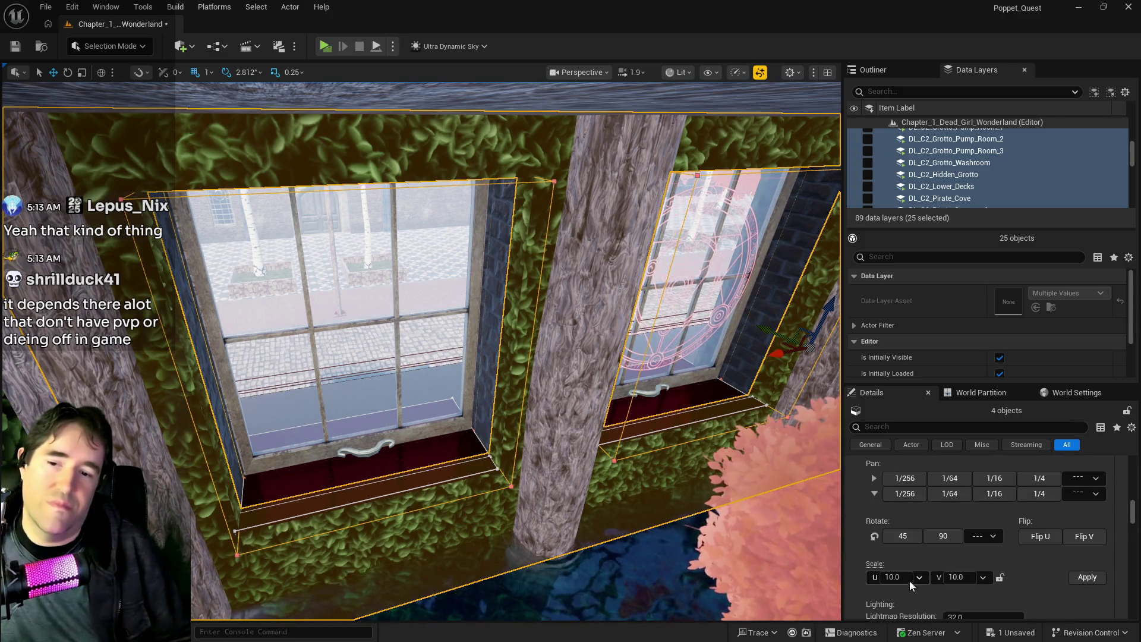
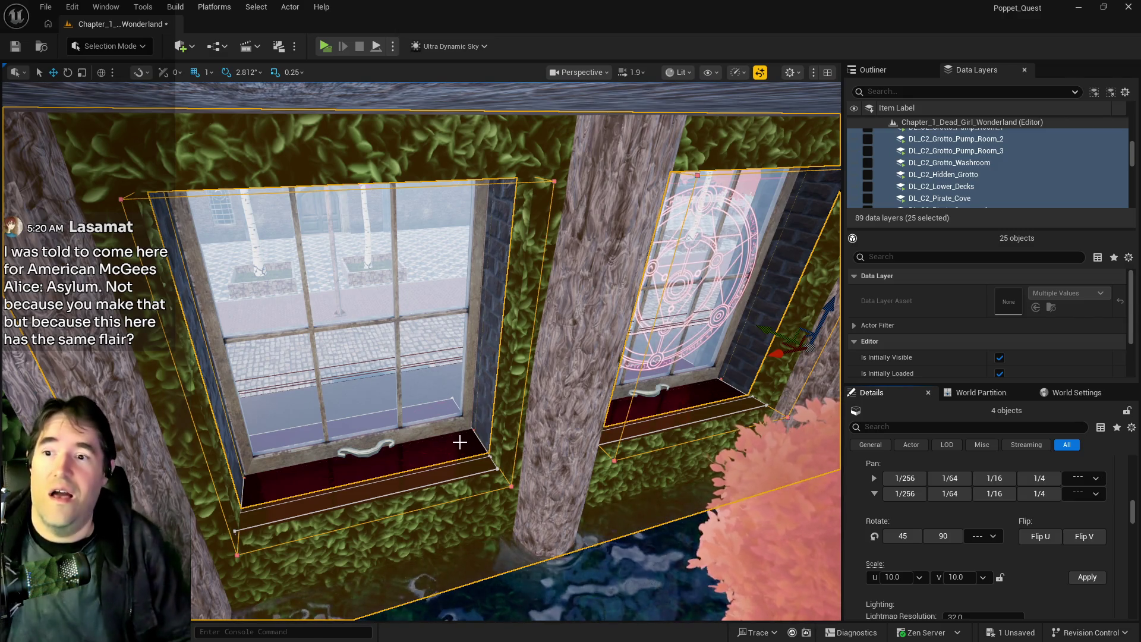
Filter the Outliner to the sky actors and set Ultra_Dynamic_Sky's Time Of Day to 2400.
{"action": "left_click_drag", "start_coordinate": [460, 443], "coordinate": [460, 416]}
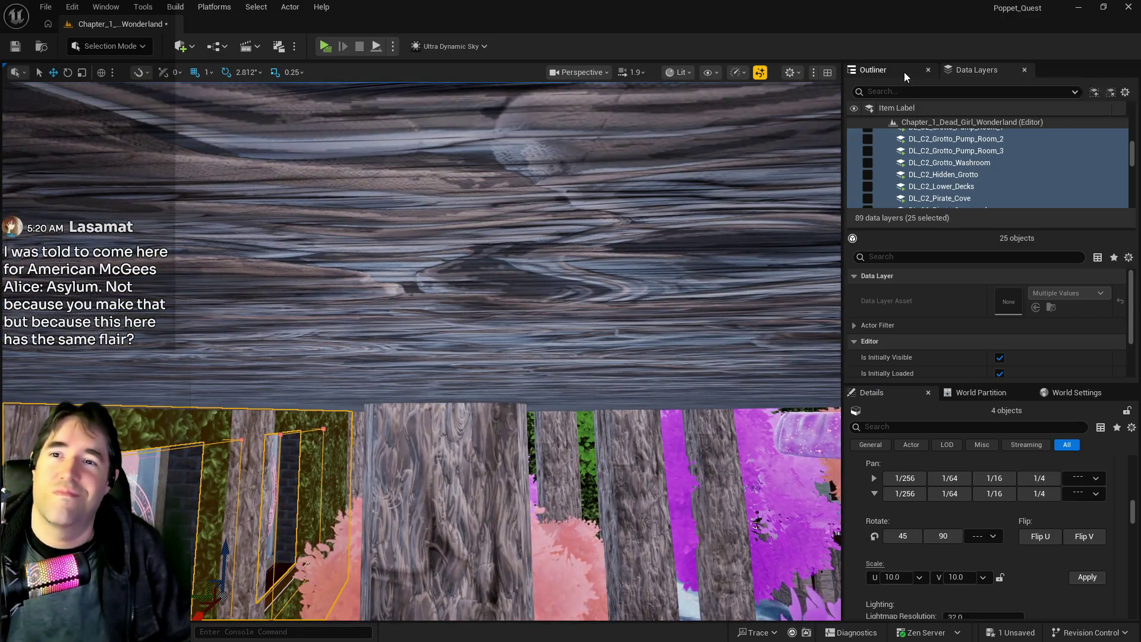
{"action": "left_click", "coordinate": [904, 73]}
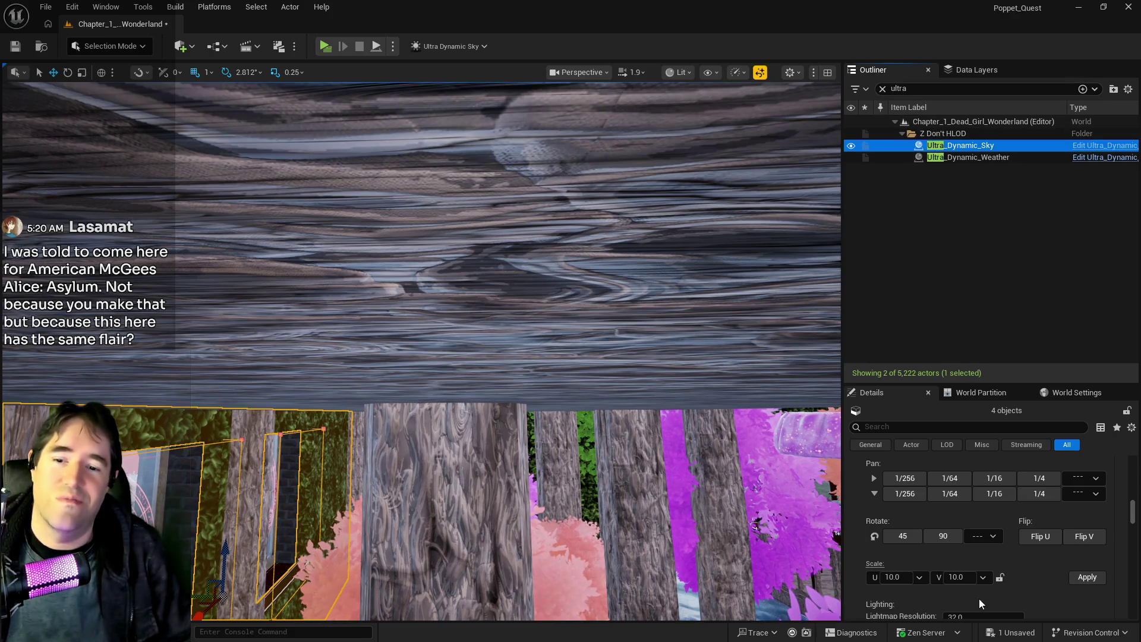
{"action": "scroll", "coordinate": [968, 589], "scroll_direction": "up", "scroll_amount": 10}
{"action": "scroll", "coordinate": [1023, 603], "scroll_direction": "down", "scroll_amount": 3}
{"action": "left_click_drag", "start_coordinate": [1064, 583], "coordinate": [1105, 583]}
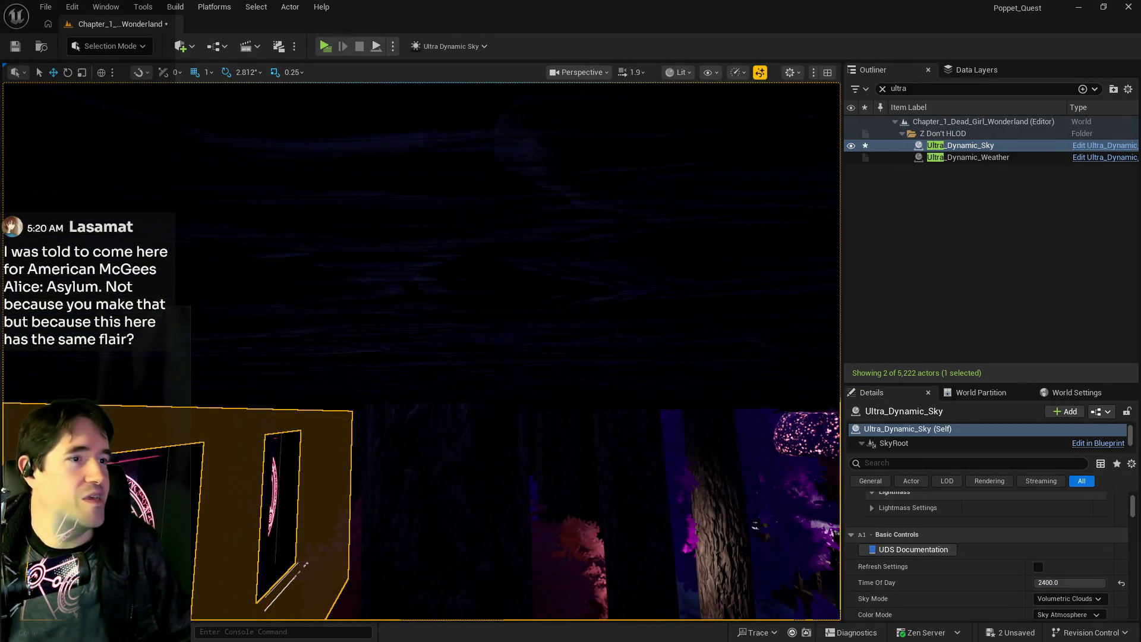
{"action": "key", "text": "f"}
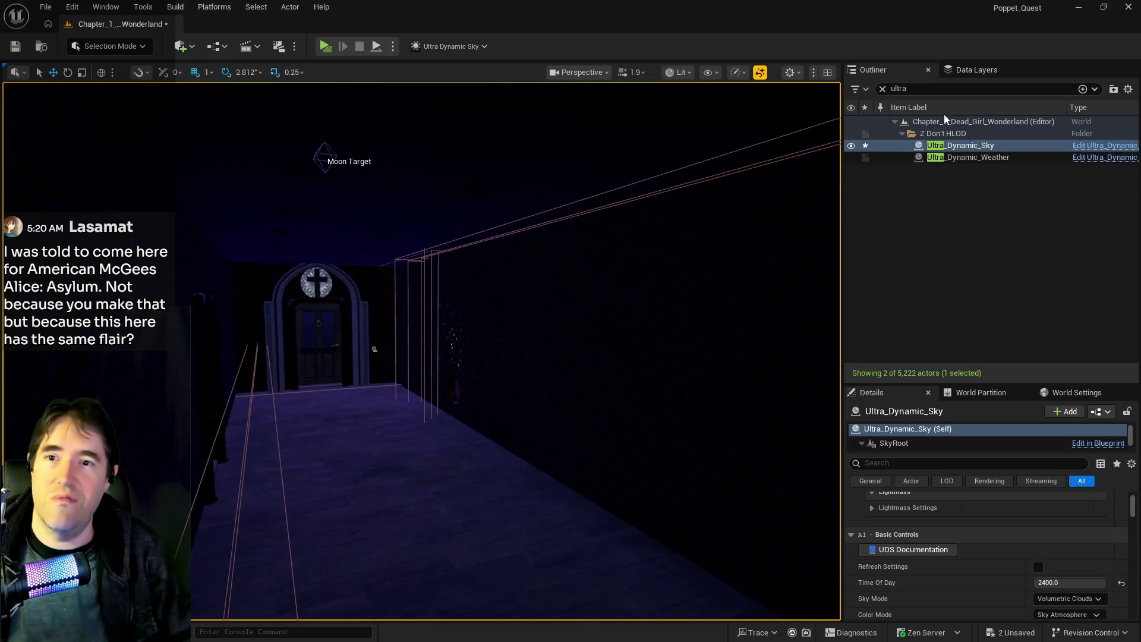
Check the data layers and arched door, then focus the view on Ultra_Dynamic_Sky.
{"action": "left_click", "coordinate": [976, 69]}
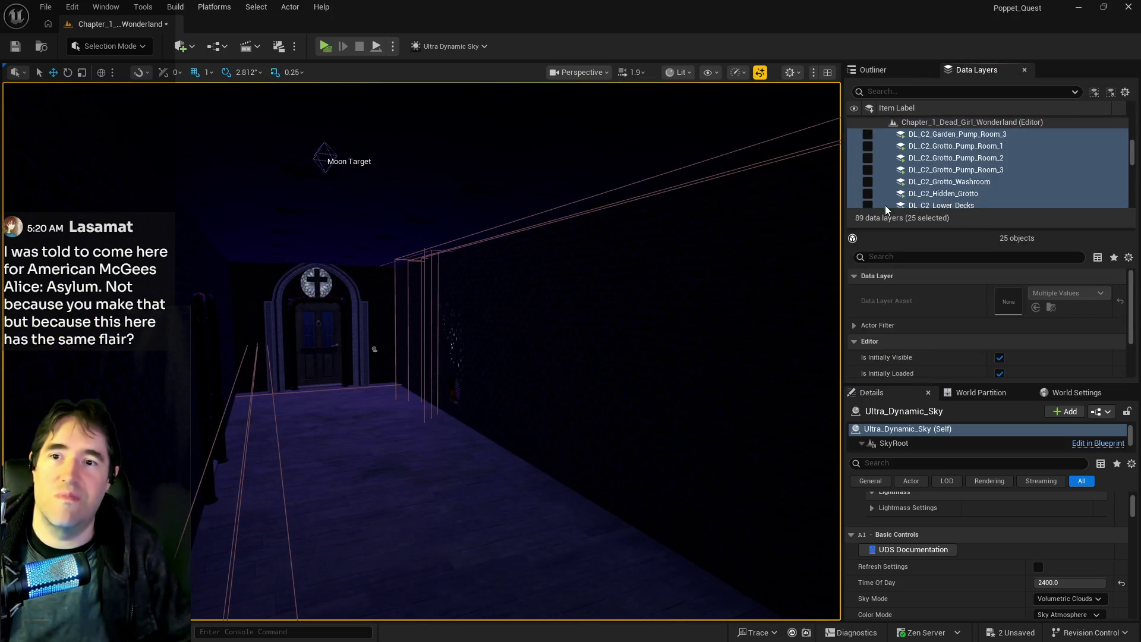
{"action": "scroll", "coordinate": [889, 188], "scroll_direction": "up", "scroll_amount": 10}
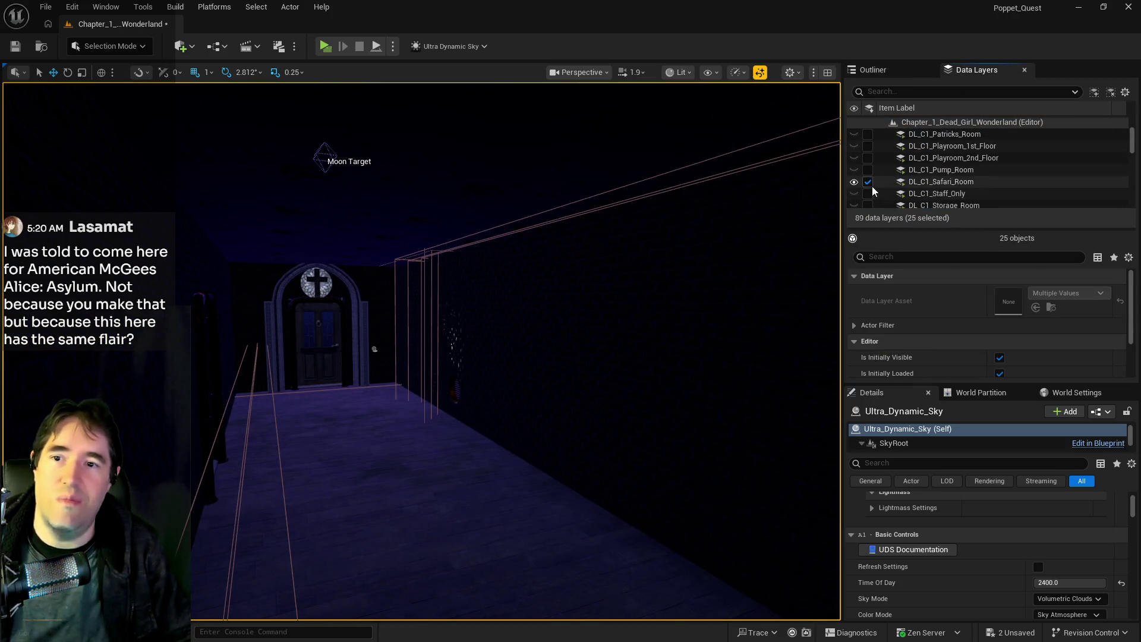
{"action": "mouse_move", "coordinate": [660, 321]}
{"action": "left_mouse_down"}
{"action": "mouse_move", "coordinate": [648, 238]}
{"action": "mouse_move", "coordinate": [684, 280]}
{"action": "mouse_move", "coordinate": [660, 297]}
{"action": "mouse_move", "coordinate": [618, 256]}
{"action": "left_mouse_up"}
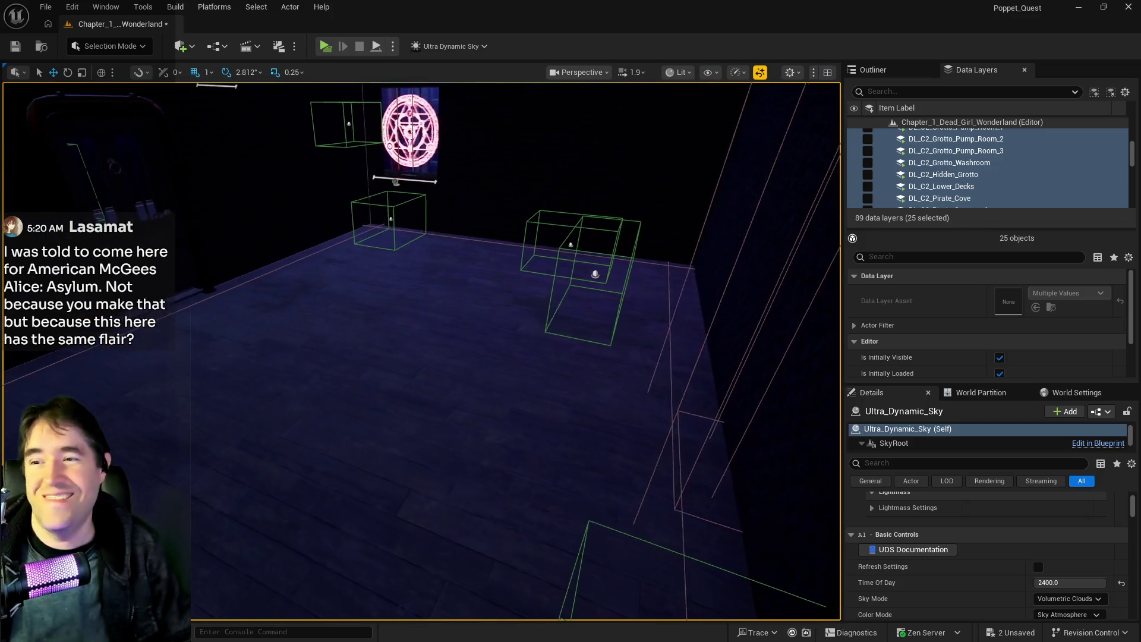
{"action": "mouse_move", "coordinate": [497, 183]}
{"action": "left_mouse_down"}
{"action": "mouse_move", "coordinate": [488, 190]}
{"action": "mouse_move", "coordinate": [497, 183]}
{"action": "left_mouse_up"}
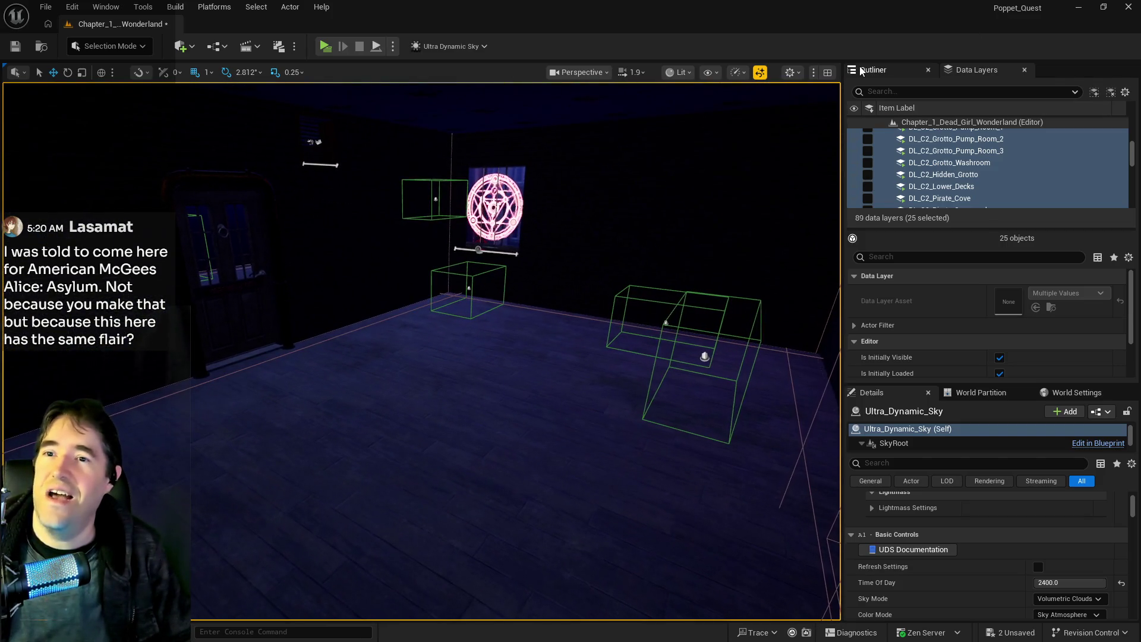
{"action": "left_click", "coordinate": [862, 70]}
{"action": "double_click", "coordinate": [960, 145]}
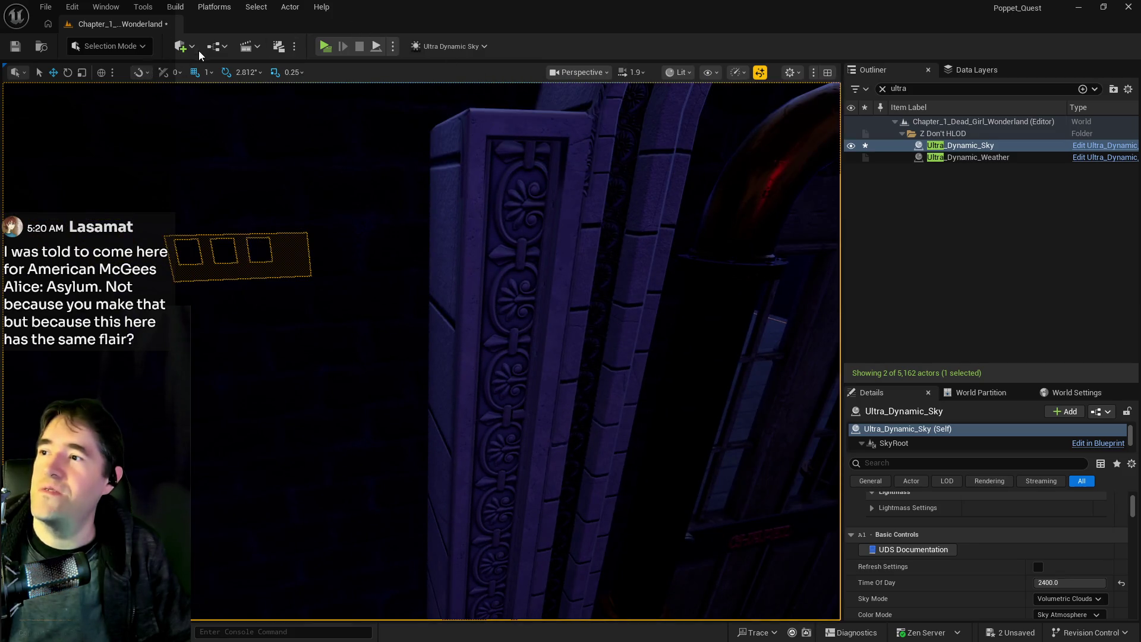
Place a Nav Mesh Bounds Volume into the level from the Volumes list.
{"action": "left_click", "coordinate": [190, 52]}
{"action": "mouse_move", "coordinate": [228, 252]}
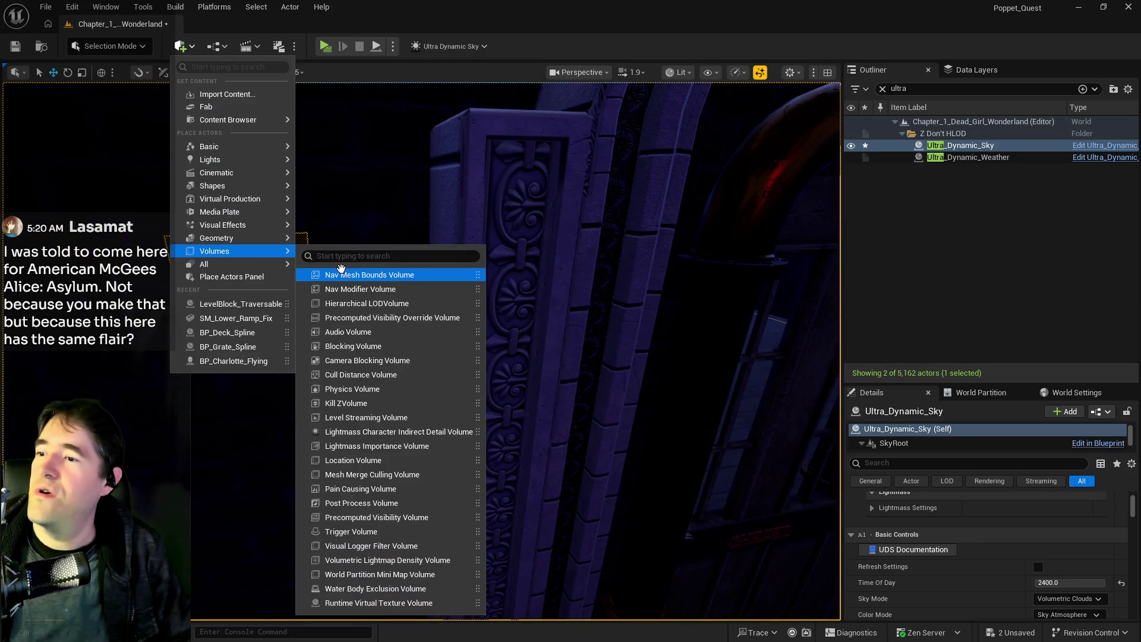
{"action": "key", "text": "Escape"}
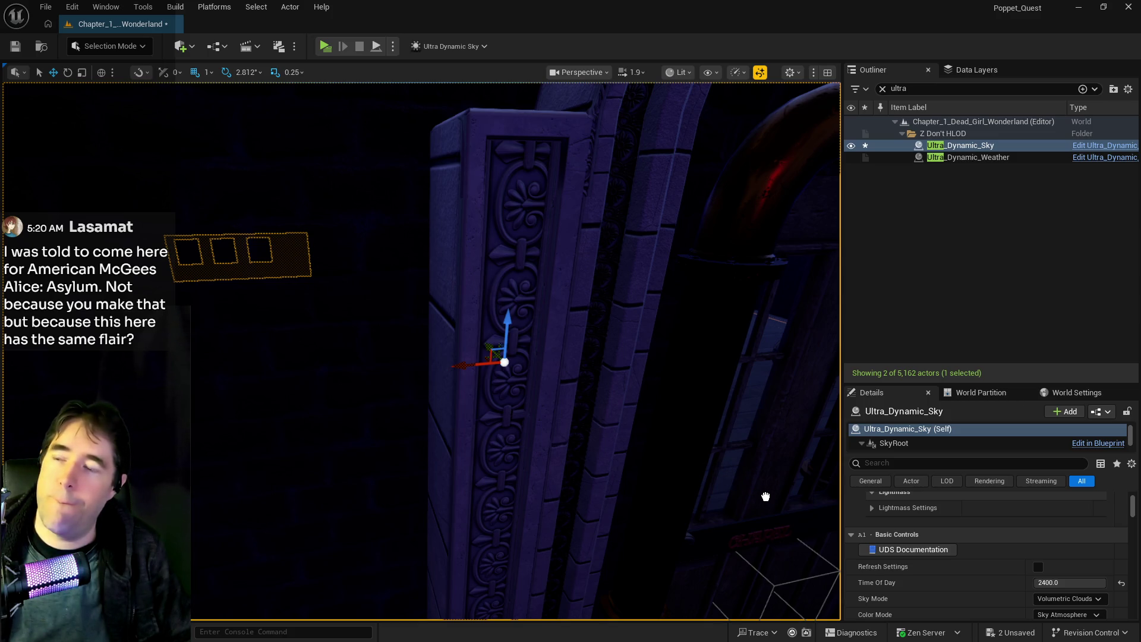
{"action": "left_click_drag", "start_coordinate": [766, 497], "coordinate": [767, 500]}
Find the NavMeshBoundsVolume via an Outliner 'nav' search and lock its scale at 200 on all axes.
{"action": "left_click", "coordinate": [951, 89]}
{"action": "type", "text": "nav"}
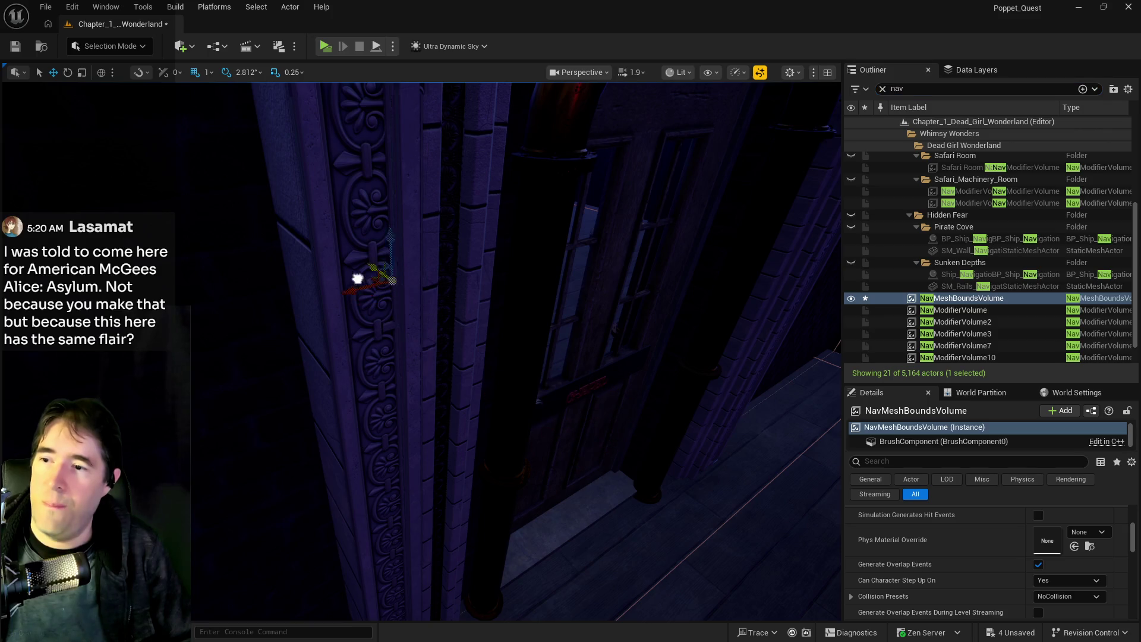
{"action": "mouse_move", "coordinate": [242, 224]}
{"action": "left_mouse_down"}
{"action": "mouse_move", "coordinate": [394, 349]}
{"action": "mouse_move", "coordinate": [648, 416]}
{"action": "mouse_move", "coordinate": [649, 333]}
{"action": "left_mouse_up"}
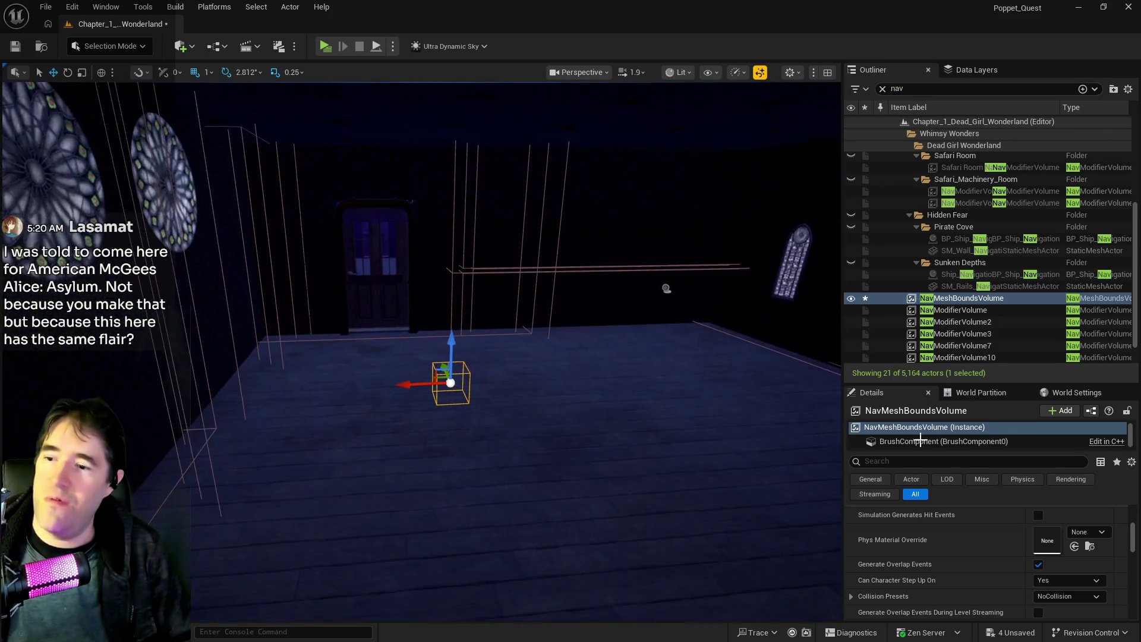
{"action": "scroll", "coordinate": [1017, 508], "scroll_direction": "up", "scroll_amount": 10}
{"action": "left_click", "coordinate": [917, 561]}
{"action": "left_click", "coordinate": [1040, 561]}
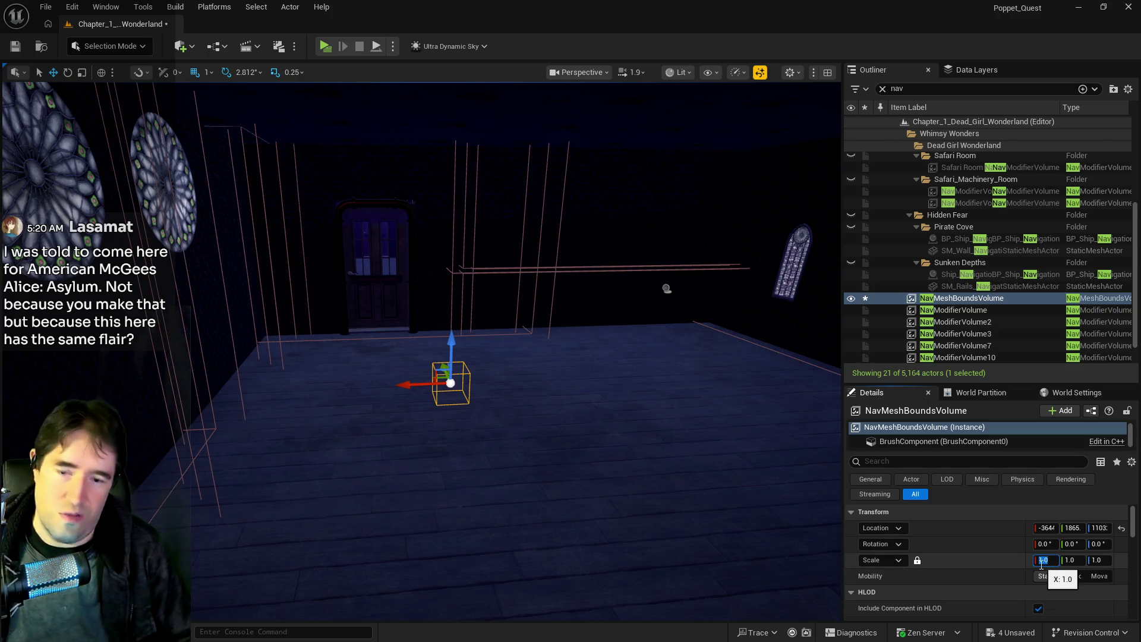
{"action": "key", "text": "Return"}
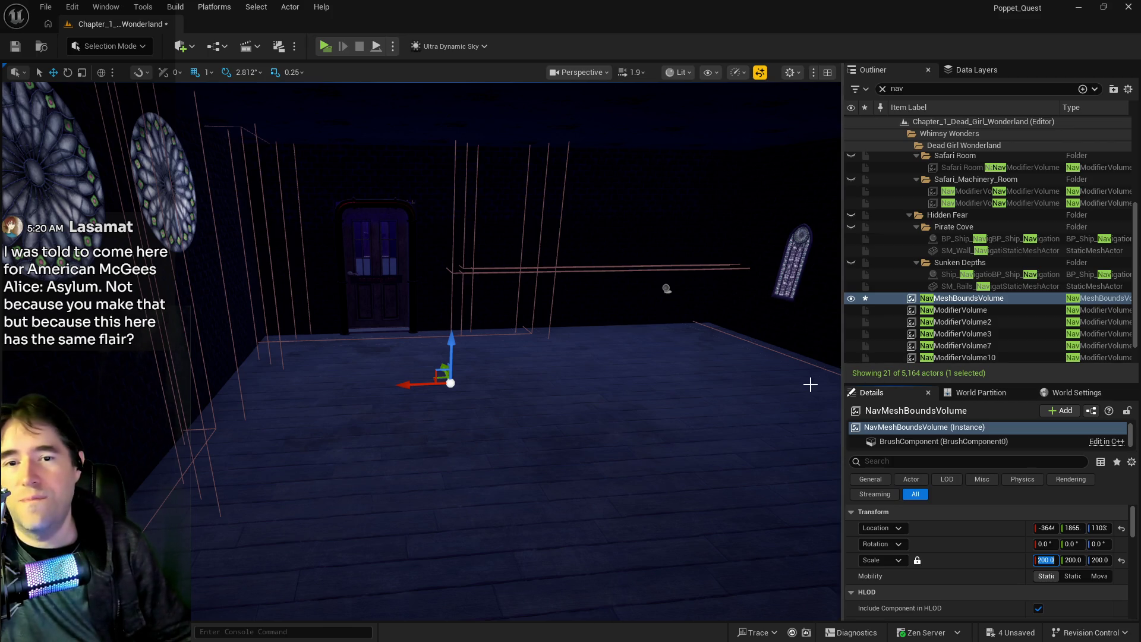
{"action": "mouse_move", "coordinate": [688, 468]}
{"action": "left_mouse_down"}
{"action": "mouse_move", "coordinate": [701, 404]}
{"action": "mouse_move", "coordinate": [766, 404]}
{"action": "mouse_move", "coordinate": [672, 410]}
{"action": "left_mouse_up"}
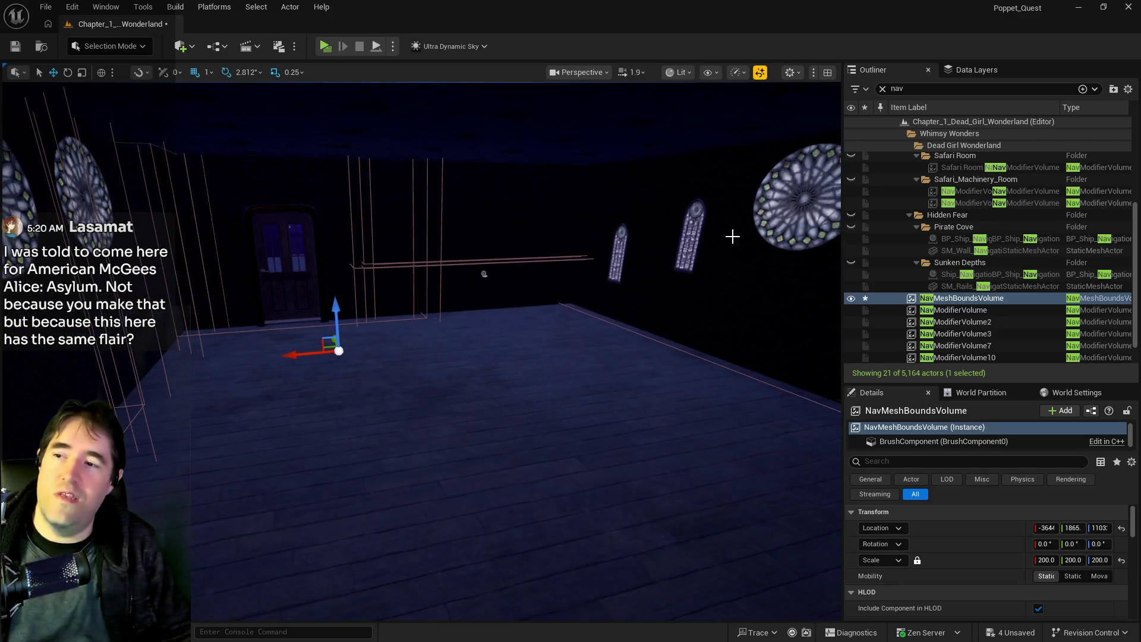
{"action": "left_click", "coordinate": [976, 69]}
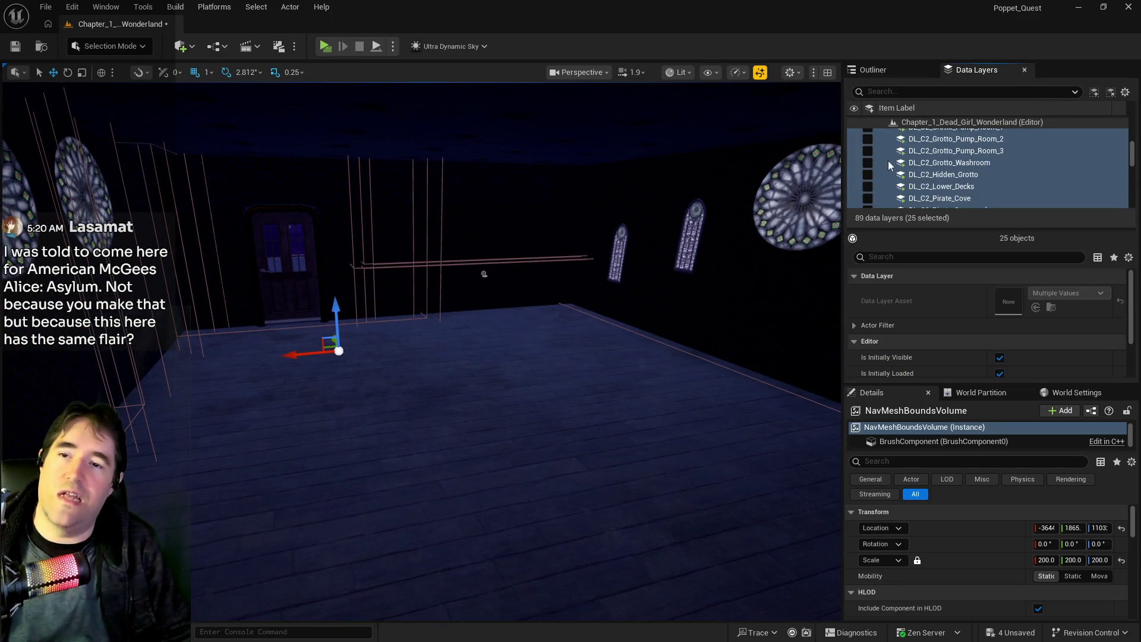
Save all level changes and launch the level in a new Poppet_Quest Preview window.
{"action": "mouse_move", "coordinate": [637, 239]}
{"action": "left_mouse_down"}
{"action": "mouse_move", "coordinate": [618, 286]}
{"action": "mouse_move", "coordinate": [586, 290]}
{"action": "left_mouse_up"}
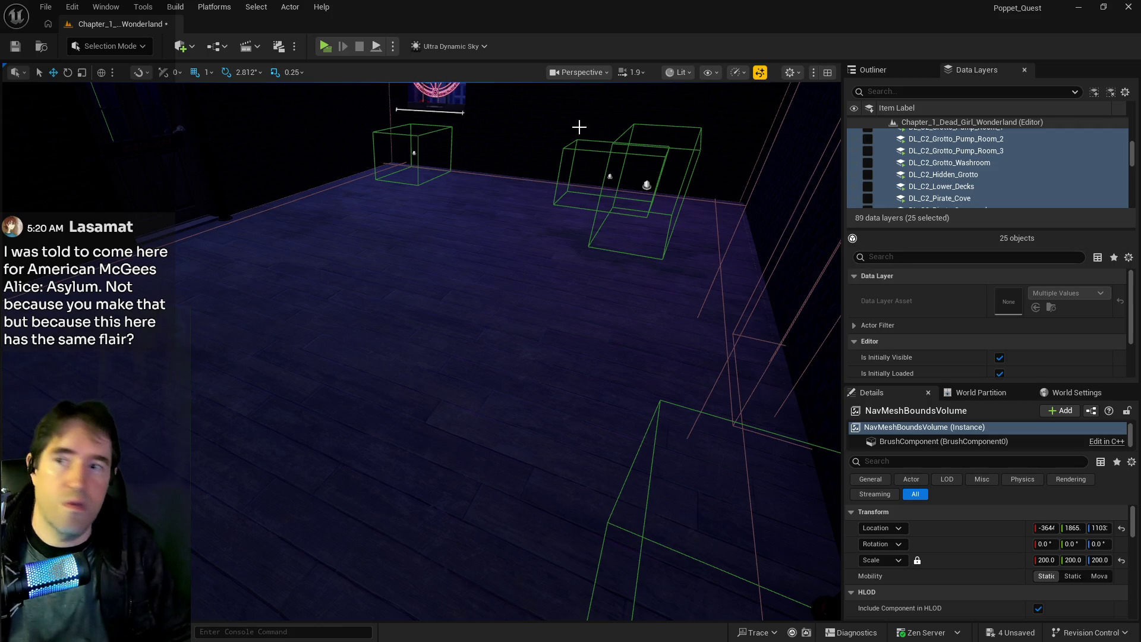
{"action": "left_click", "coordinate": [324, 47]}
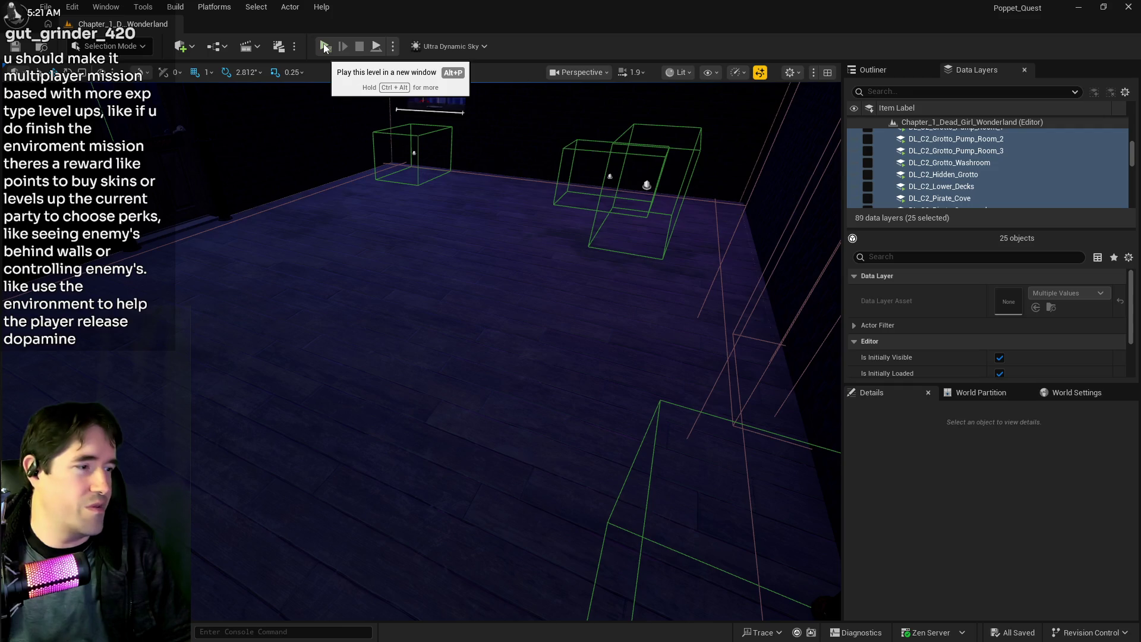
{"action": "left_click", "coordinate": [325, 47]}
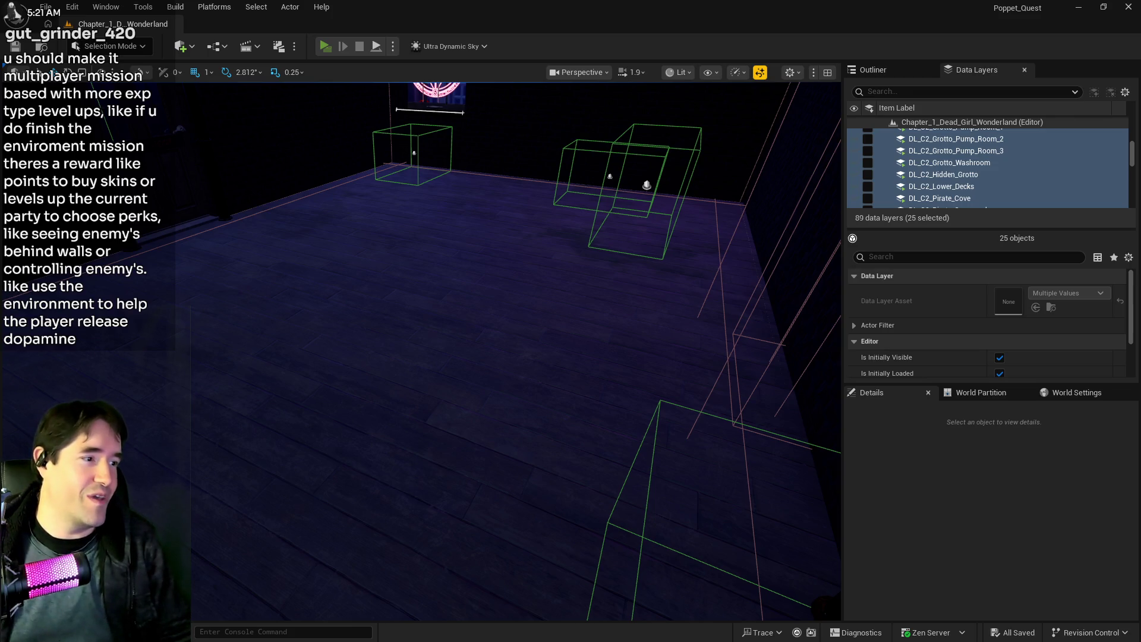
{"action": "key", "text": "alt+p"}
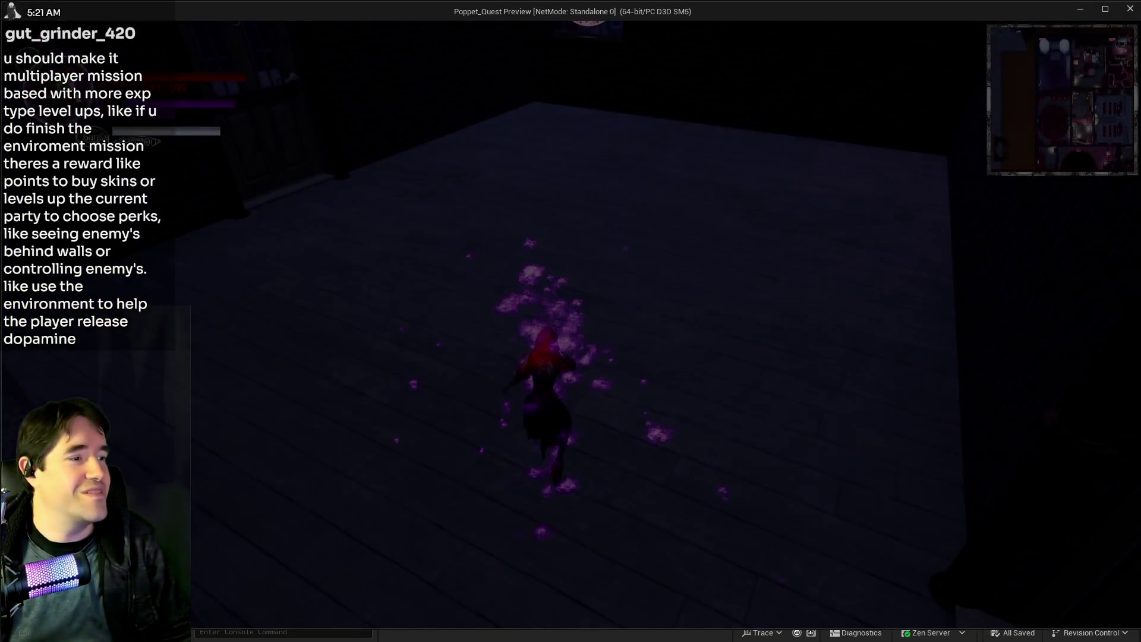
Bring the game preview forward and run the character over the table and onto the chair.
{"action": "key", "text": "alt+Tab"}
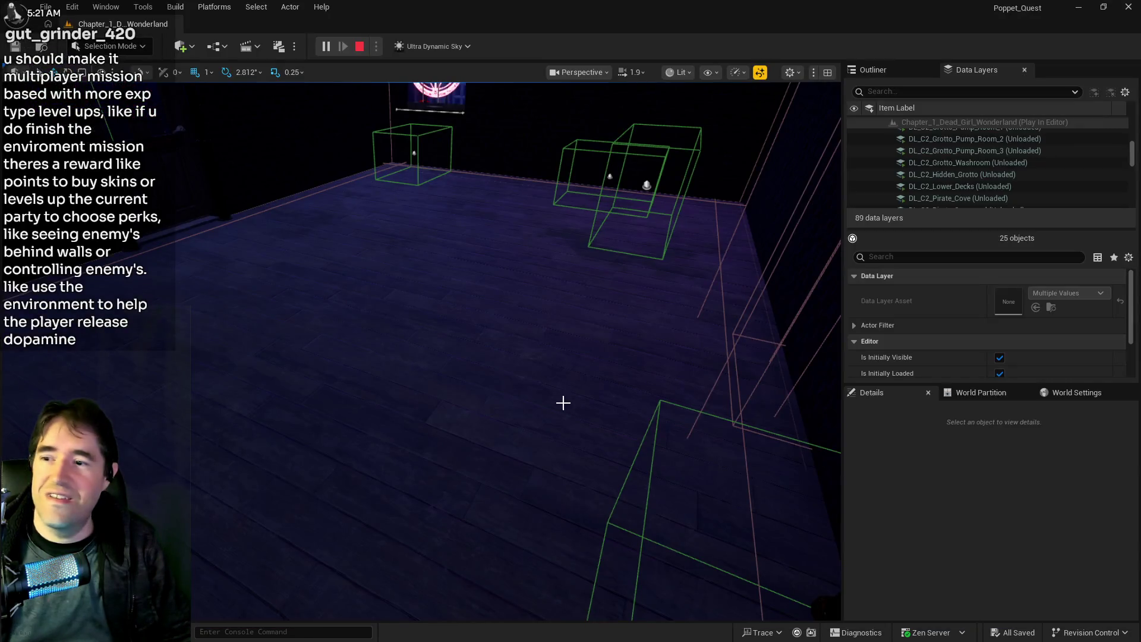
{"action": "left_click", "coordinate": [563, 403]}
{"action": "key", "text": "alt+Tab"}
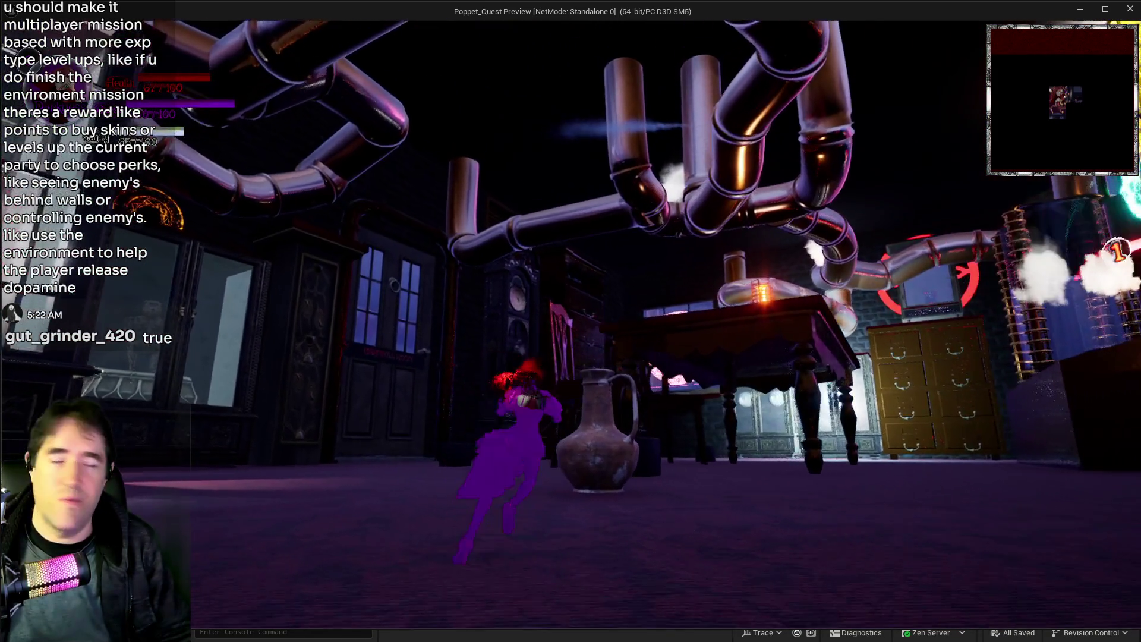
{"action": "key", "text": "w"}
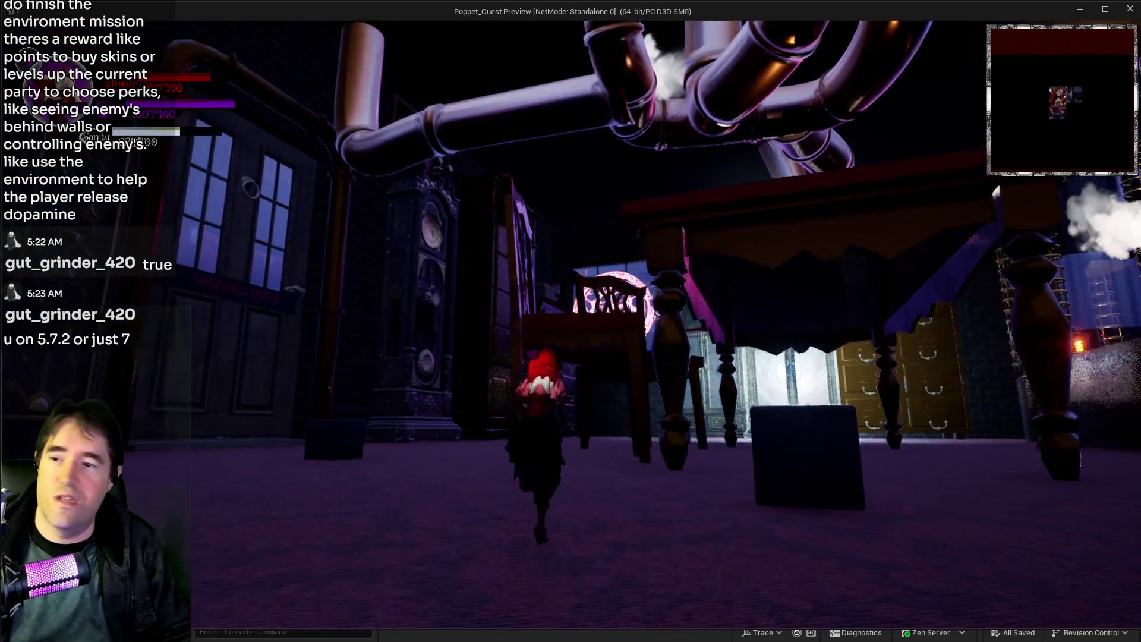
{"action": "key", "text": "w"}
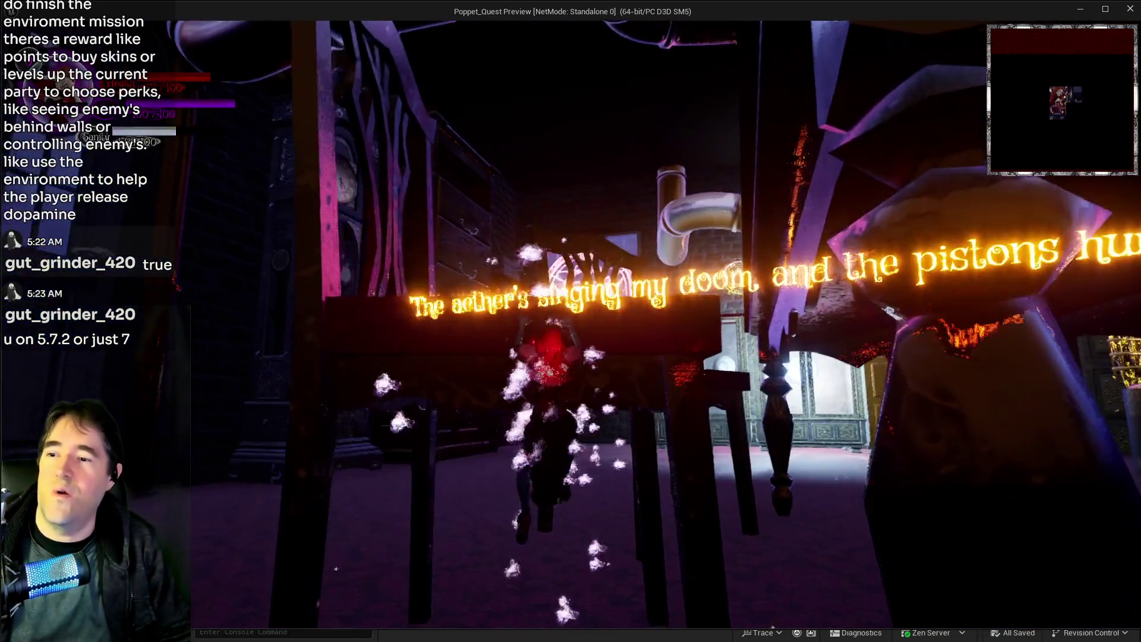
{"action": "key", "text": "w"}
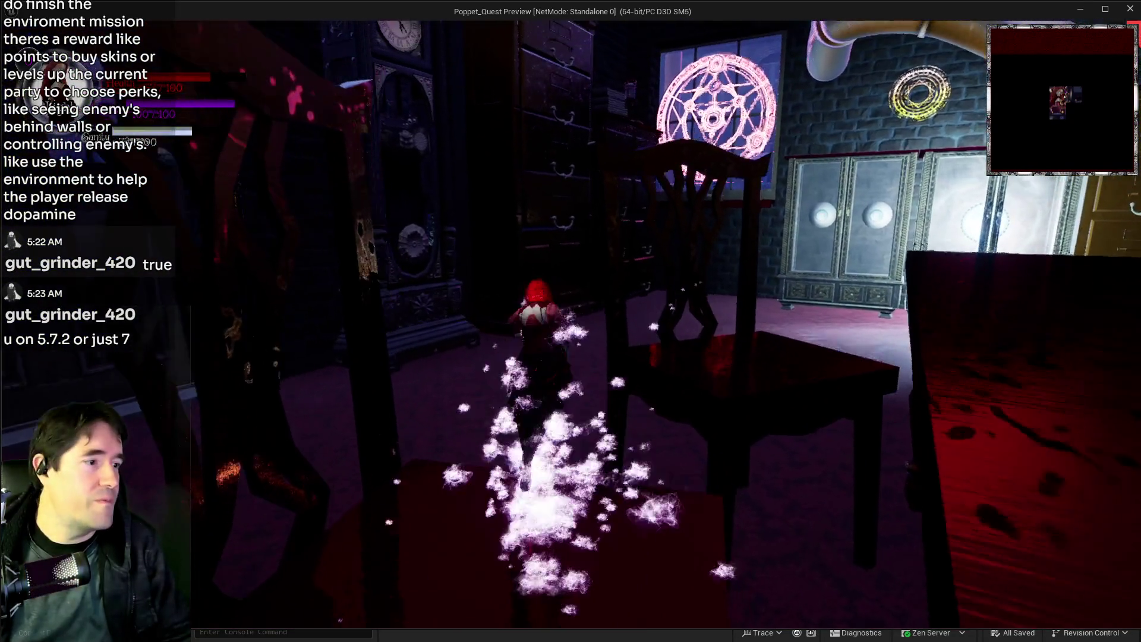
{"action": "key", "text": "w"}
{"action": "key", "text": "w"}
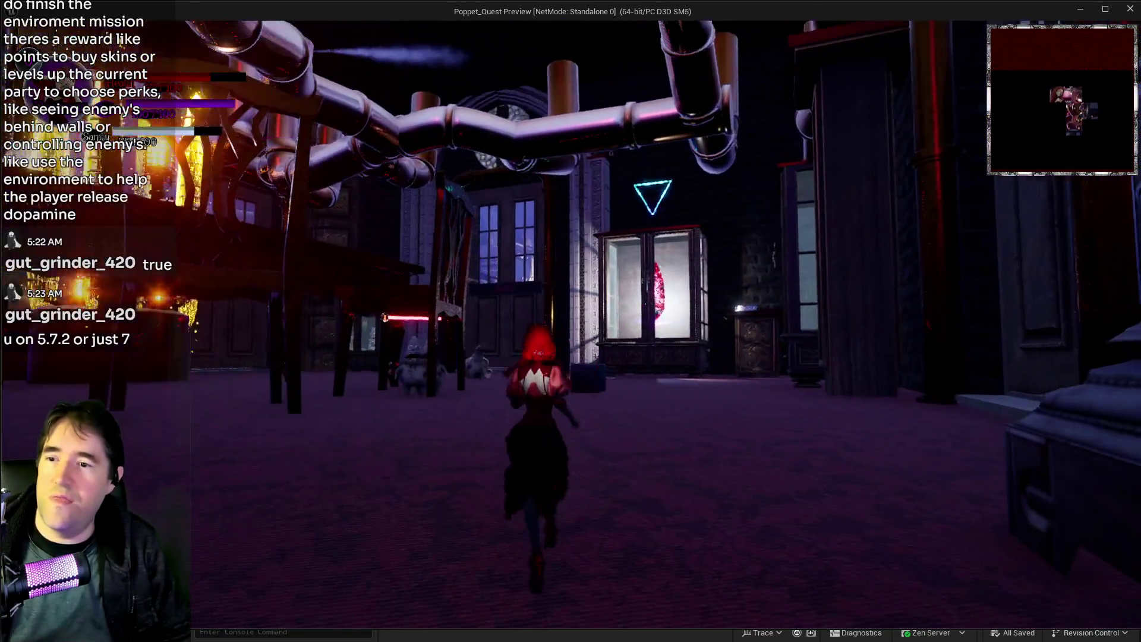
{"action": "key", "text": "w"}
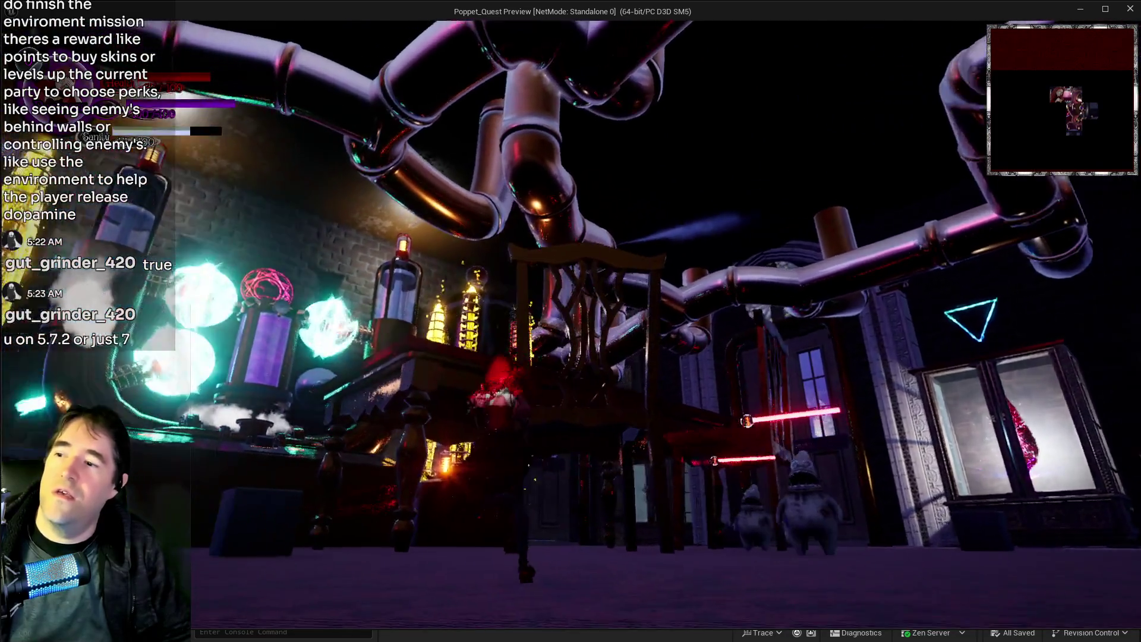
{"action": "key", "text": "w"}
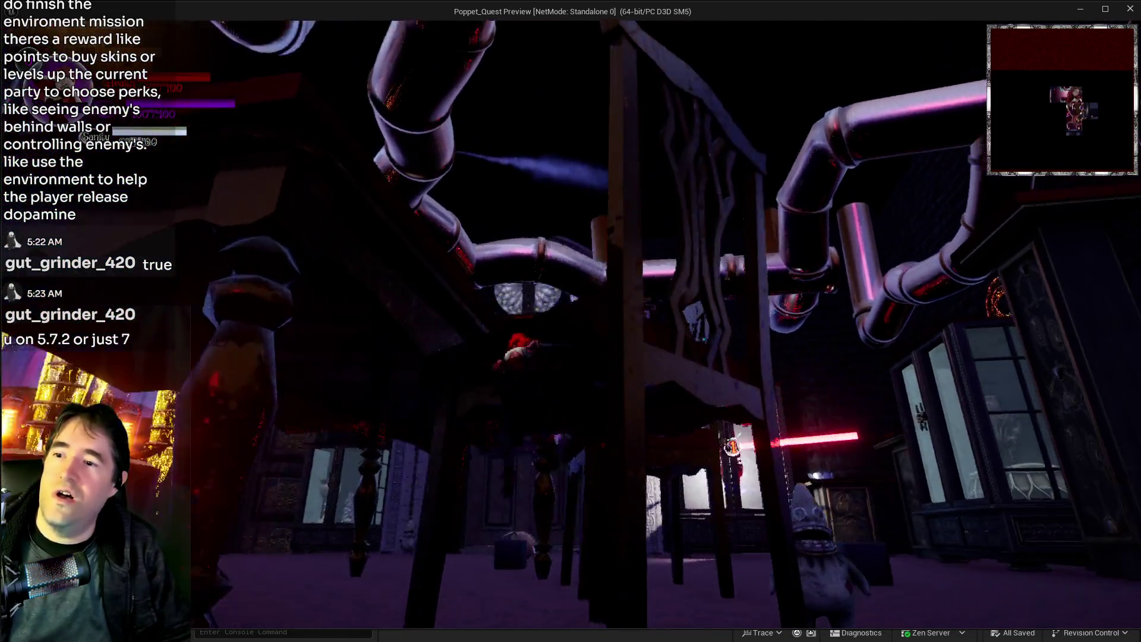
{"action": "key", "text": "space"}
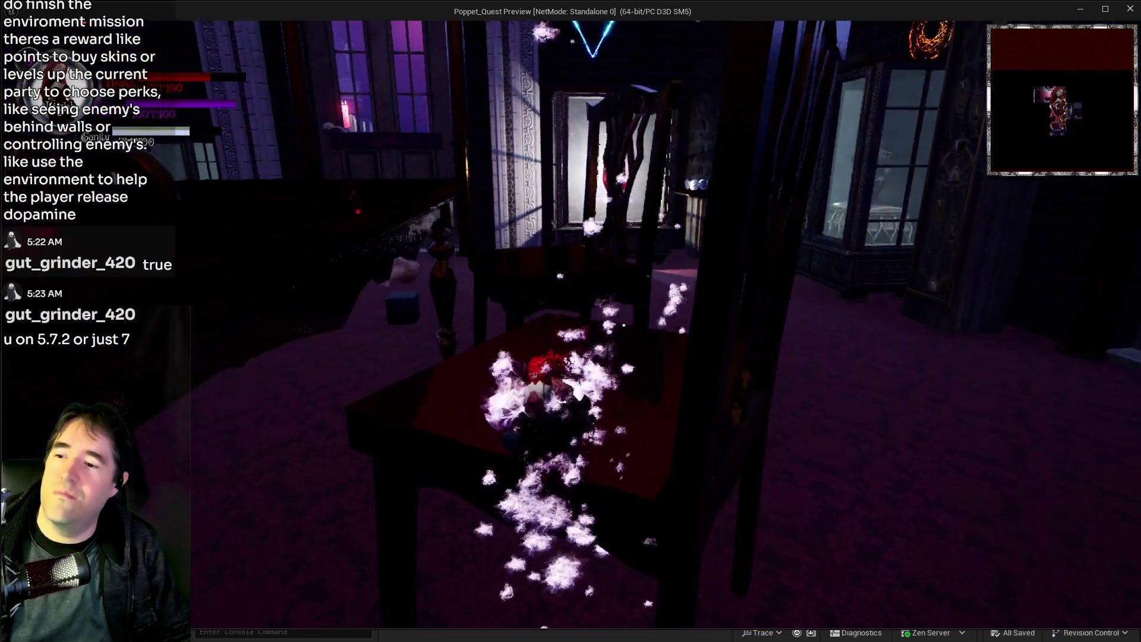
Run past the enemy to the Toy Maze doors, dash through, then stop the play session.
{"action": "key", "text": "w"}
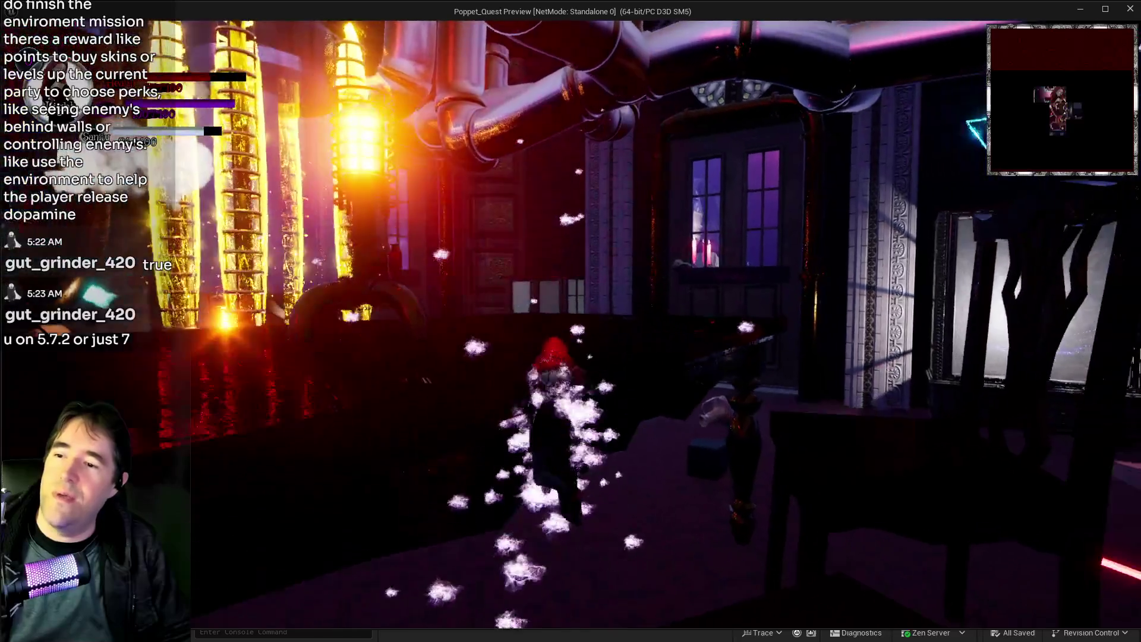
{"action": "key", "text": "w"}
{"action": "key", "text": "w"}
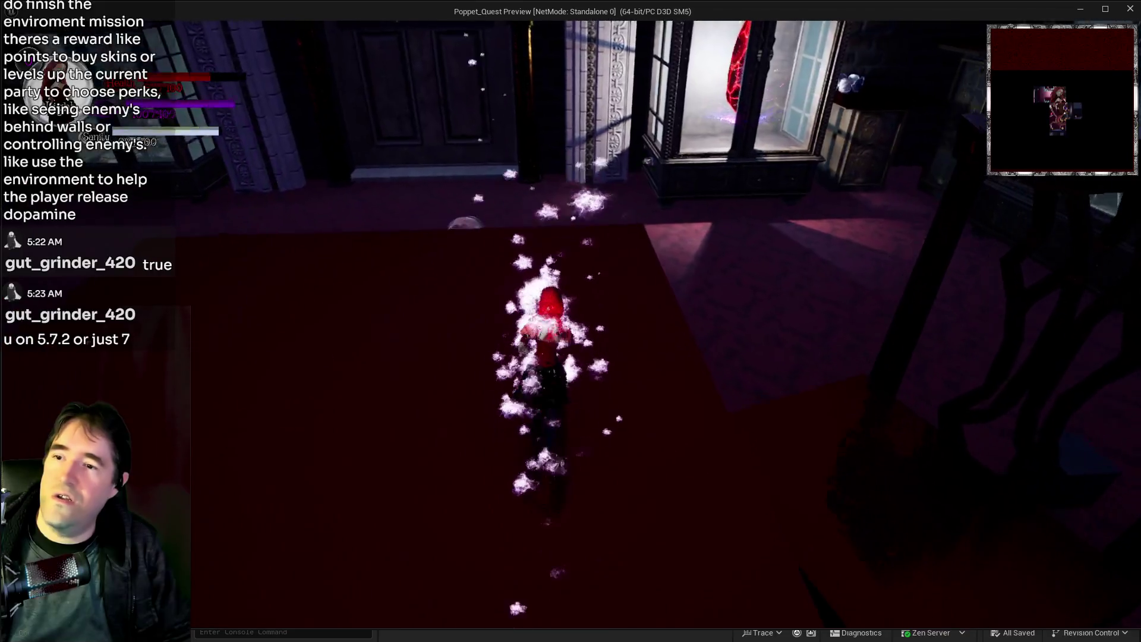
{"action": "key", "text": "w"}
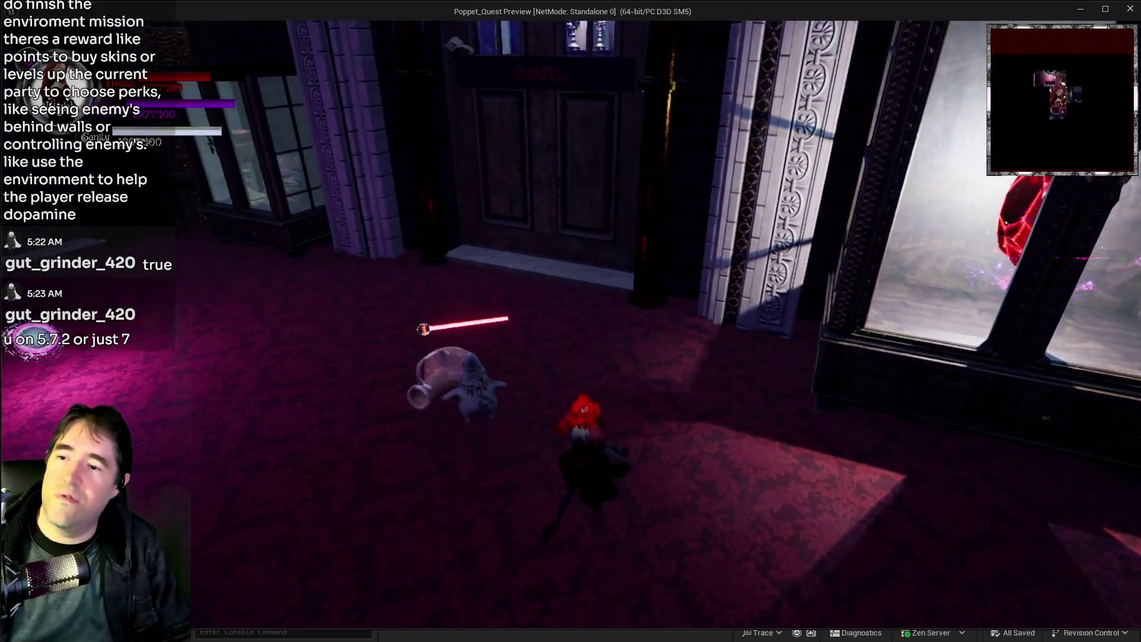
{"action": "key", "text": "w"}
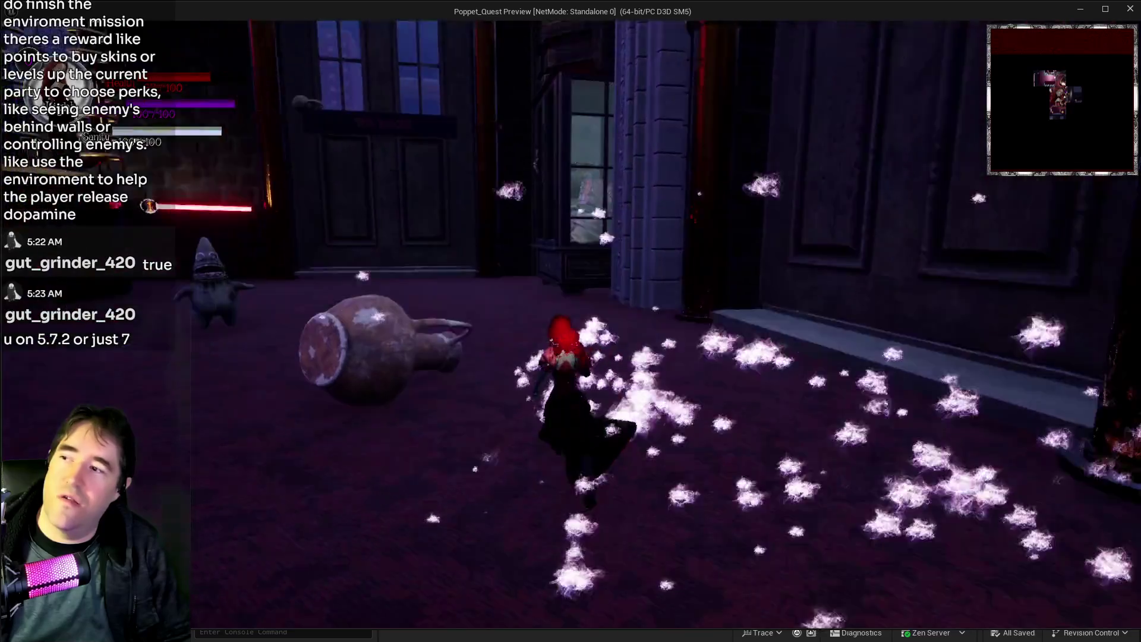
{"action": "key", "text": "w"}
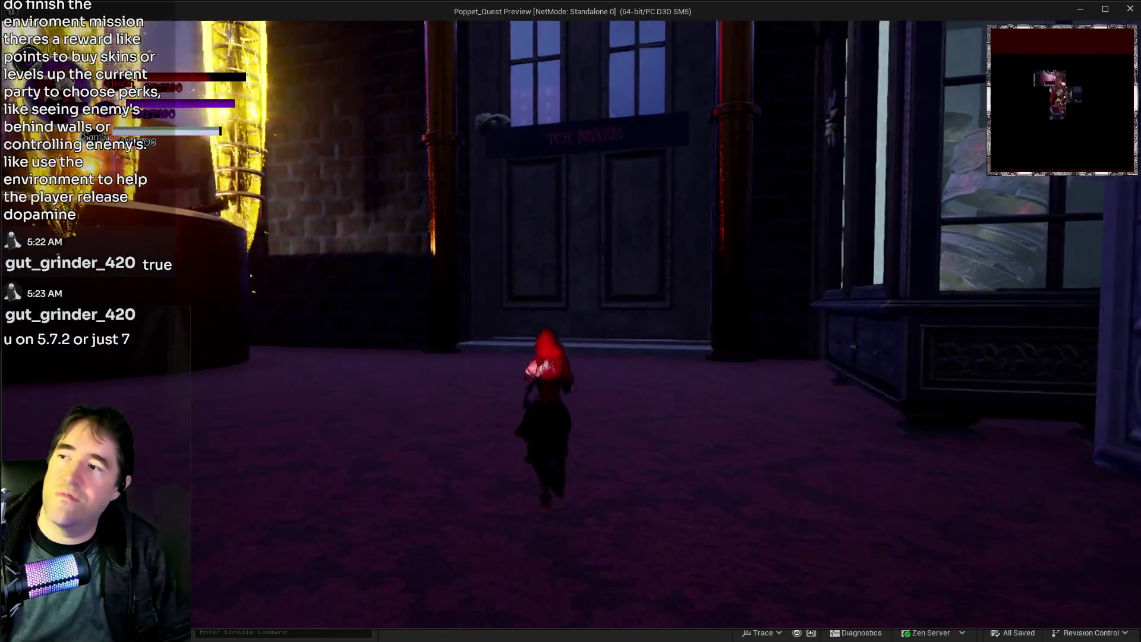
{"action": "key", "text": "w"}
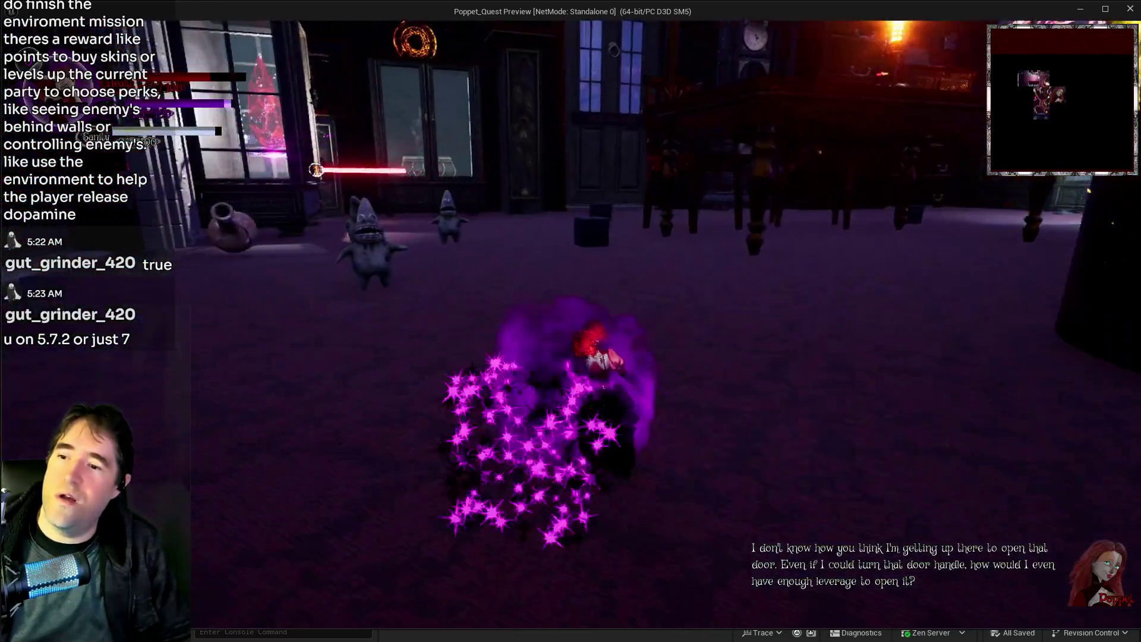
{"action": "key", "text": "w"}
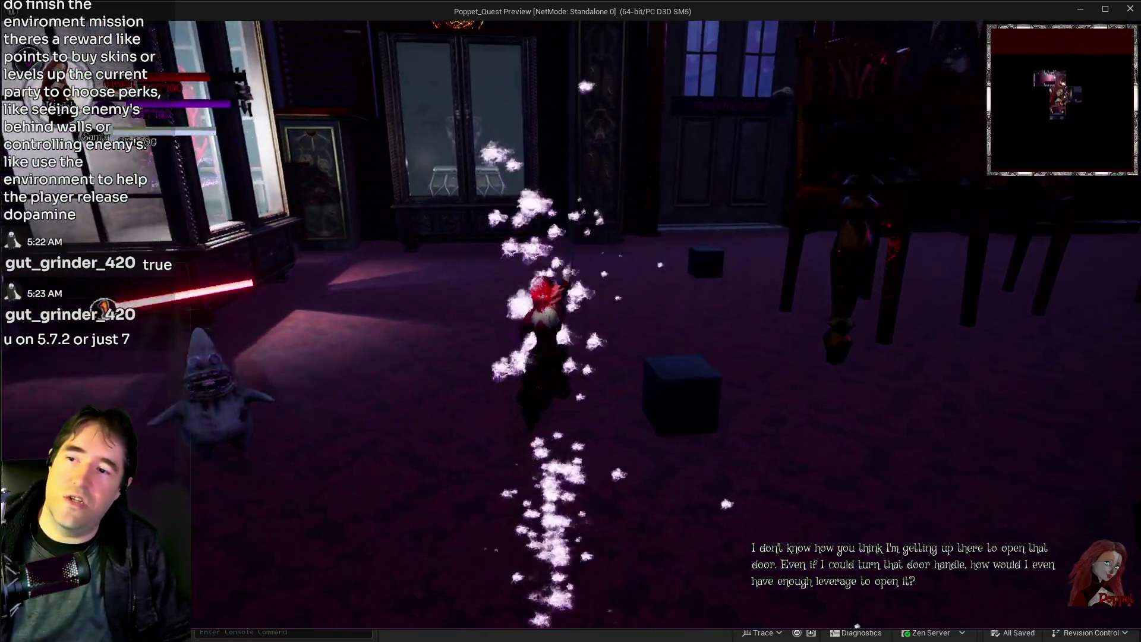
{"action": "key", "text": "w"}
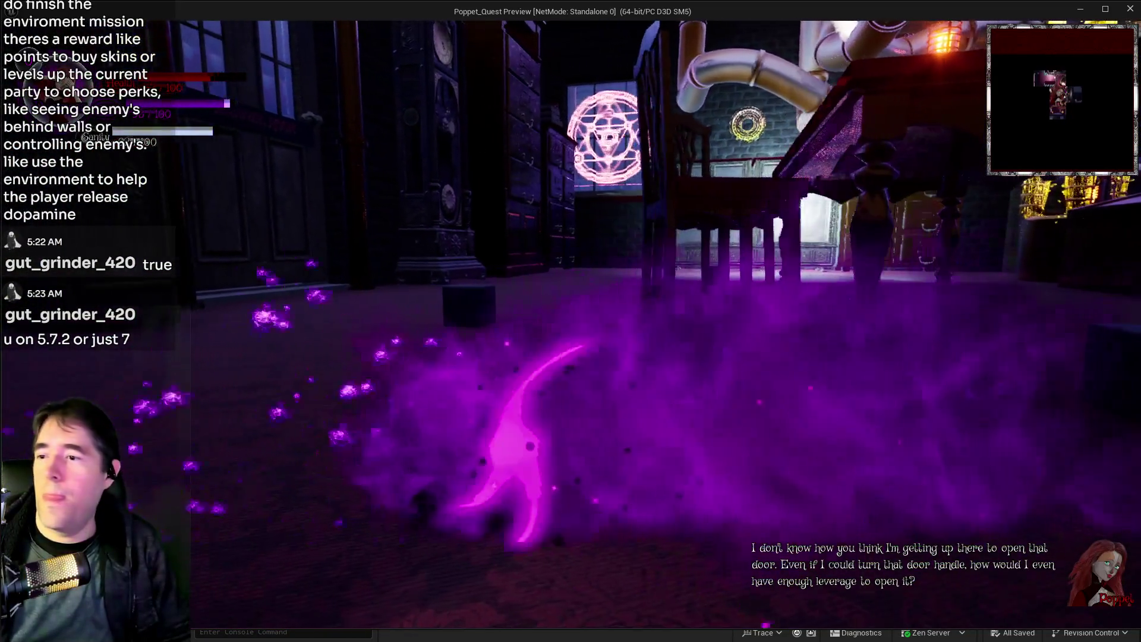
{"action": "key", "text": "w"}
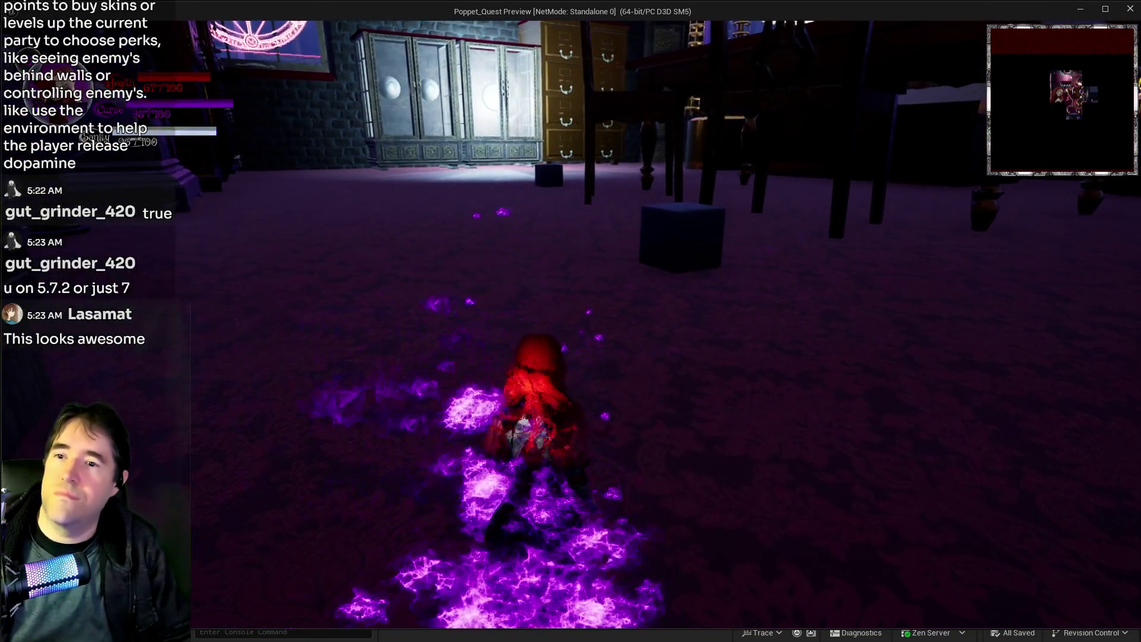
{"action": "key", "text": "alt+Tab"}
{"action": "key", "text": "Escape"}
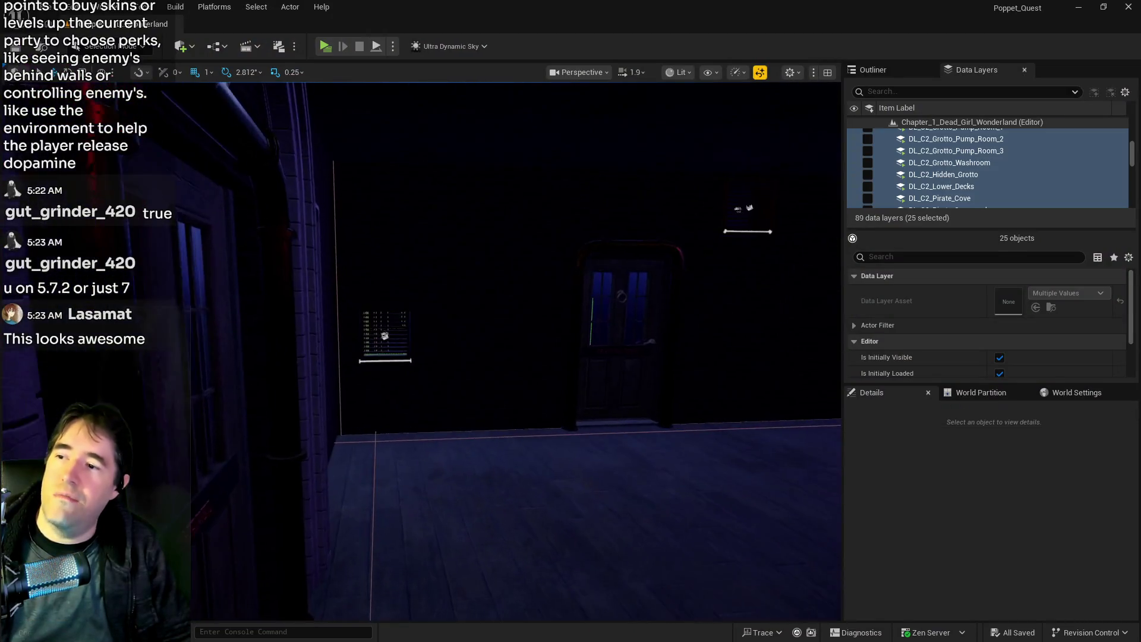
Orbit the editor view across the purple-floored room and take control of the character in the new preview.
{"action": "left_click_drag", "start_coordinate": [516, 350], "coordinate": [559, 369]}
{"action": "mouse_move", "coordinate": [246, 200]}
{"action": "left_mouse_down"}
{"action": "mouse_move", "coordinate": [226, 203]}
{"action": "mouse_move", "coordinate": [246, 200]}
{"action": "left_mouse_up"}
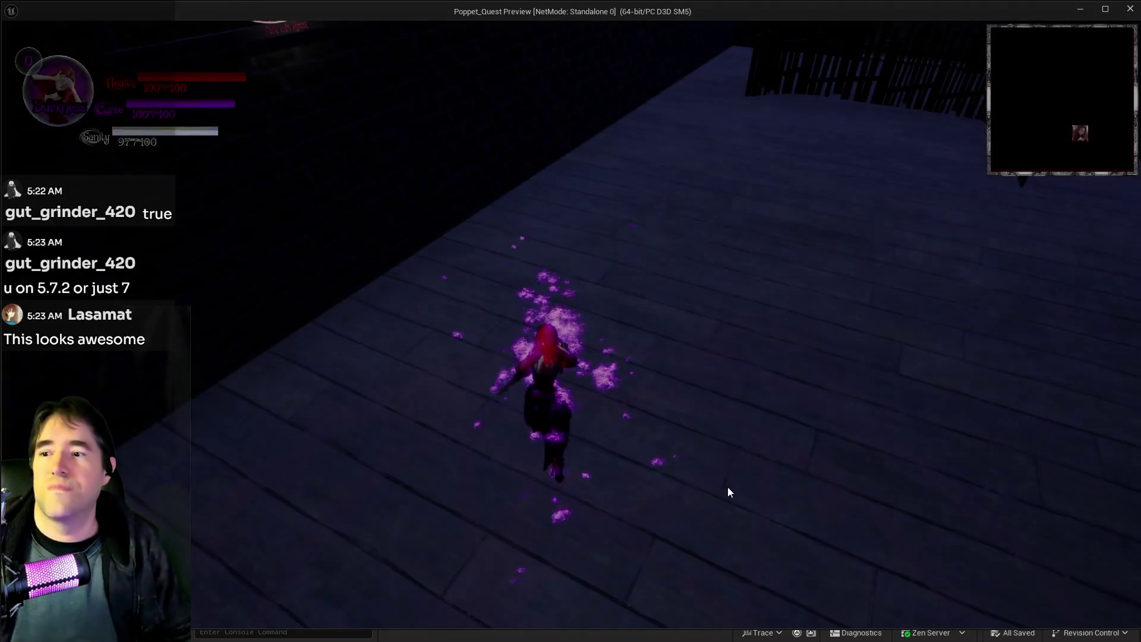
{"action": "left_click", "coordinate": [730, 492]}
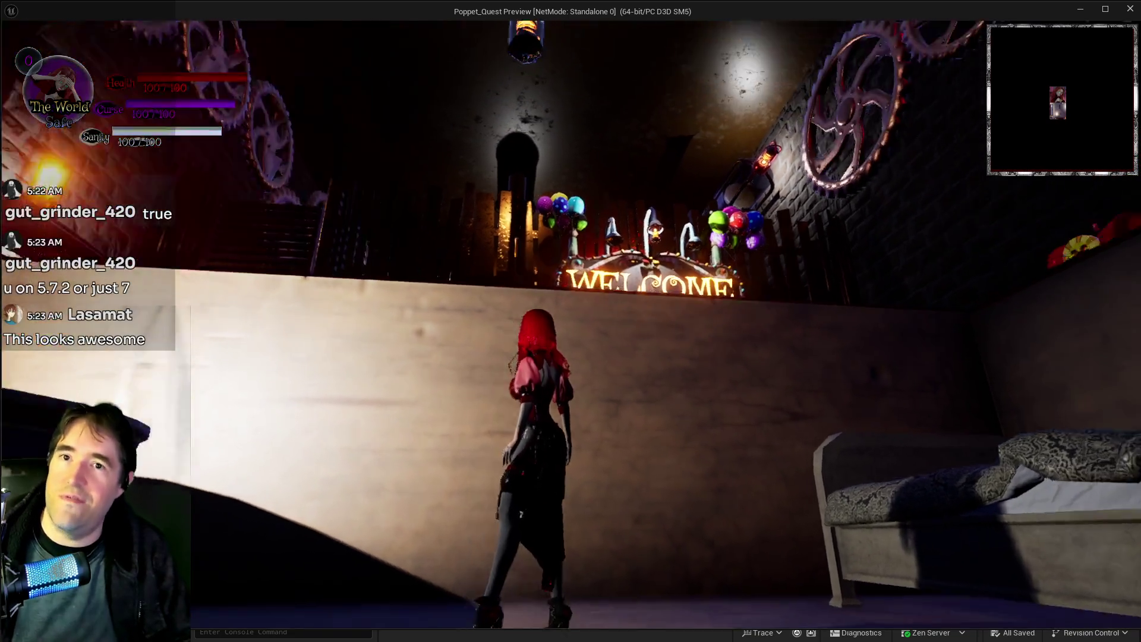
Overwrite PoppetQuestSave1 from the pause menu's save slots.
{"action": "key", "text": "Escape"}
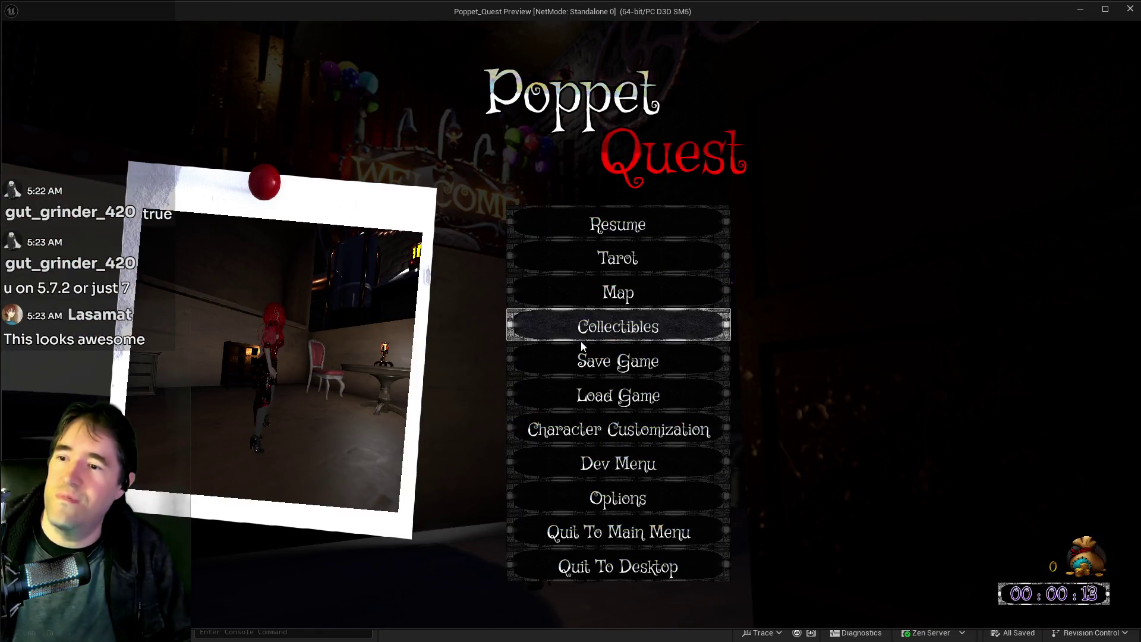
{"action": "left_click", "coordinate": [589, 361]}
{"action": "left_click", "coordinate": [594, 196]}
{"action": "left_click", "coordinate": [689, 390]}
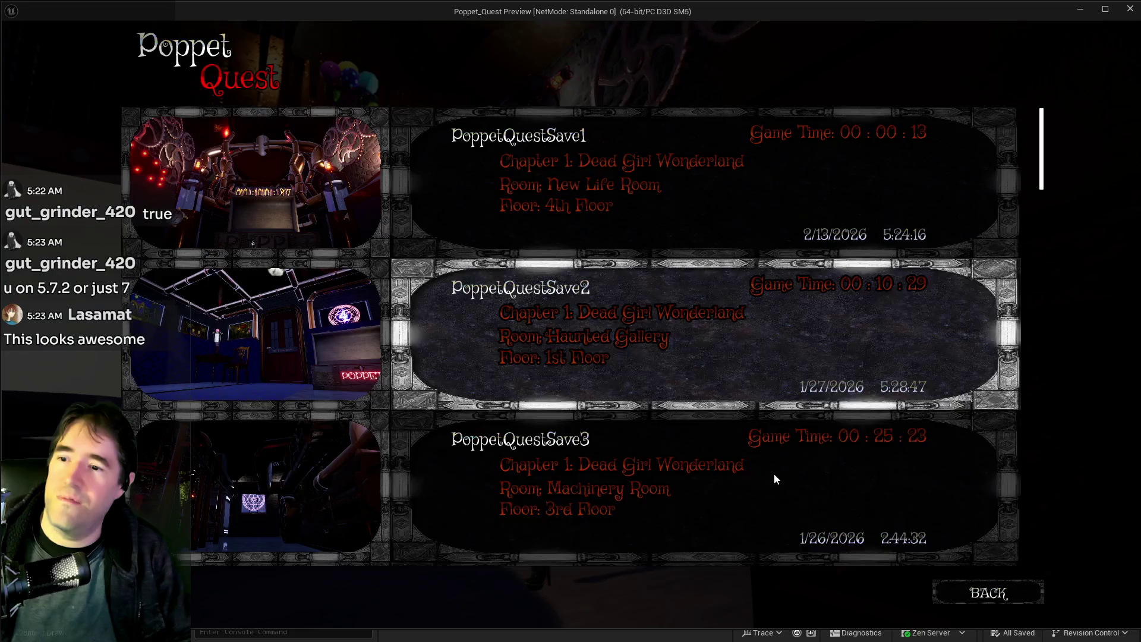
{"action": "left_click", "coordinate": [988, 592]}
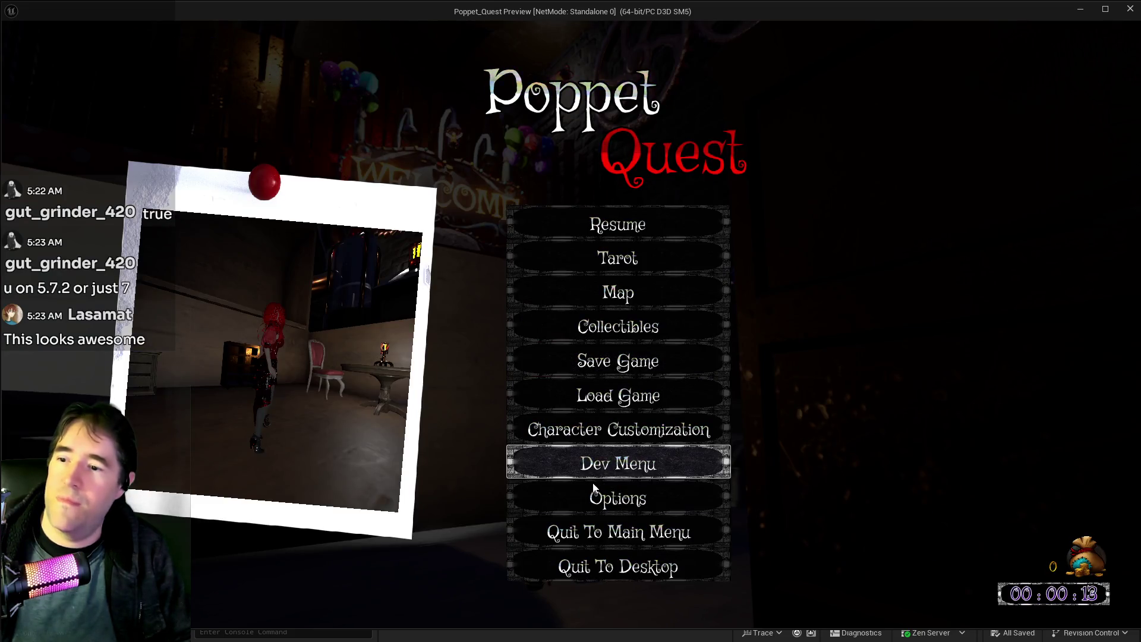
Browse the Video, Audio and Input options, then resume the game.
{"action": "left_click", "coordinate": [594, 489]}
{"action": "left_click", "coordinate": [312, 128]}
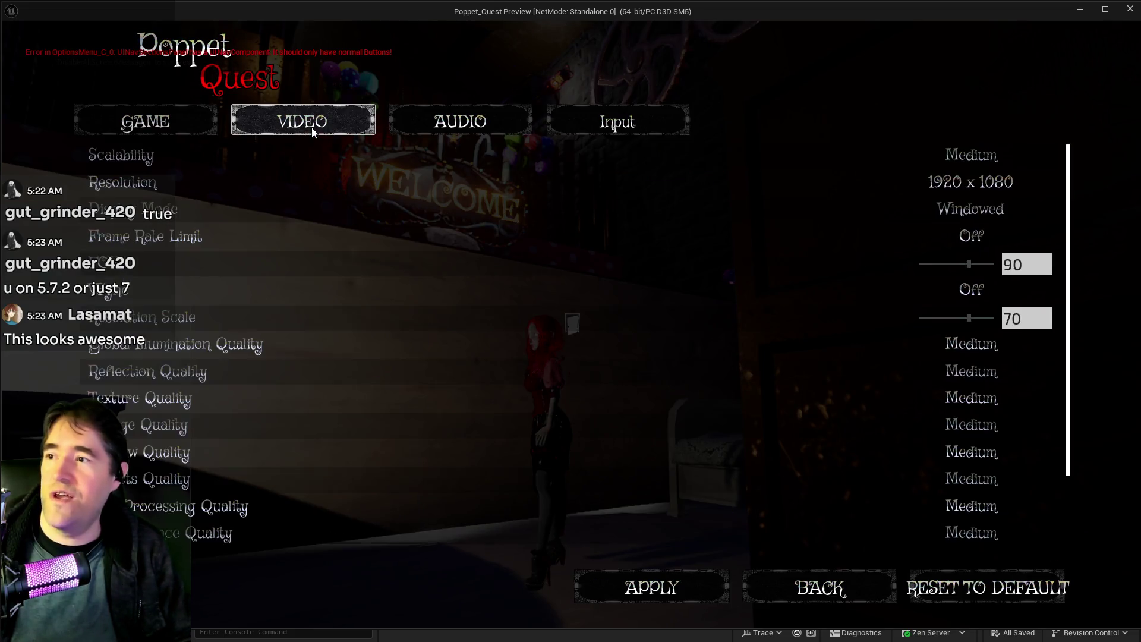
{"action": "left_click", "coordinate": [411, 123]}
{"action": "left_click", "coordinate": [580, 120]}
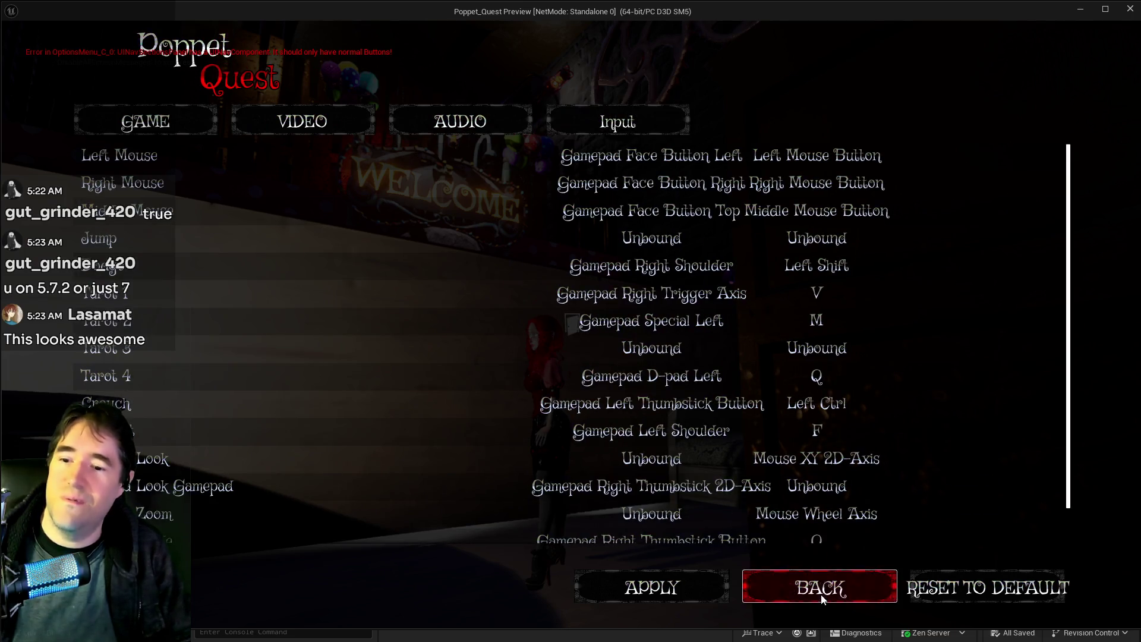
{"action": "left_click", "coordinate": [822, 594]}
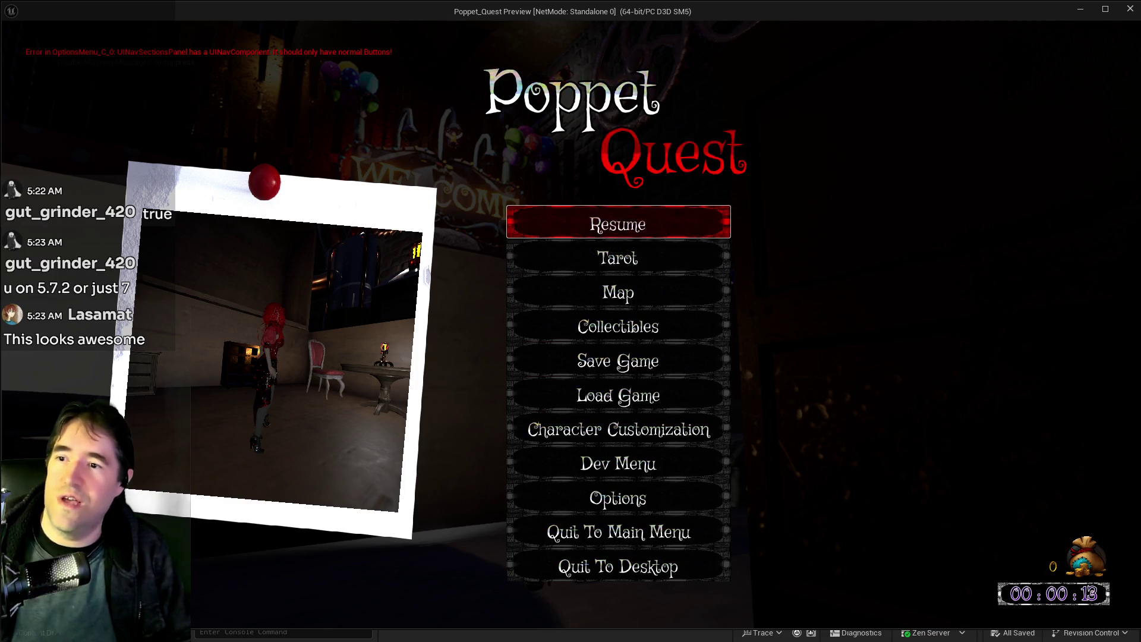
{"action": "left_click", "coordinate": [618, 224]}
Run through the Welcome gate and dash down the polka-dot corridor past Jump On This! to the POPPET chest.
{"action": "key", "text": "w"}
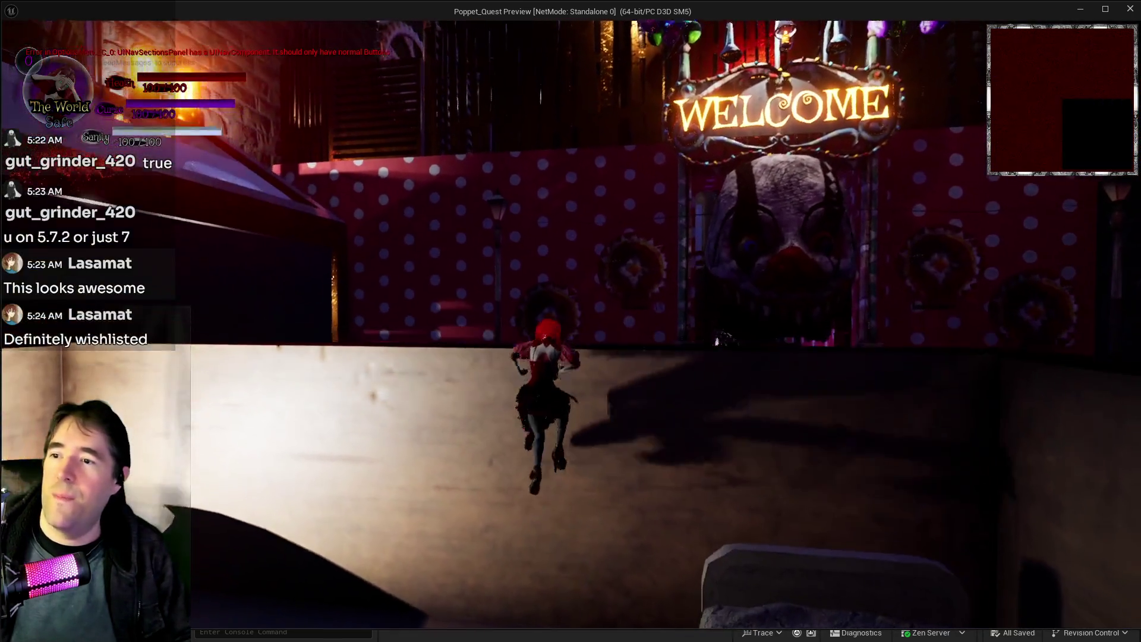
{"action": "key", "text": "w"}
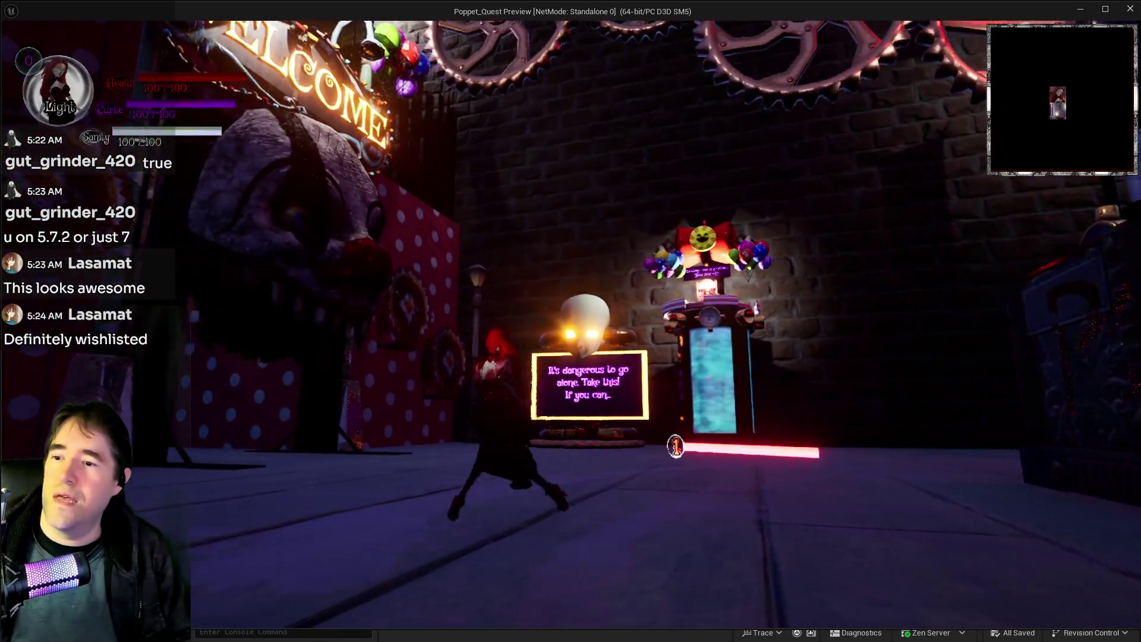
{"action": "key", "text": "w"}
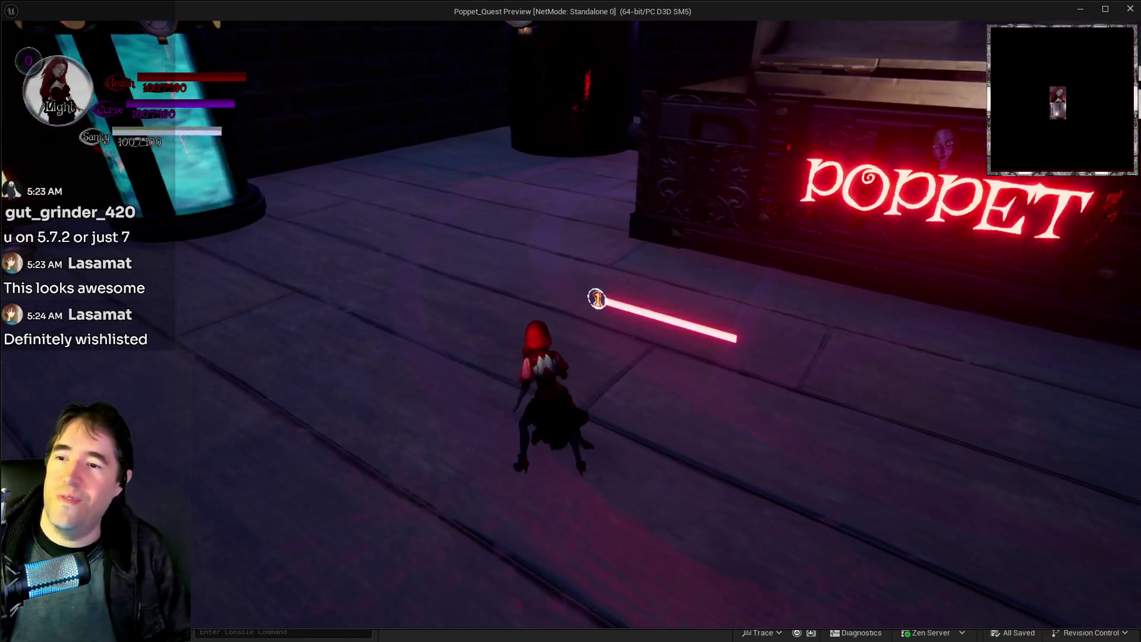
{"action": "key", "text": "w"}
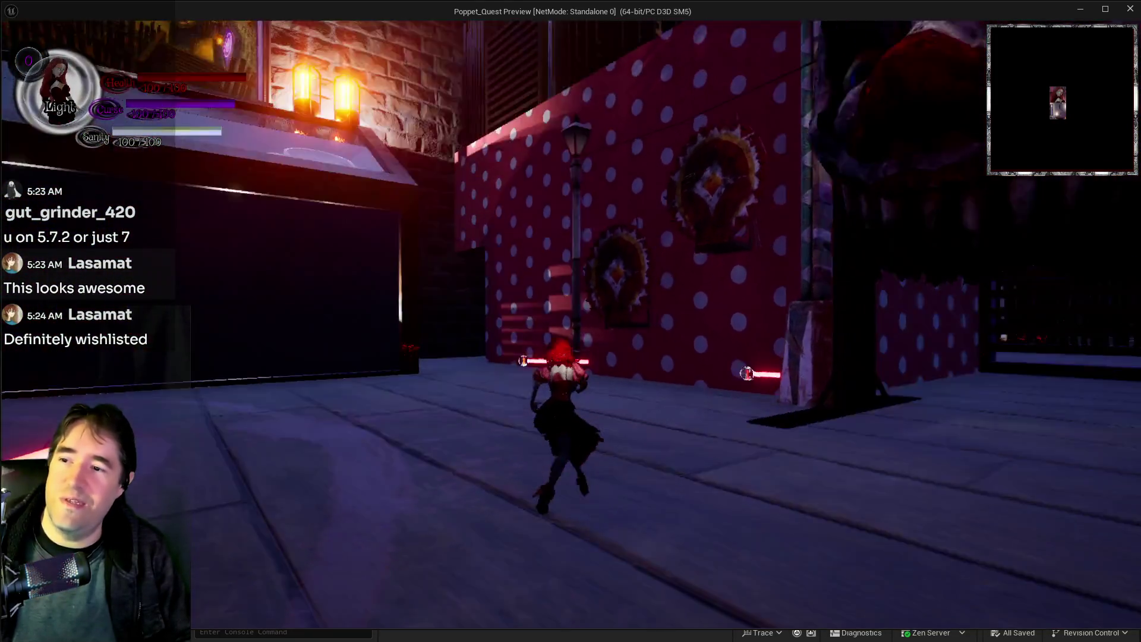
{"action": "key", "text": "e"}
{"action": "key", "text": "w"}
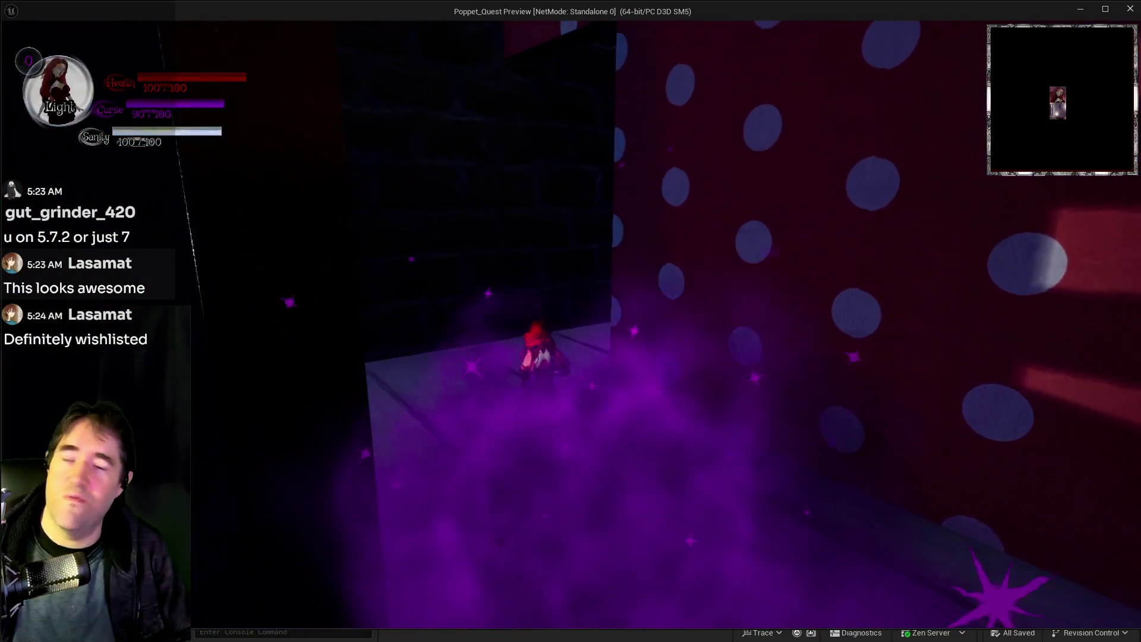
{"action": "key", "text": "w"}
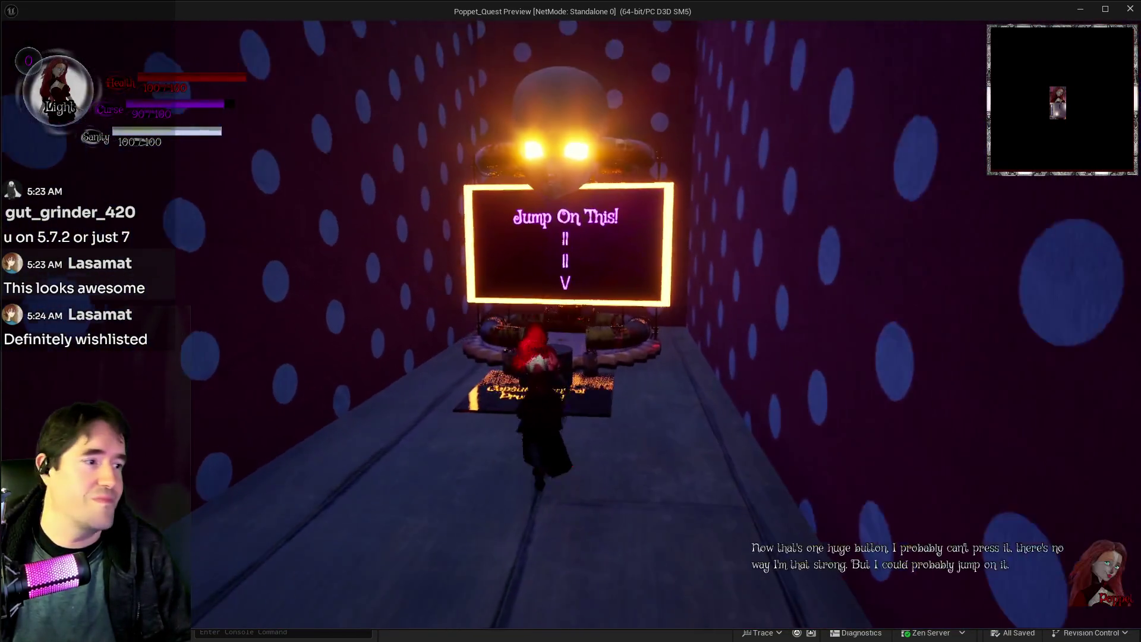
{"action": "key", "text": "w"}
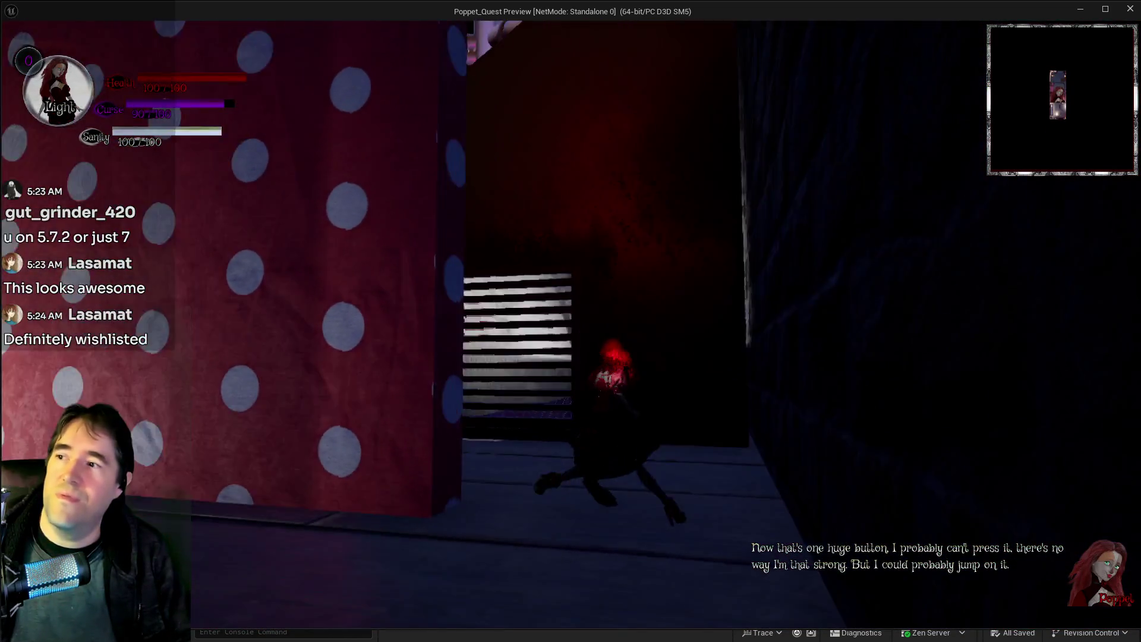
{"action": "key", "text": "w"}
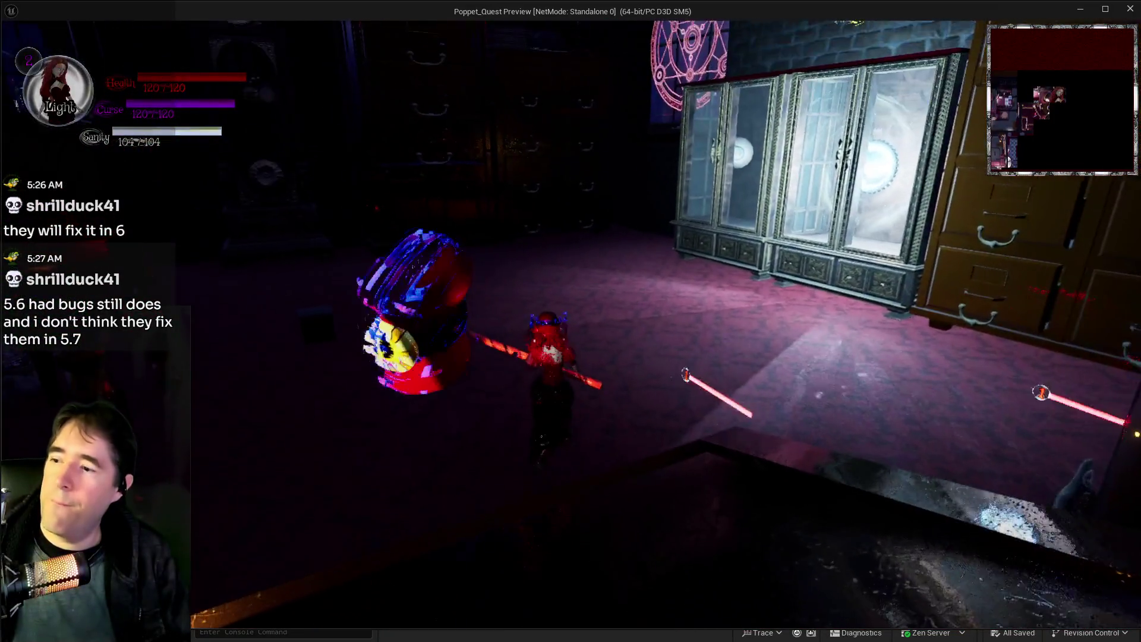
Dismiss the Tarot 1: The Magician card screens and resume play.
{"action": "key", "text": "Escape"}
{"action": "key", "text": "Escape"}
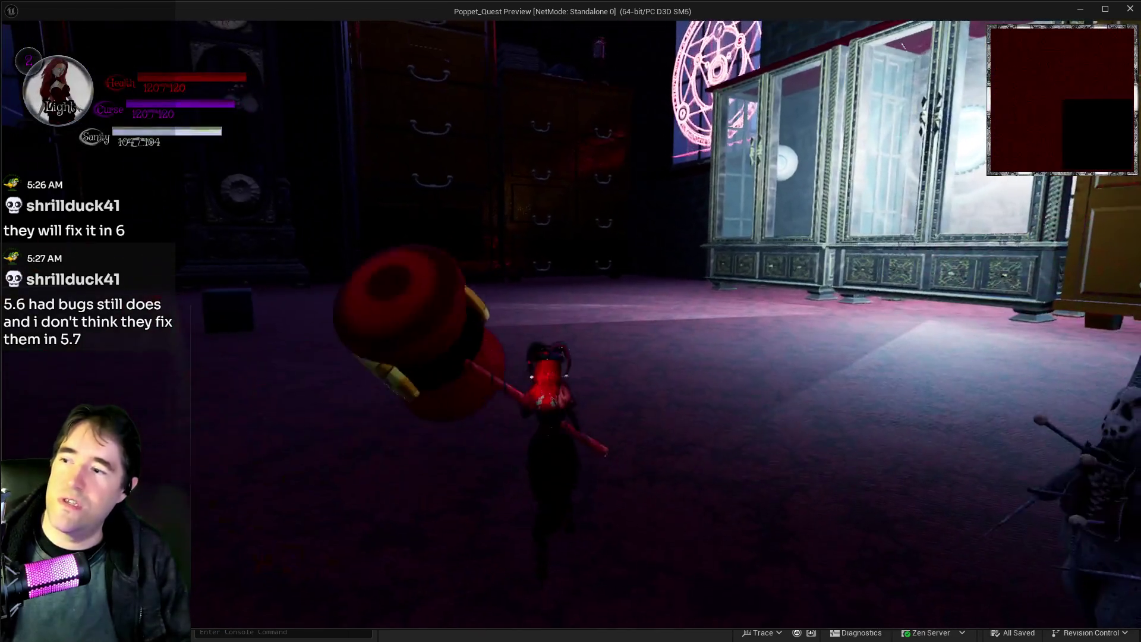
{"action": "key", "text": "Escape"}
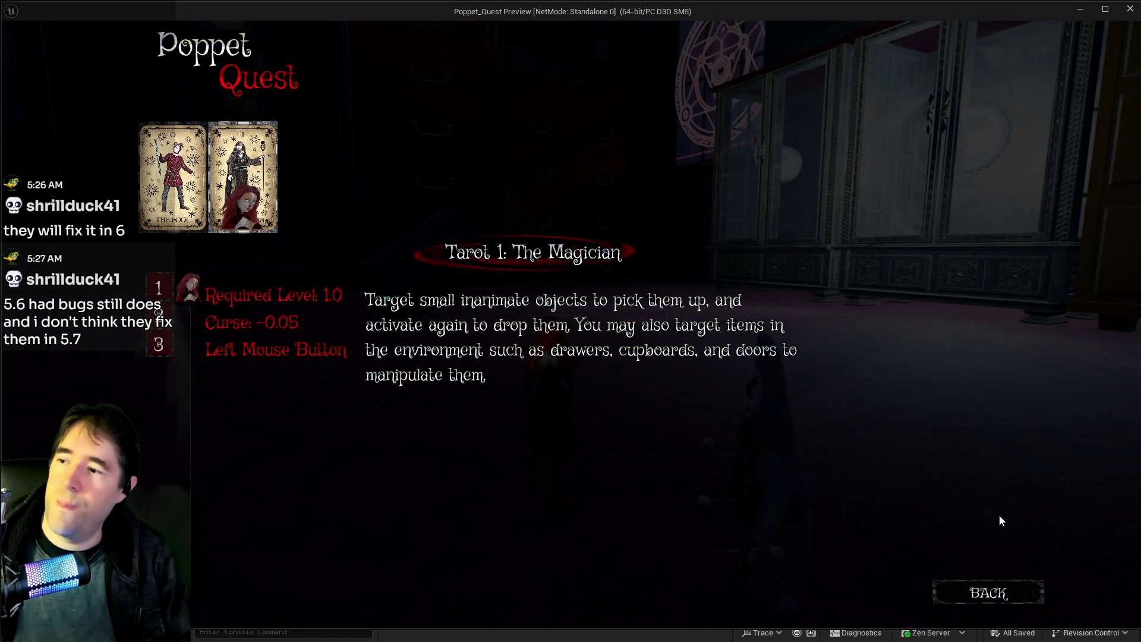
{"action": "left_click", "coordinate": [969, 586]}
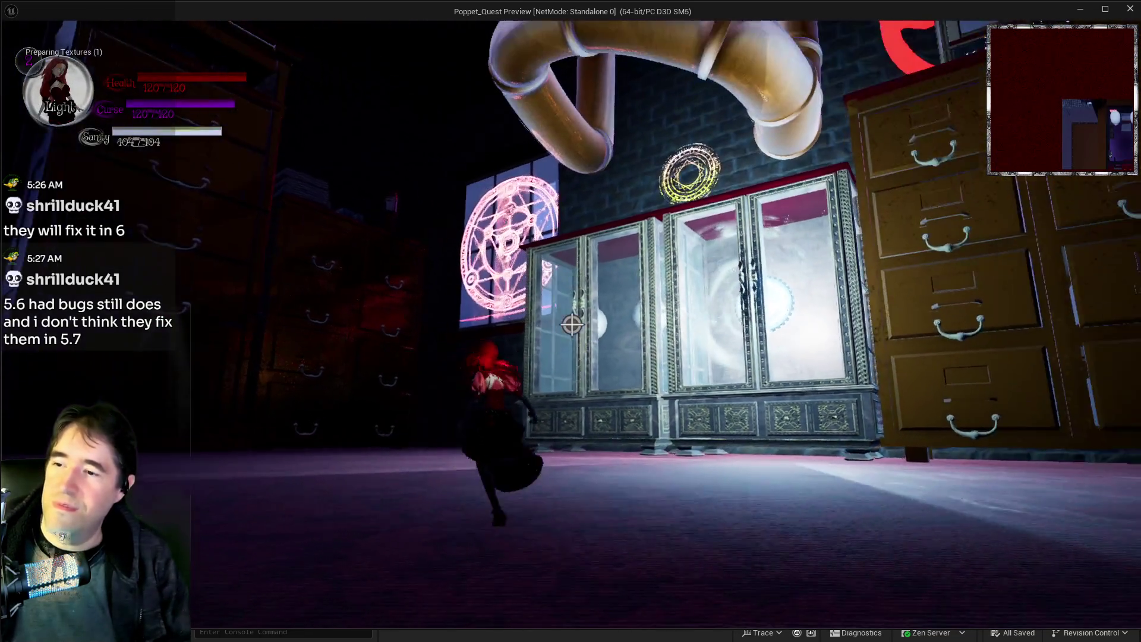
Toggle Darkness and Light modes, run past the glowing towers, and drop into the open drawer.
{"action": "key", "text": "q"}
{"action": "key", "text": "w"}
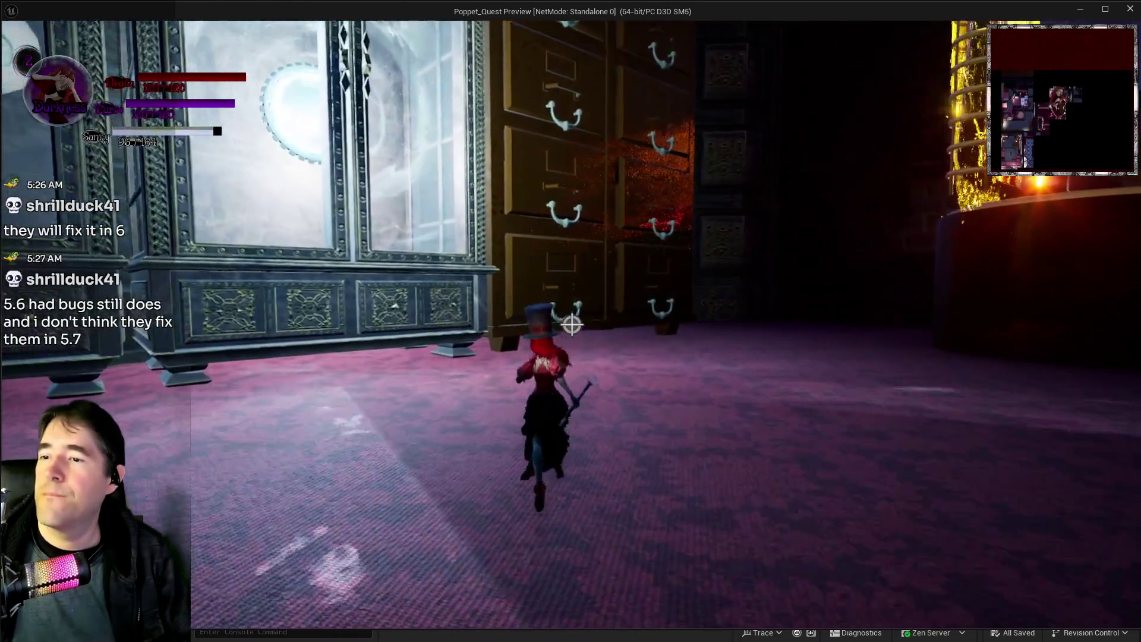
{"action": "key", "text": "q"}
{"action": "key", "text": "w"}
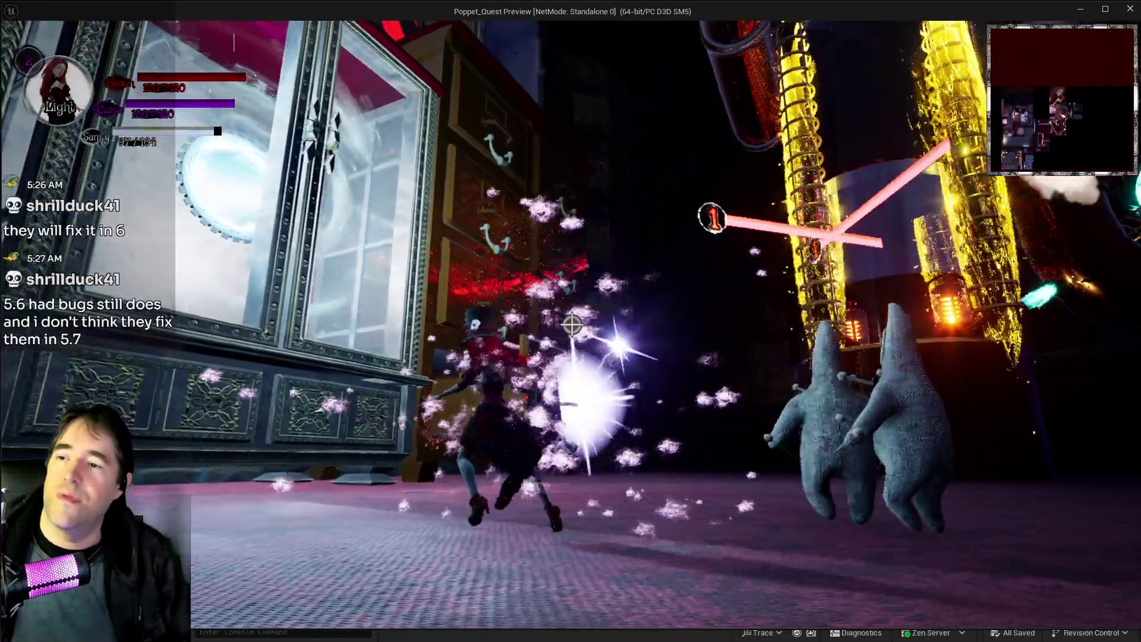
{"action": "key", "text": "w"}
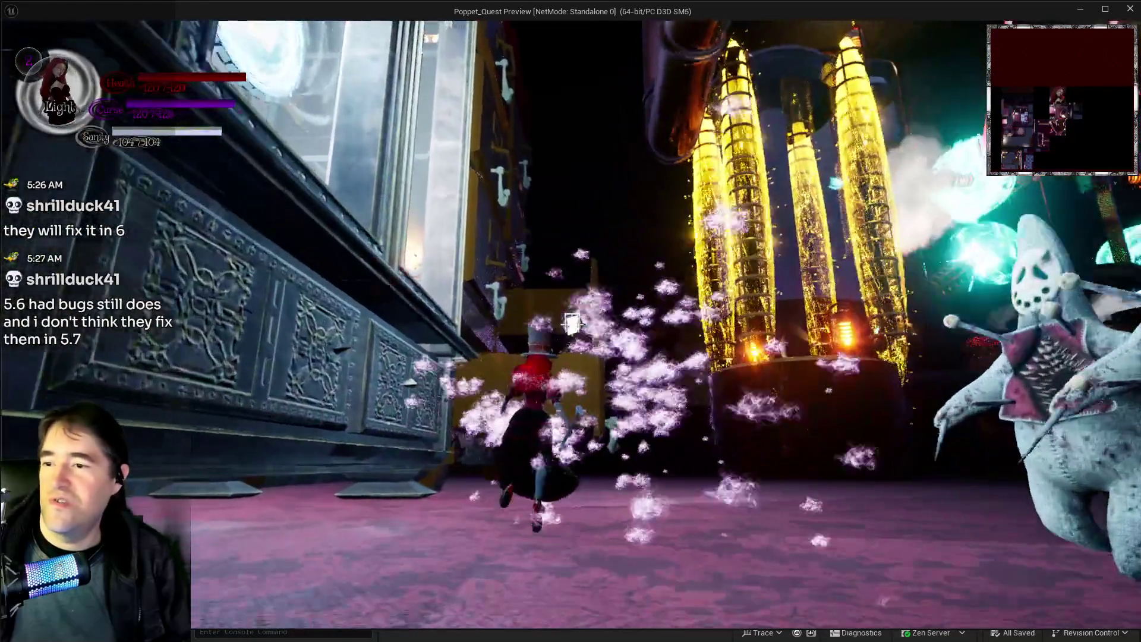
{"action": "key", "text": "w"}
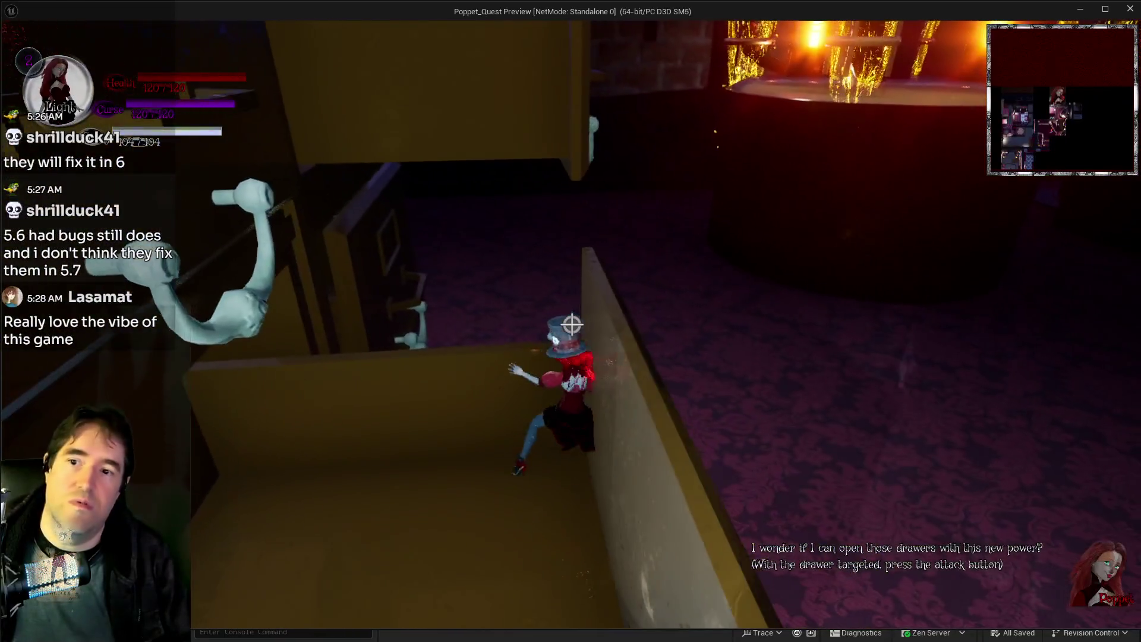
{"action": "key", "text": "w"}
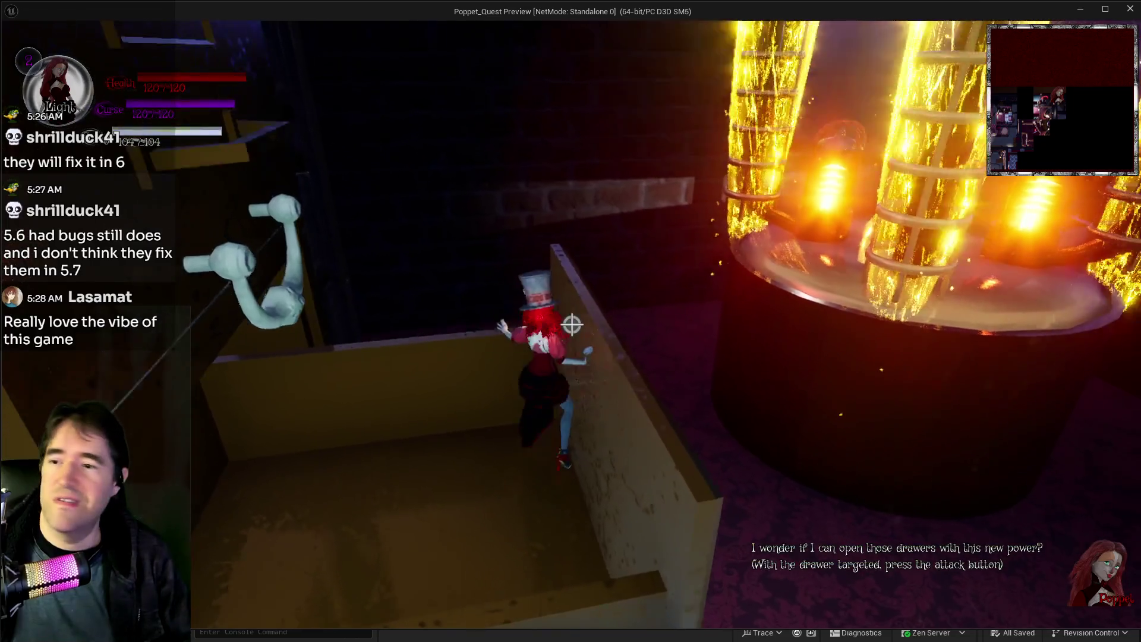
Climb the drawers to the cabinet top and step onto the curved pipe.
{"action": "key", "text": "w"}
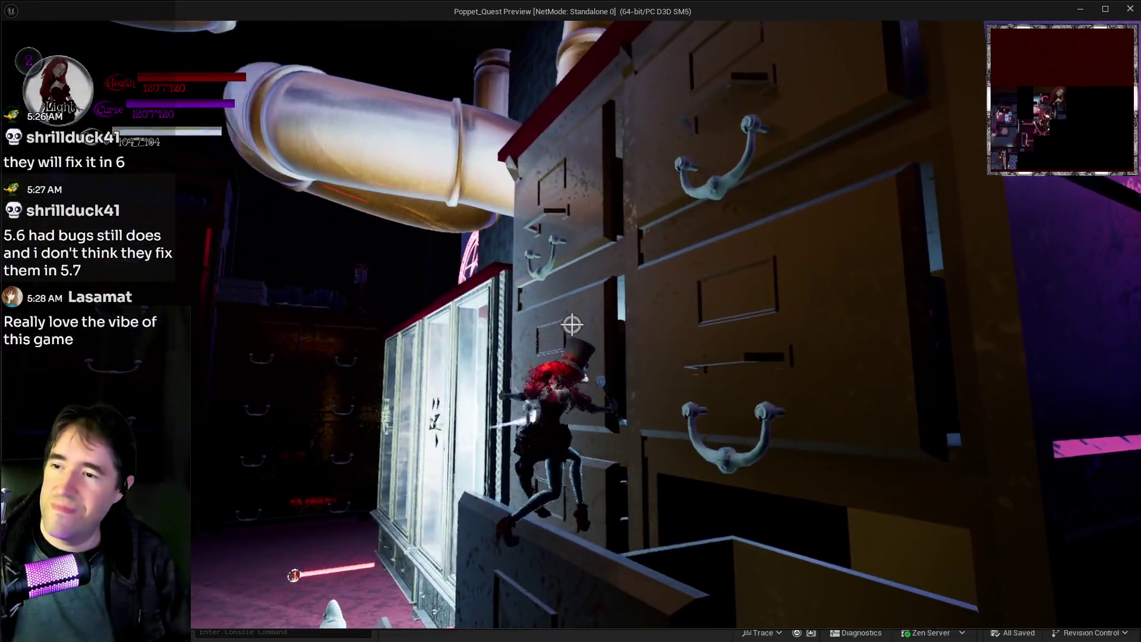
{"action": "key", "text": "w"}
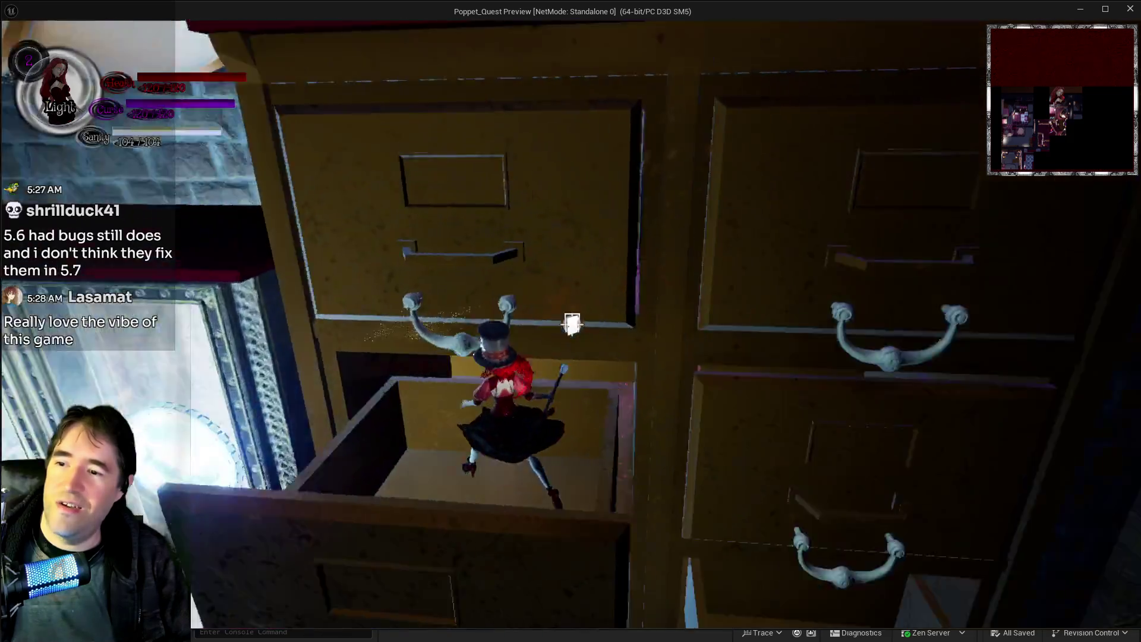
{"action": "key", "text": "w"}
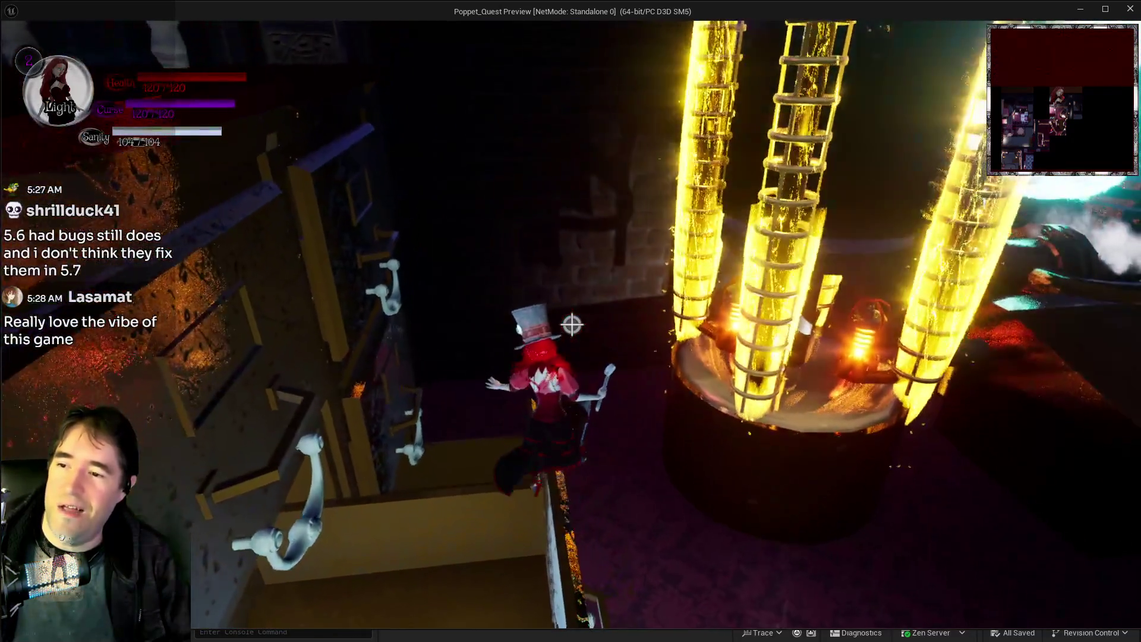
{"action": "key", "text": "w"}
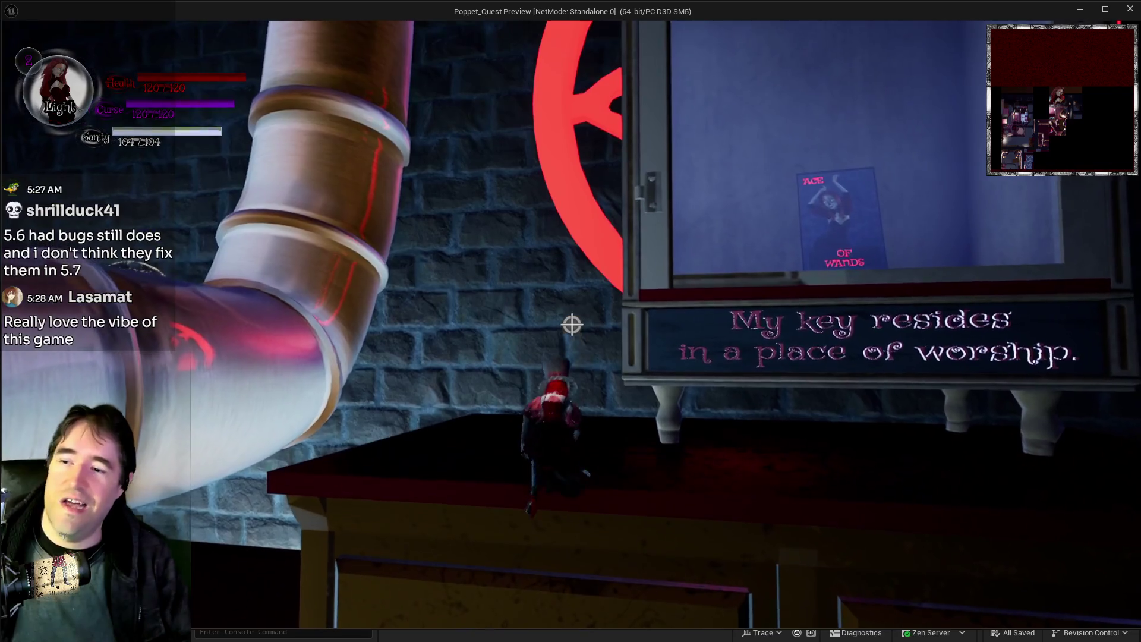
{"action": "key", "text": "w"}
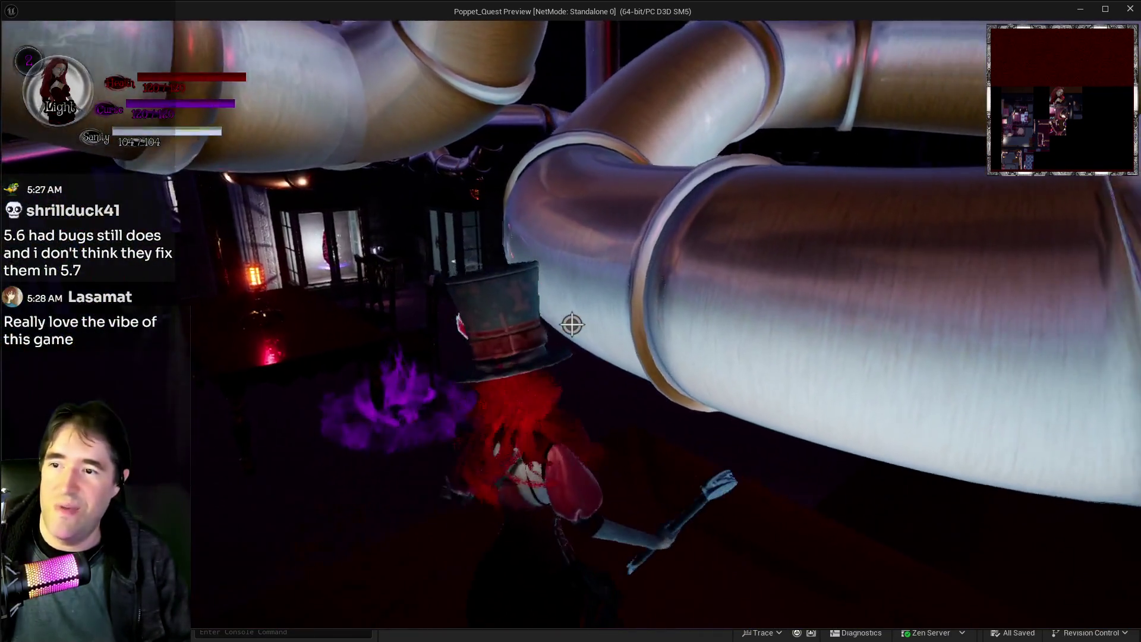
{"action": "key", "text": "w"}
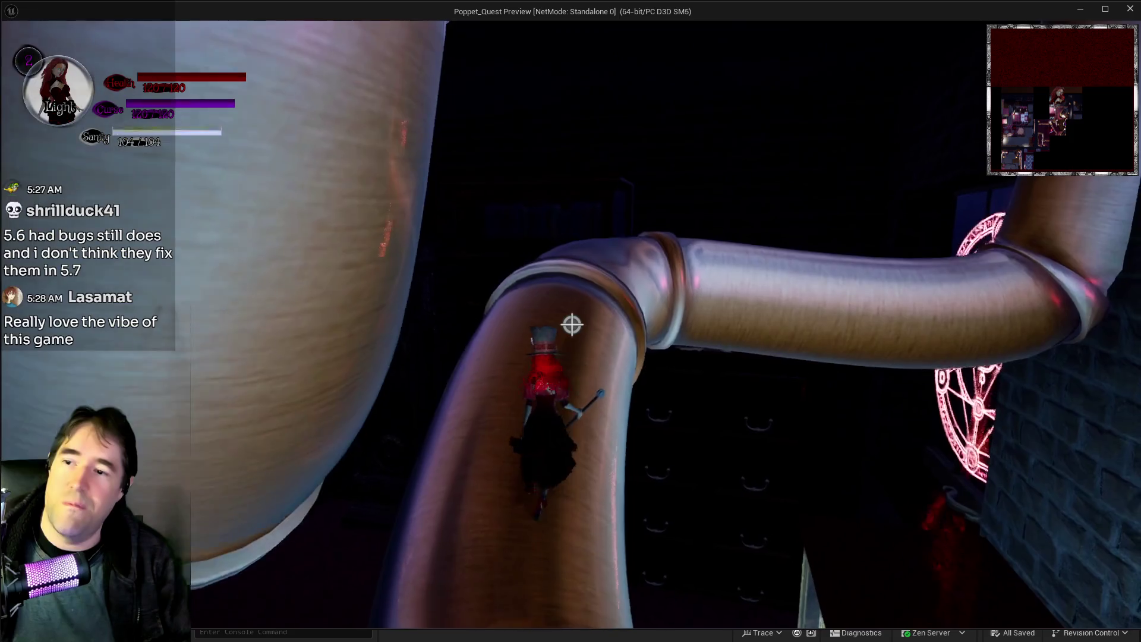
Walk along the big pipe past the yellow coils and cross window to the cyan triangle.
{"action": "key", "text": "w"}
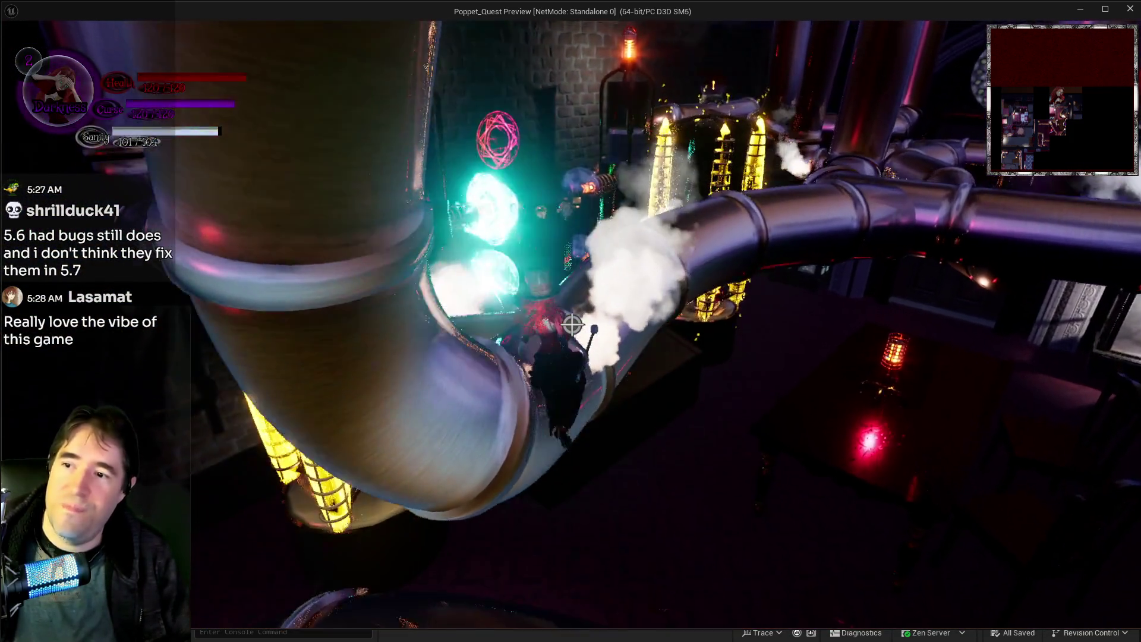
{"action": "key", "text": "w"}
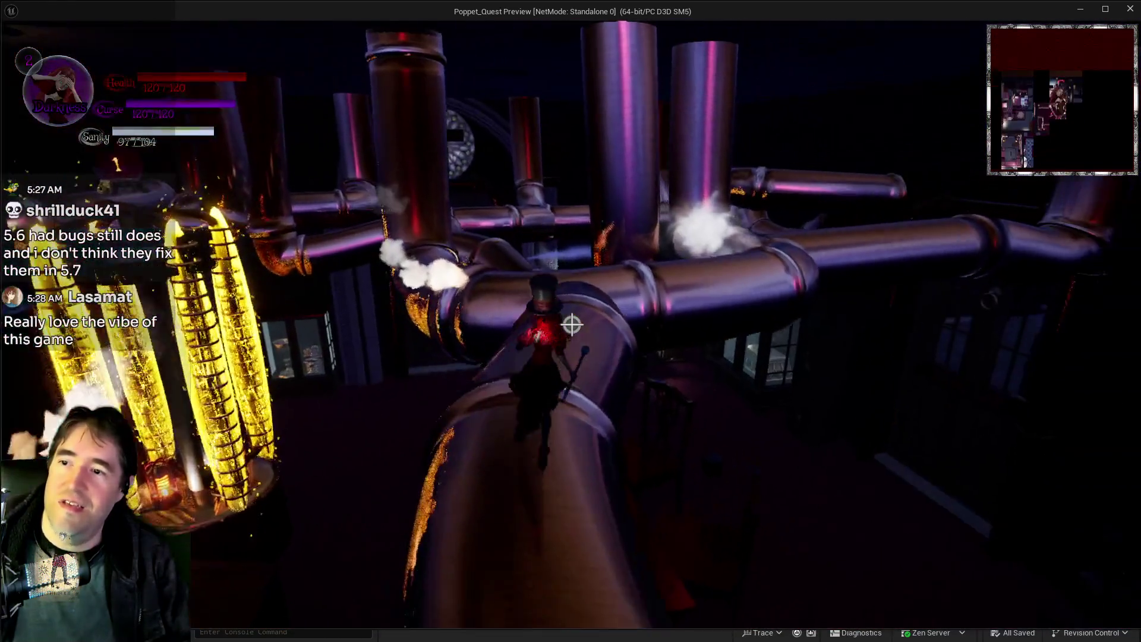
{"action": "key", "text": "w"}
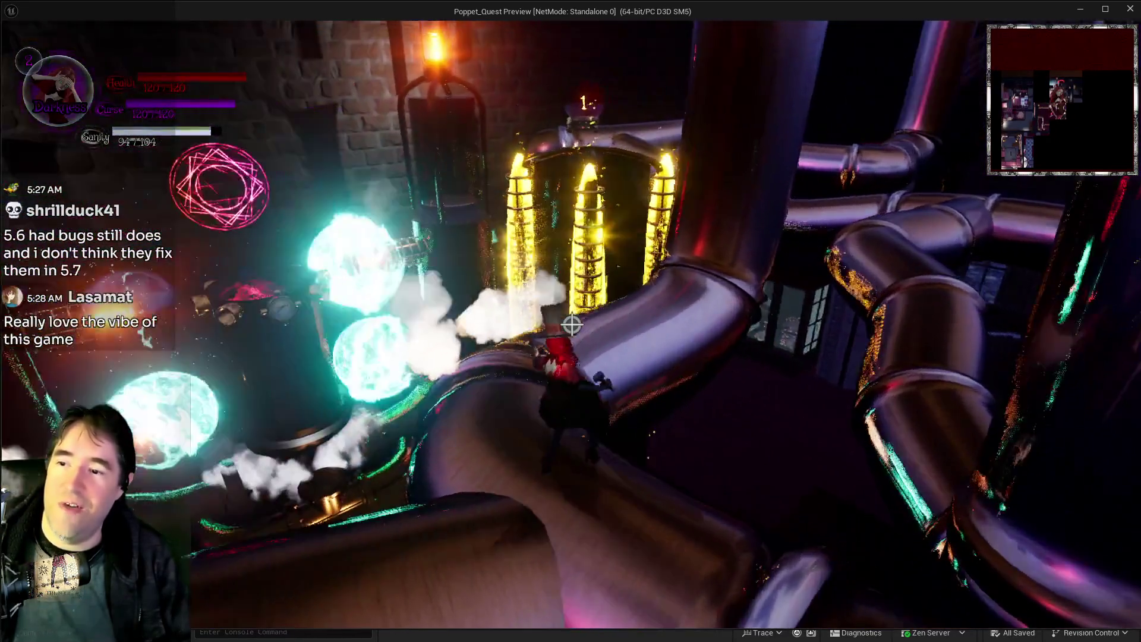
{"action": "key", "text": "w"}
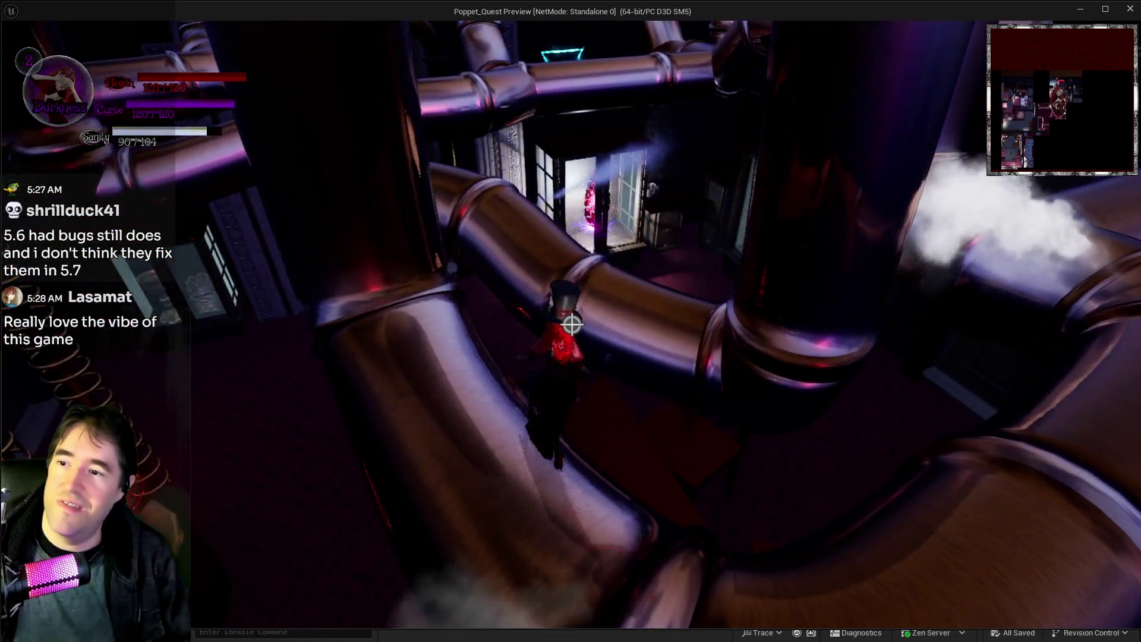
{"action": "key", "text": "w"}
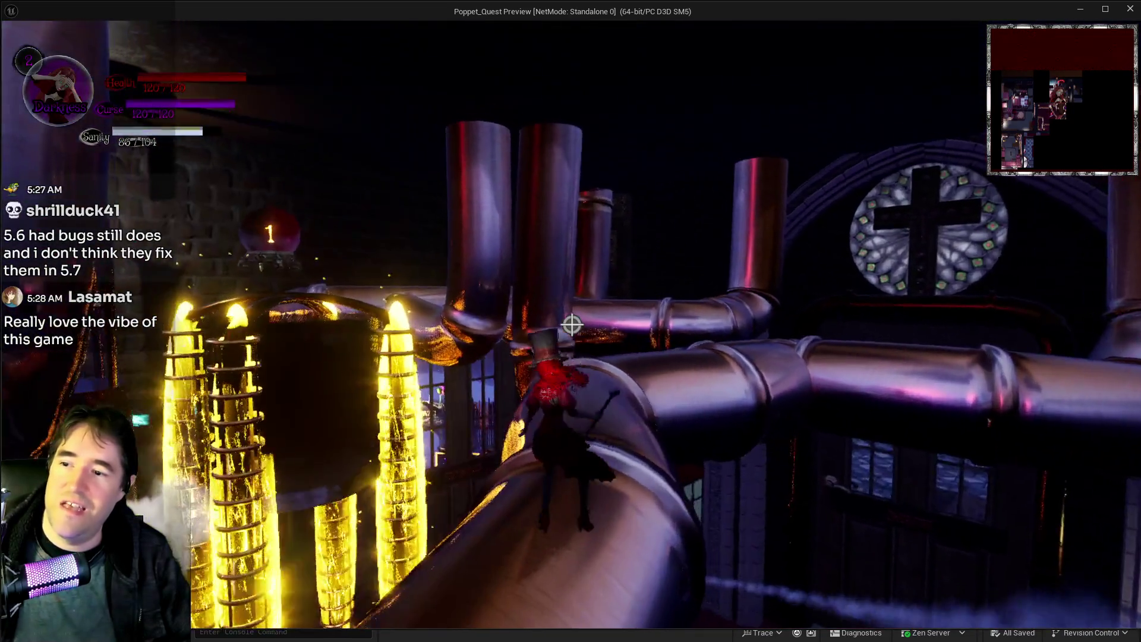
{"action": "key", "text": "w"}
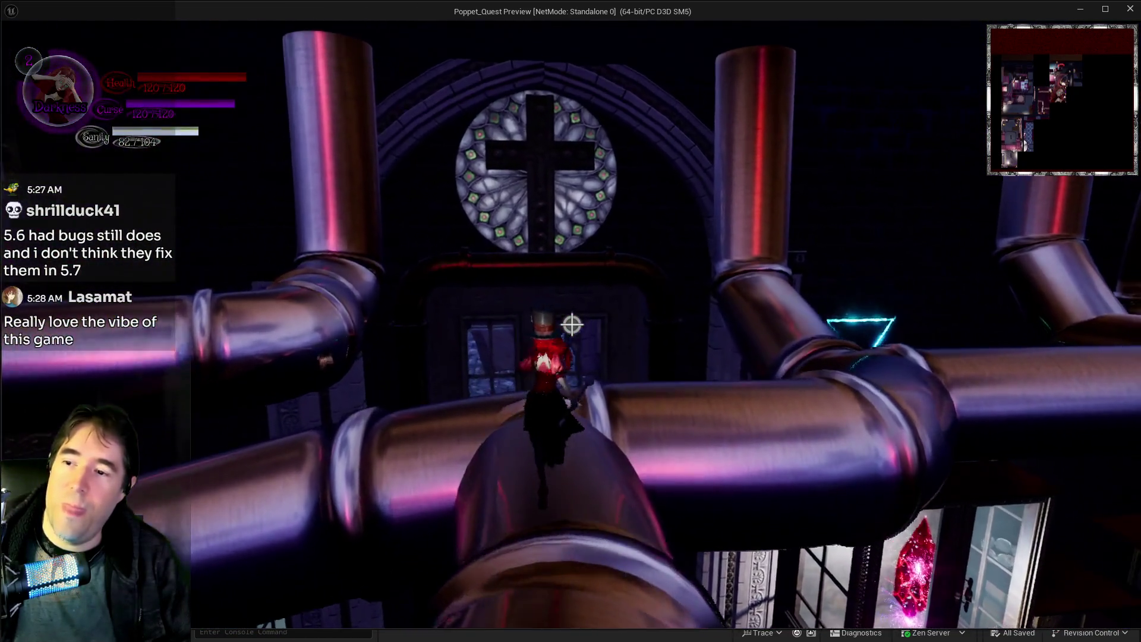
{"action": "key", "text": "w"}
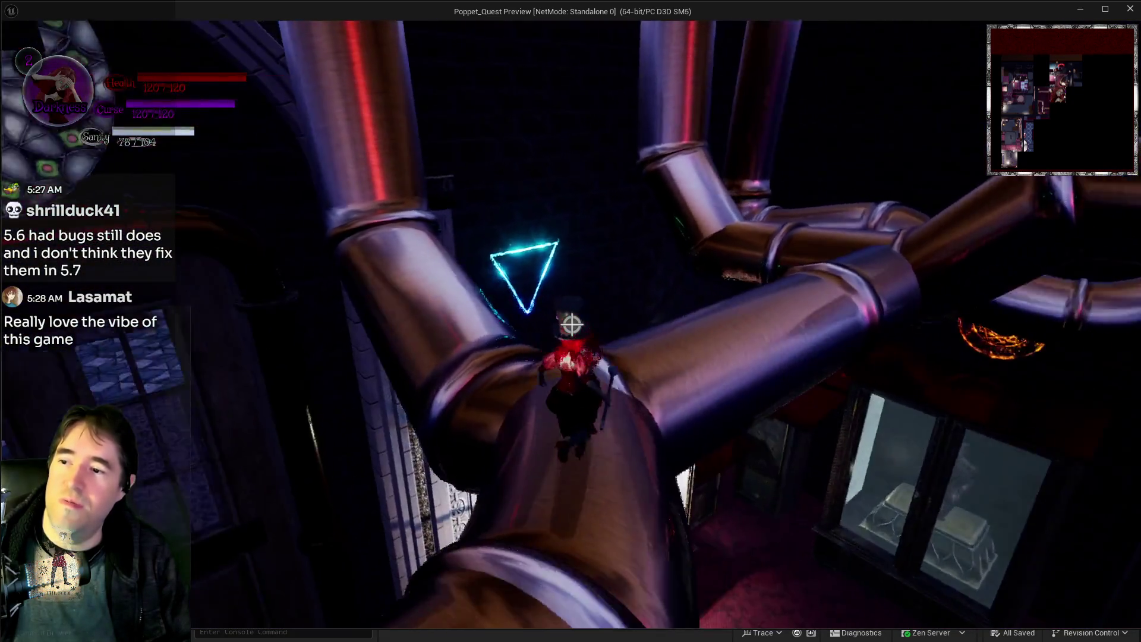
{"action": "key", "text": "w"}
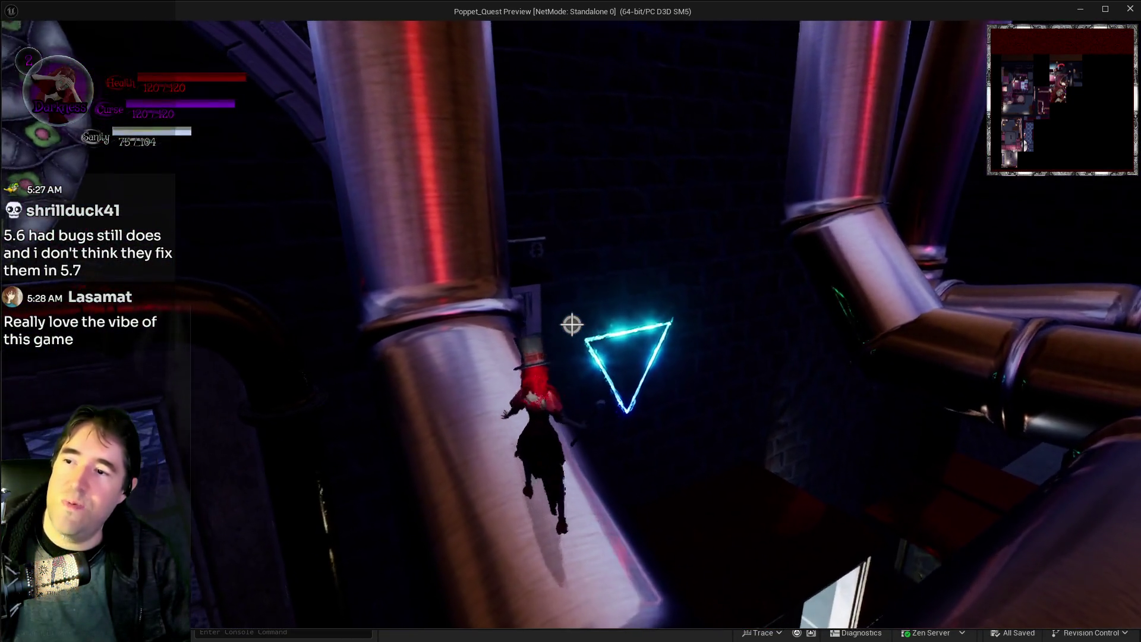
{"action": "key", "text": "w"}
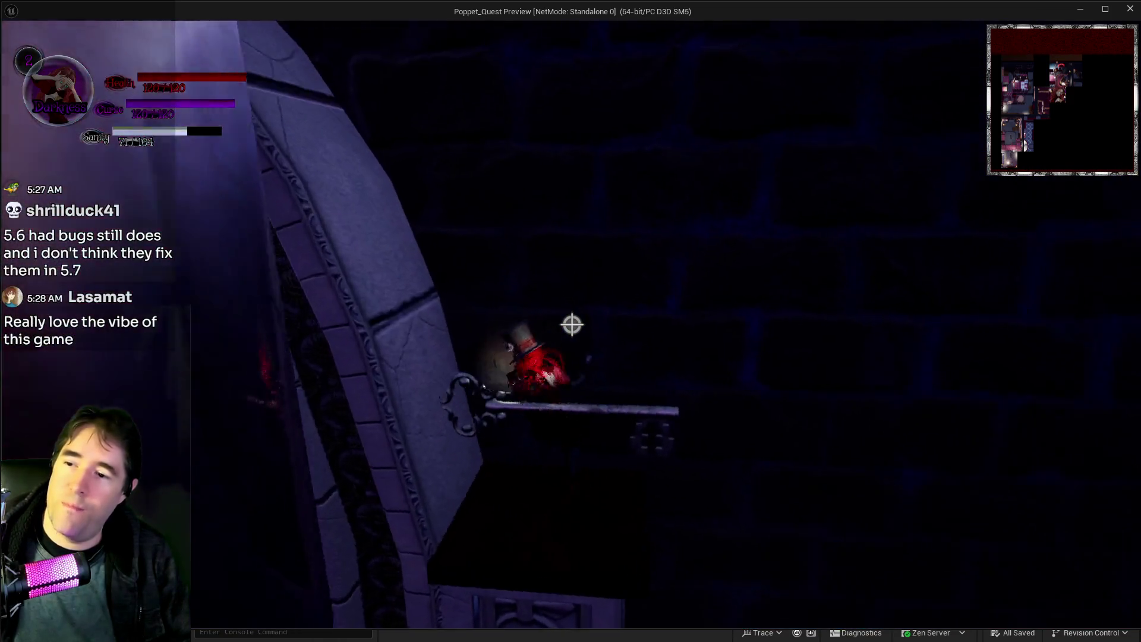
Toggle Light and Darkness forms, follow the pipes, and drop into the lit area by the clock.
{"action": "key", "text": "q"}
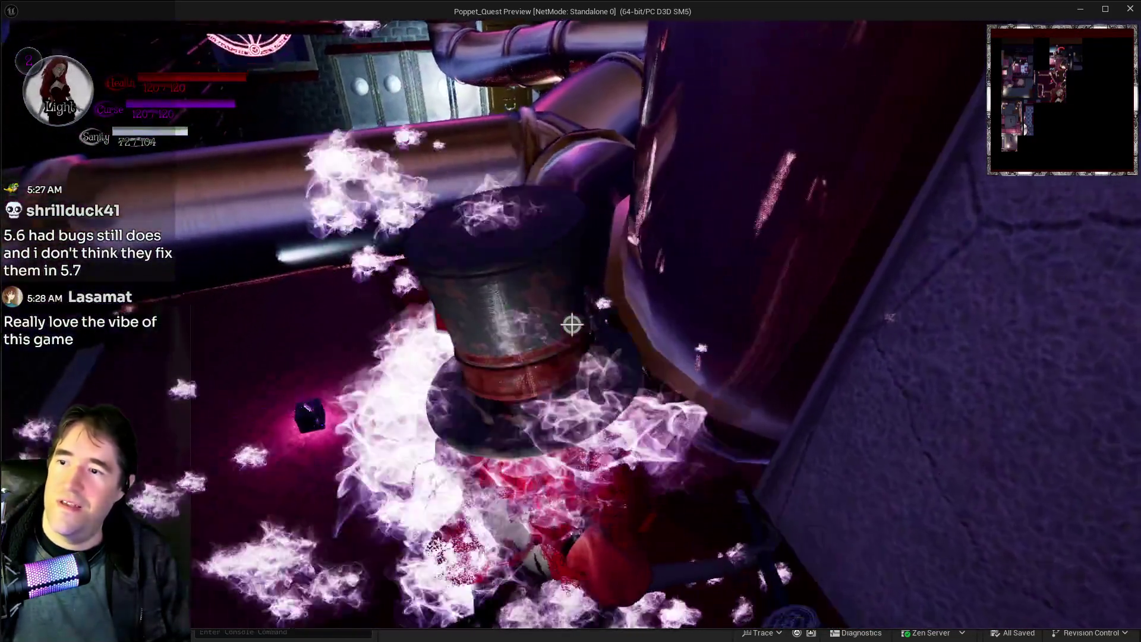
{"action": "key", "text": "q"}
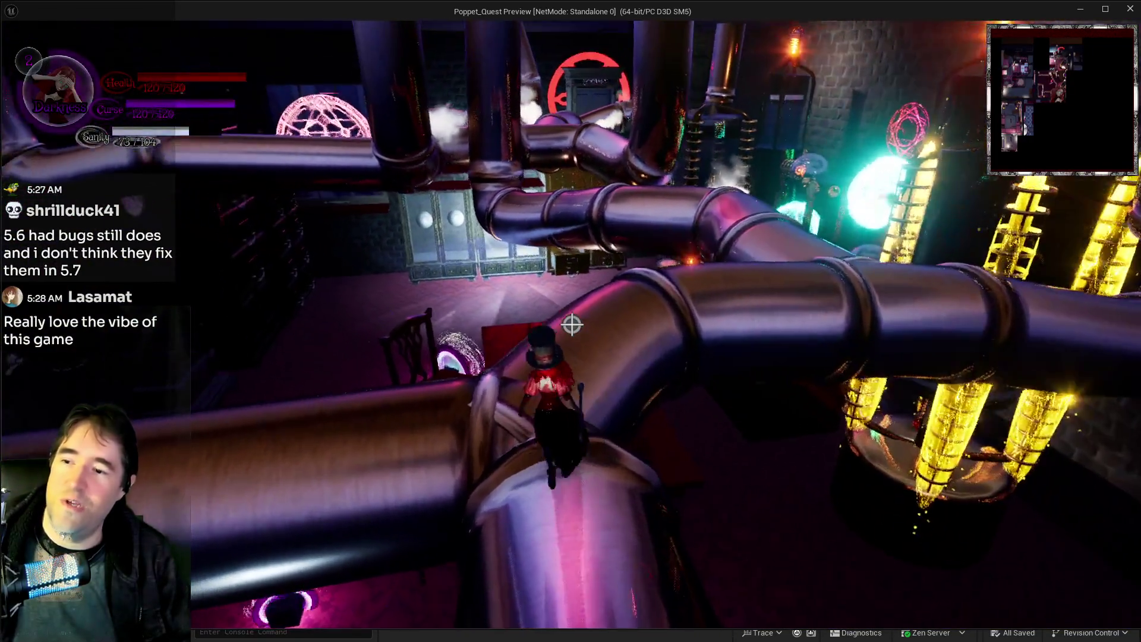
{"action": "key", "text": "w"}
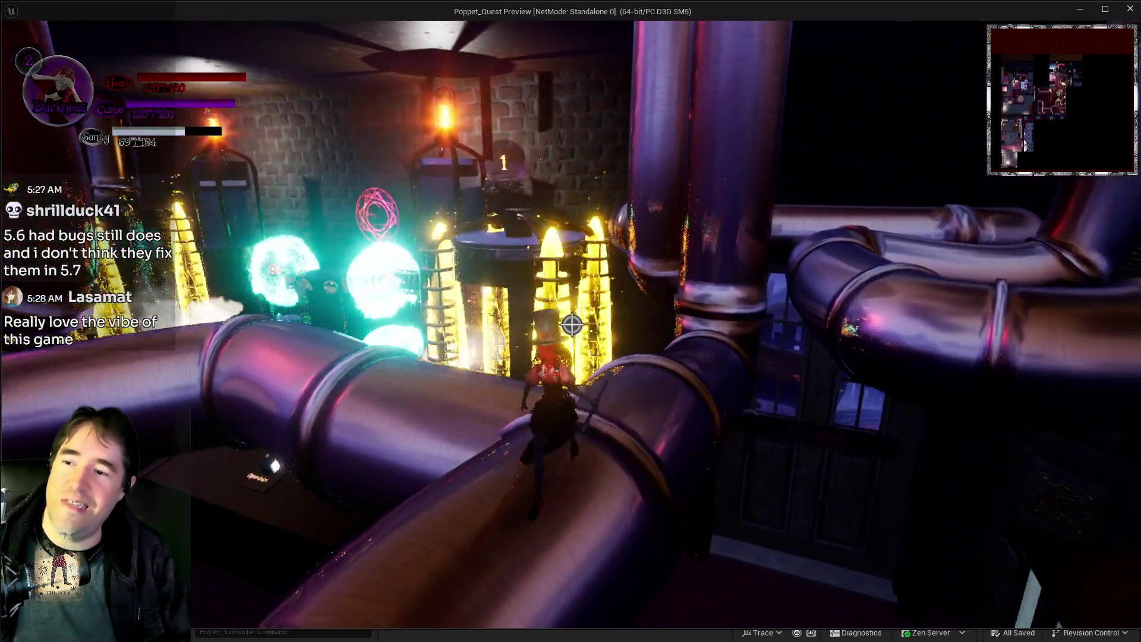
{"action": "key", "text": "w"}
{"action": "key", "text": "w"}
{"action": "key", "text": "w"}
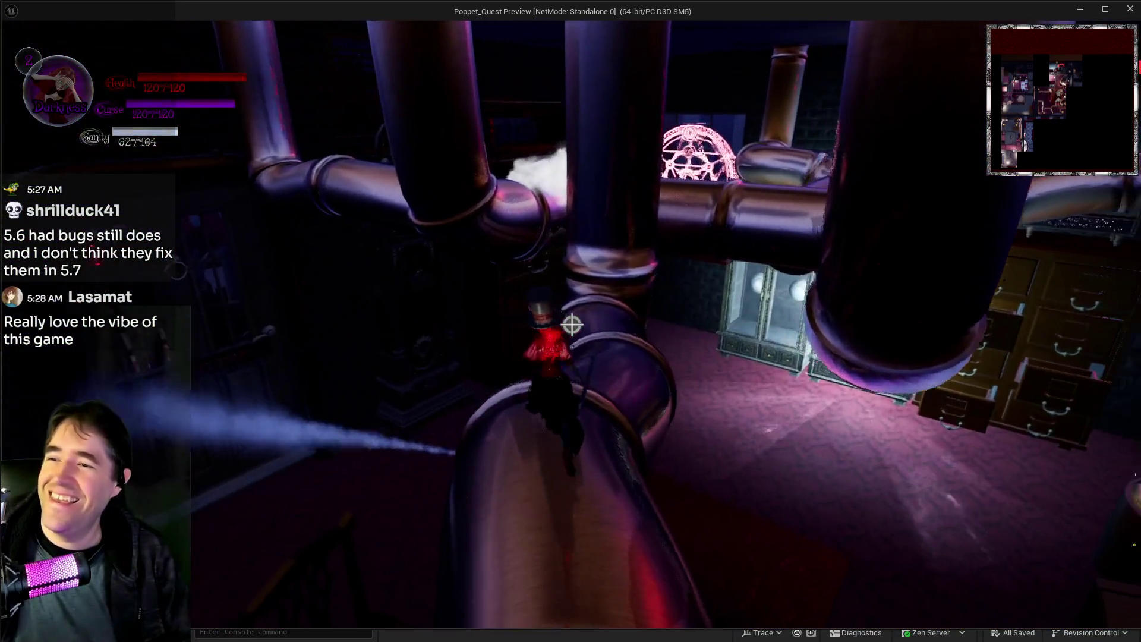
{"action": "key", "text": "w"}
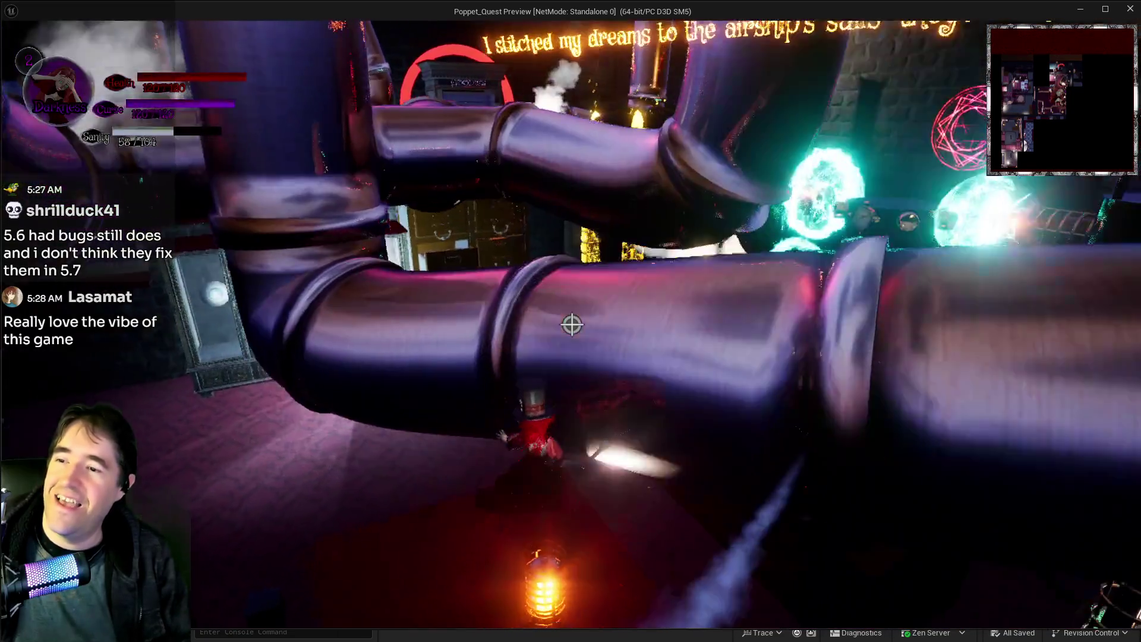
{"action": "key", "text": "w"}
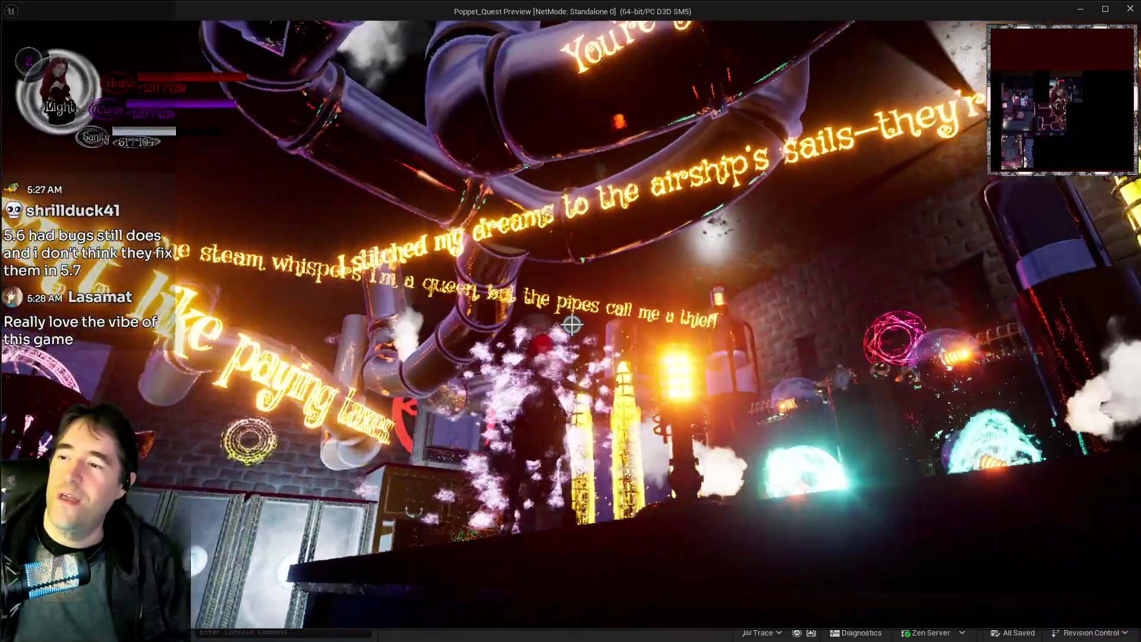
{"action": "key", "text": "w"}
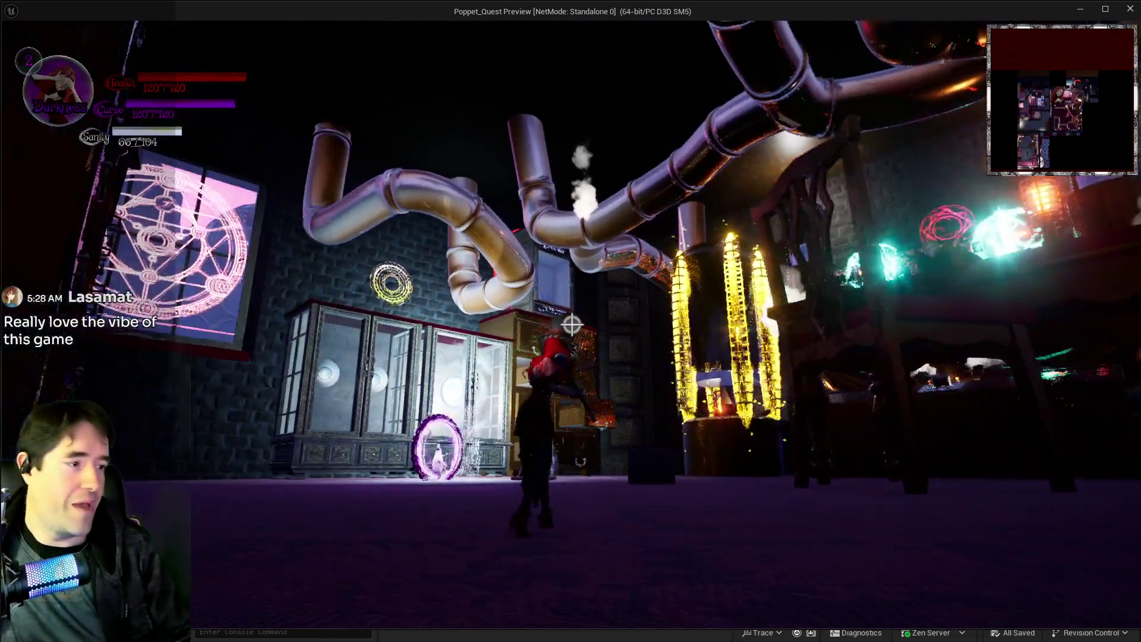
Run past the glass cabinets and pipes into the dark mirrored room with the stuffed enemies.
{"action": "key", "text": "w"}
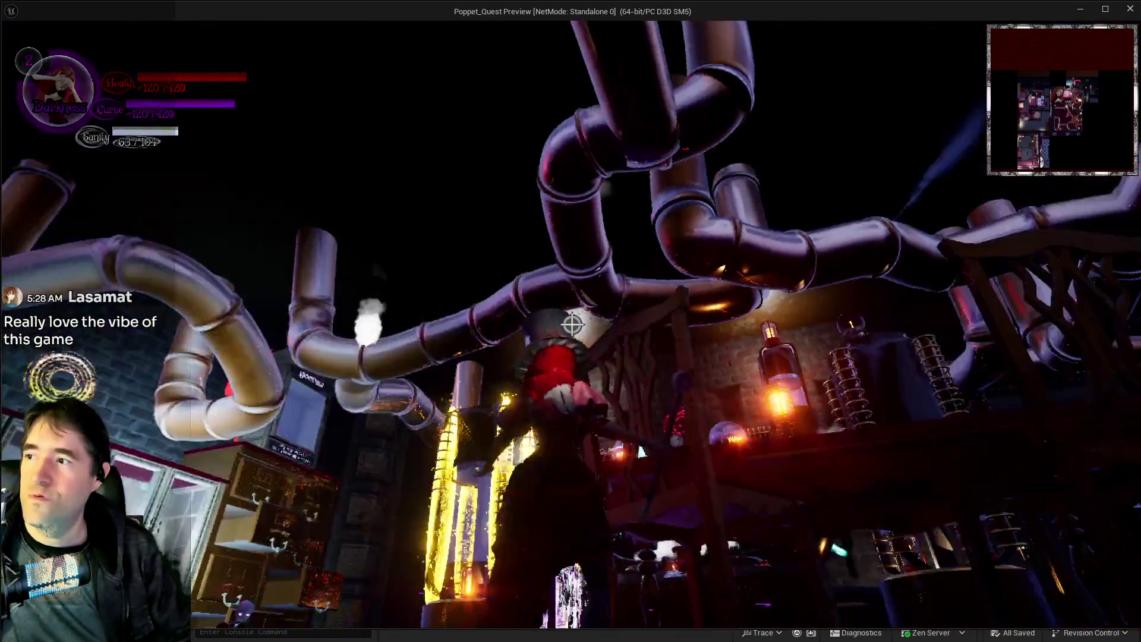
{"action": "key", "text": "w"}
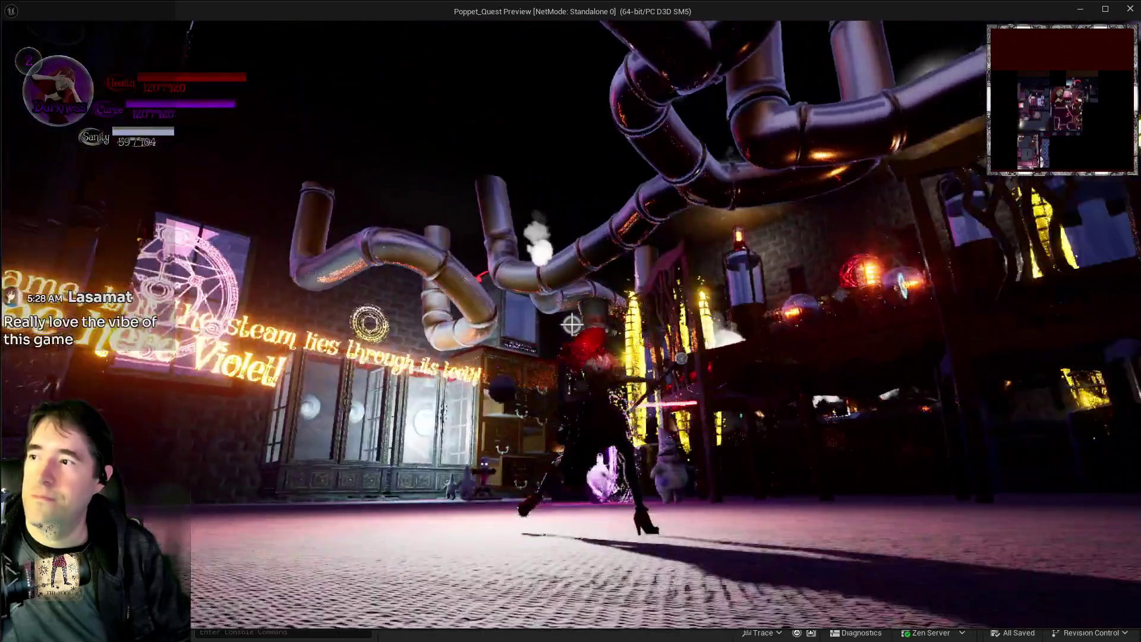
{"action": "key", "text": "w"}
{"action": "key", "text": "w"}
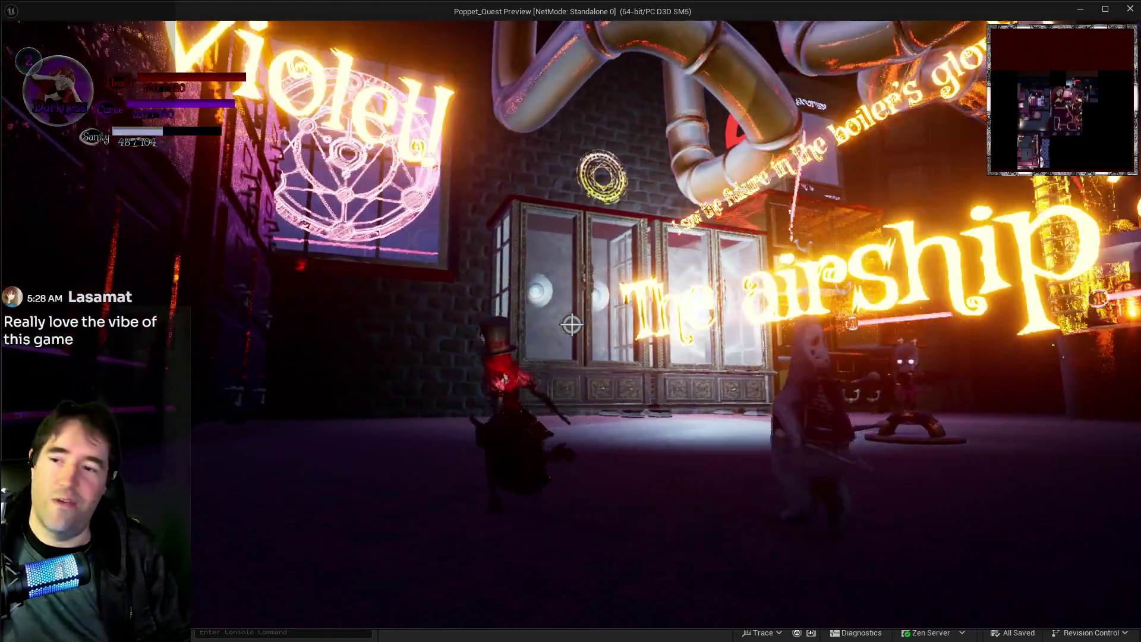
{"action": "key", "text": "w"}
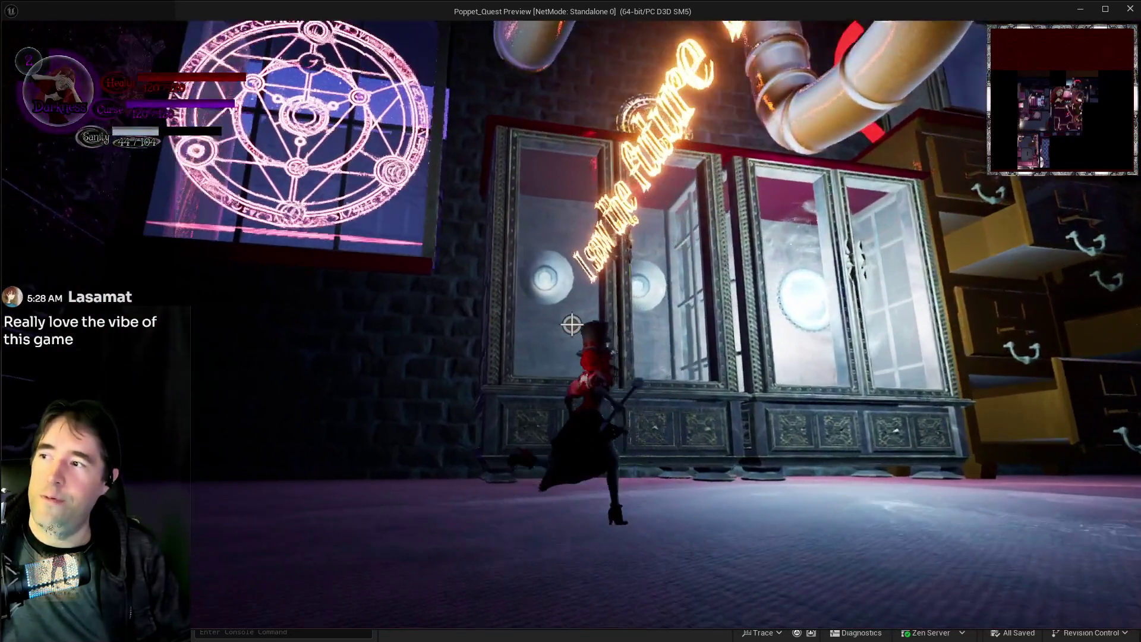
{"action": "key", "text": "w"}
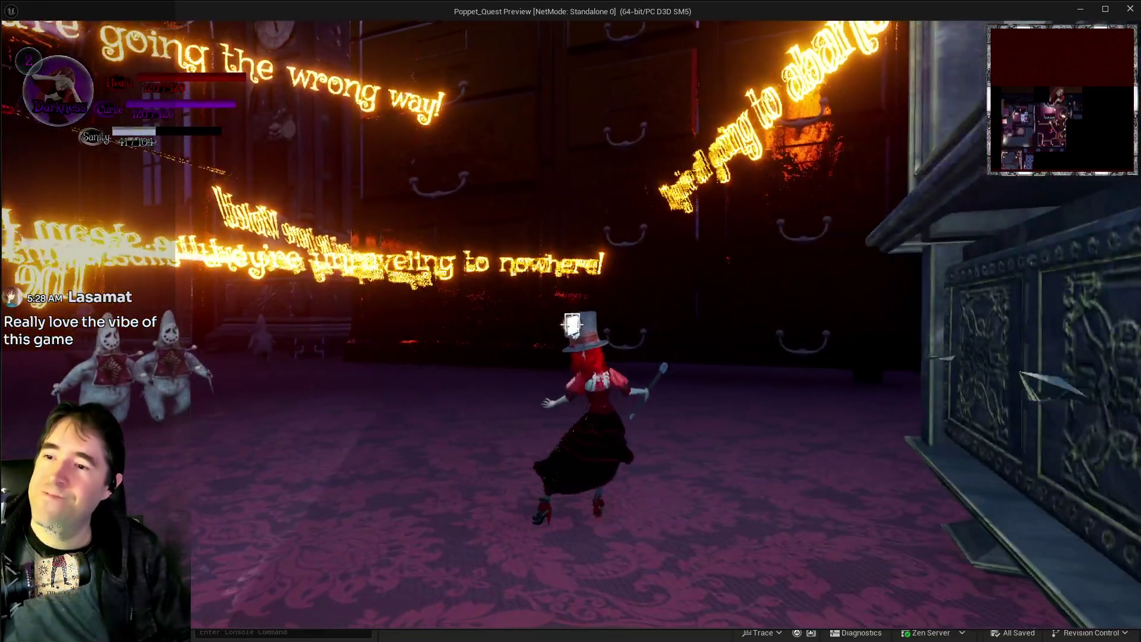
{"action": "key", "text": "w"}
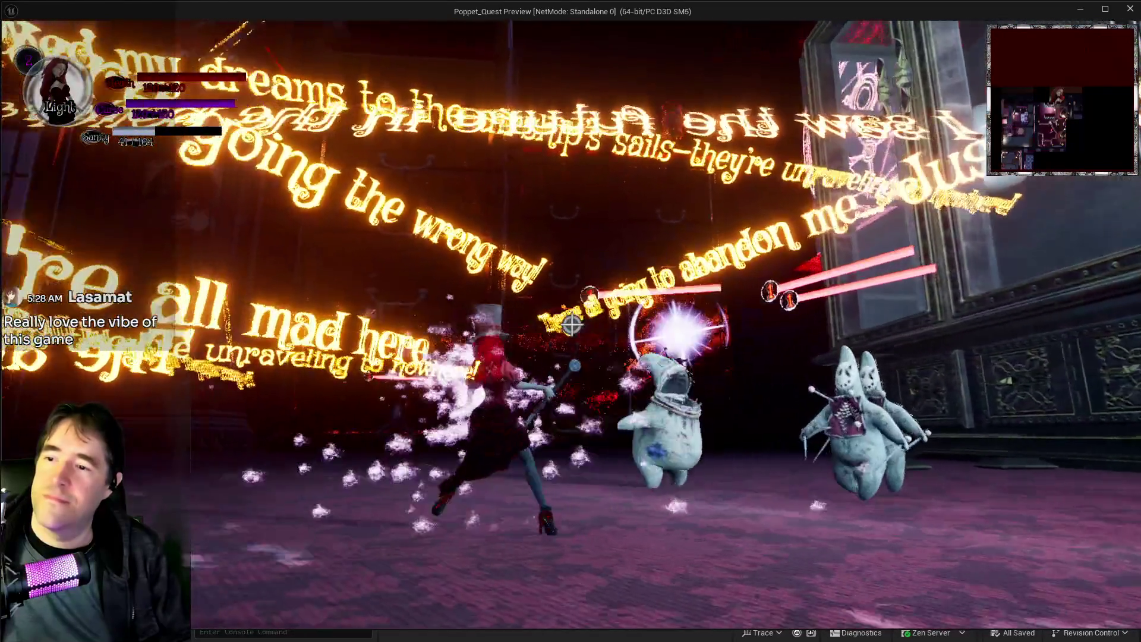
{"action": "key", "text": "w"}
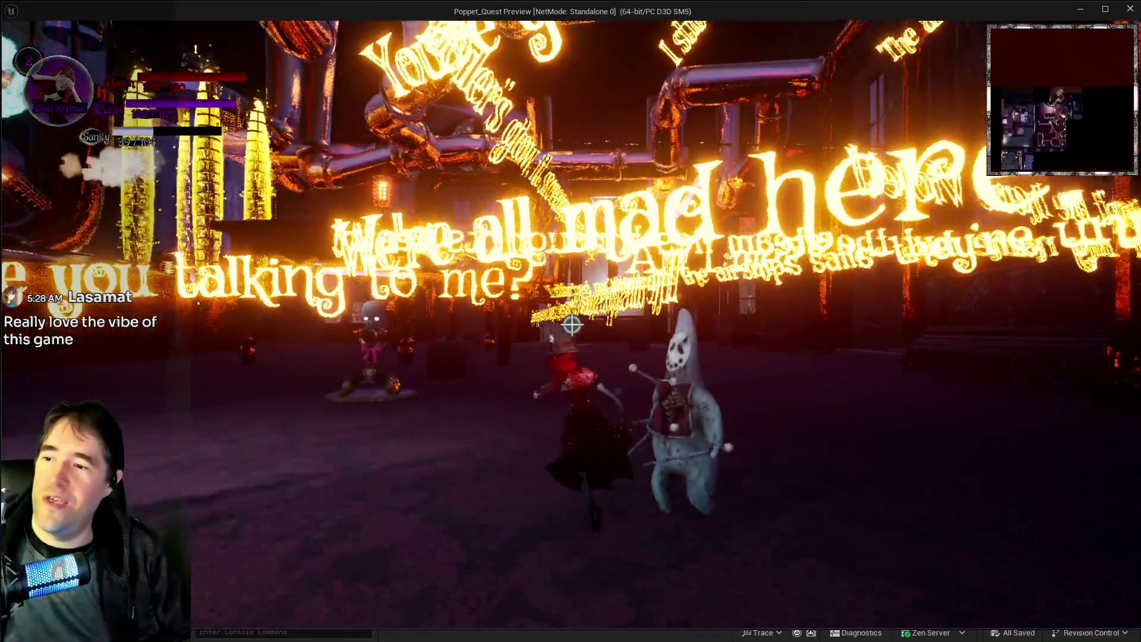
{"action": "key", "text": "w"}
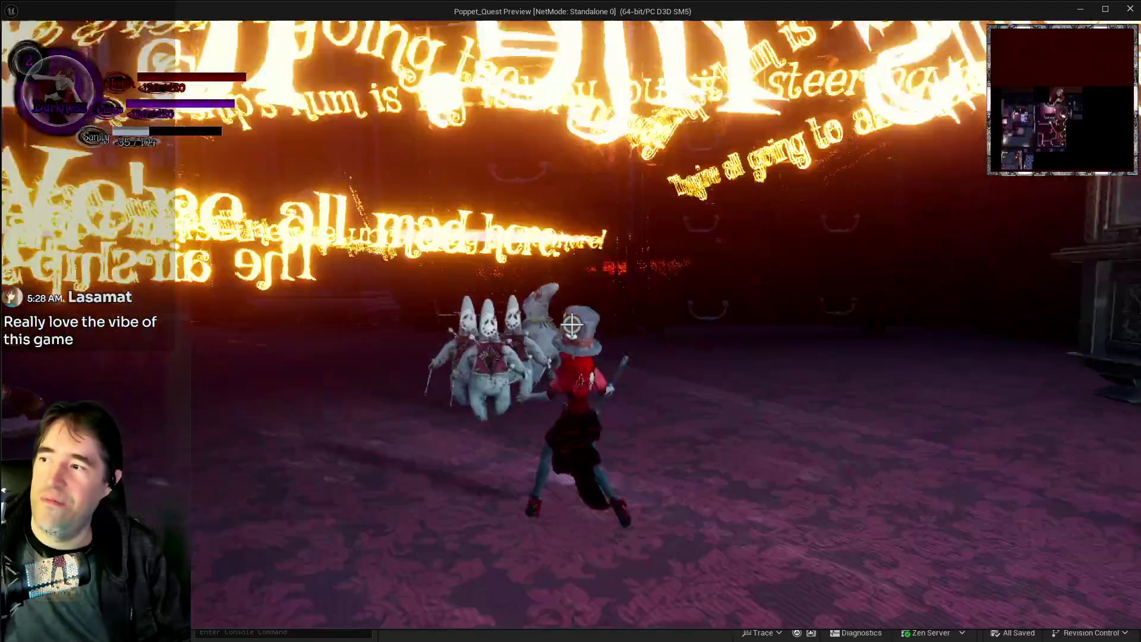
{"action": "key", "text": "w"}
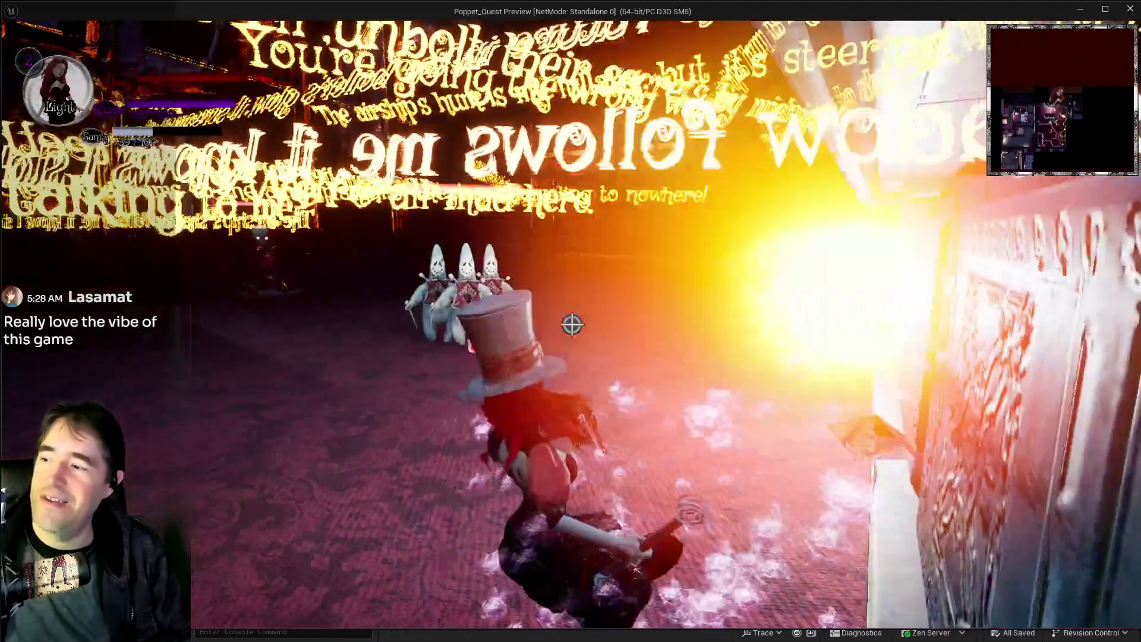
{"action": "key", "text": "w"}
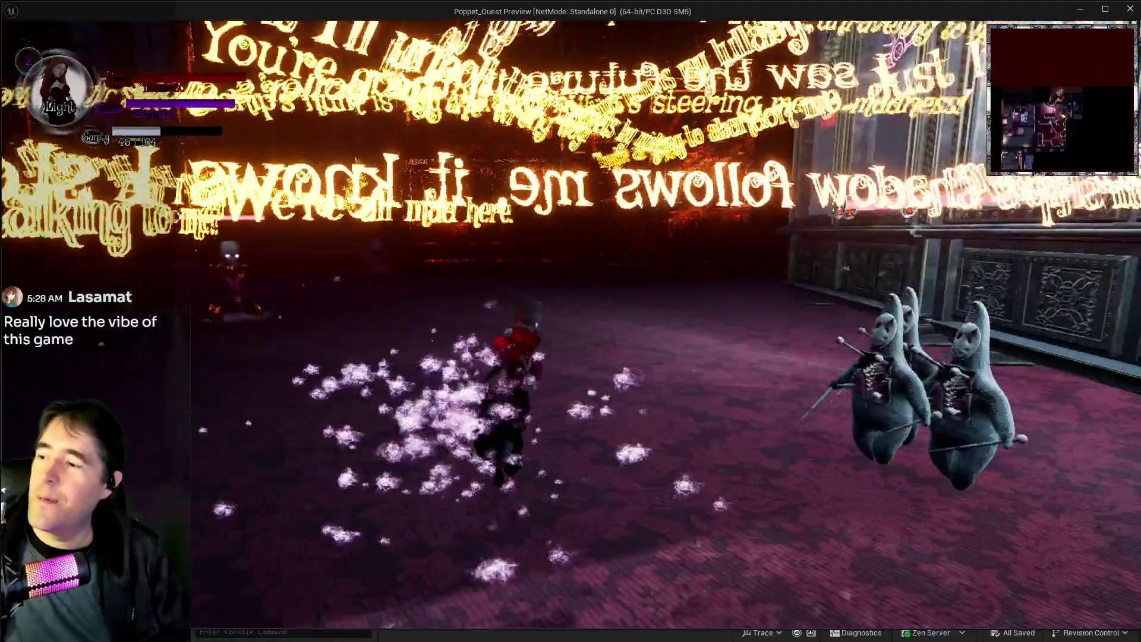
{"action": "key", "text": "w"}
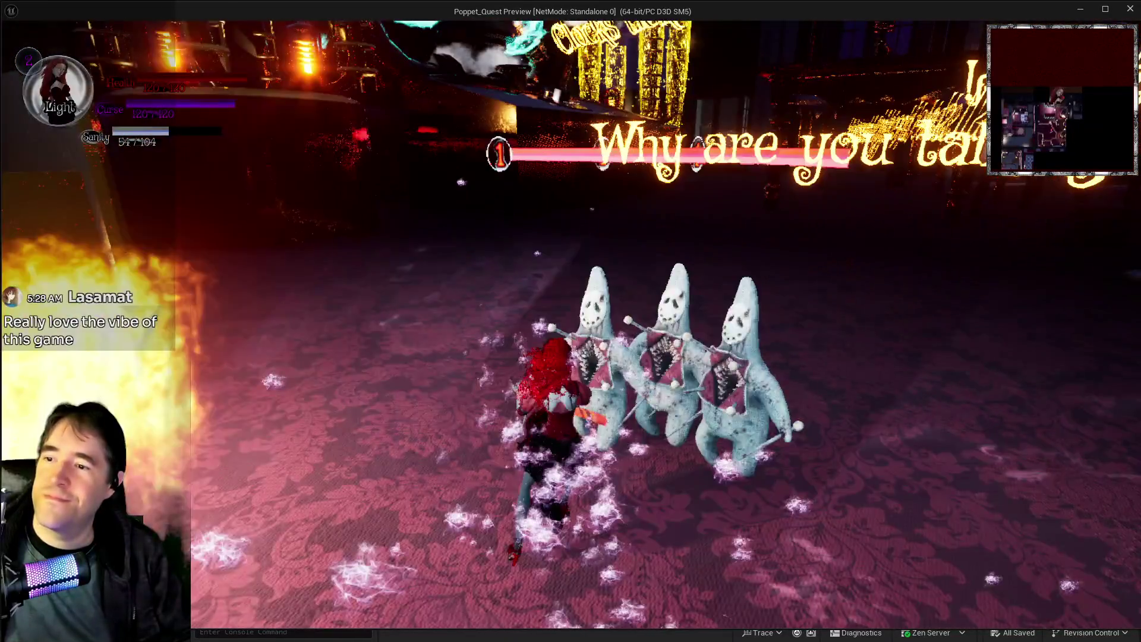
Attack the stuffed dolls with hammer hits and purple and fiery vortex bursts.
{"action": "left_click", "coordinate": [822, 507]}
{"action": "key", "text": "w"}
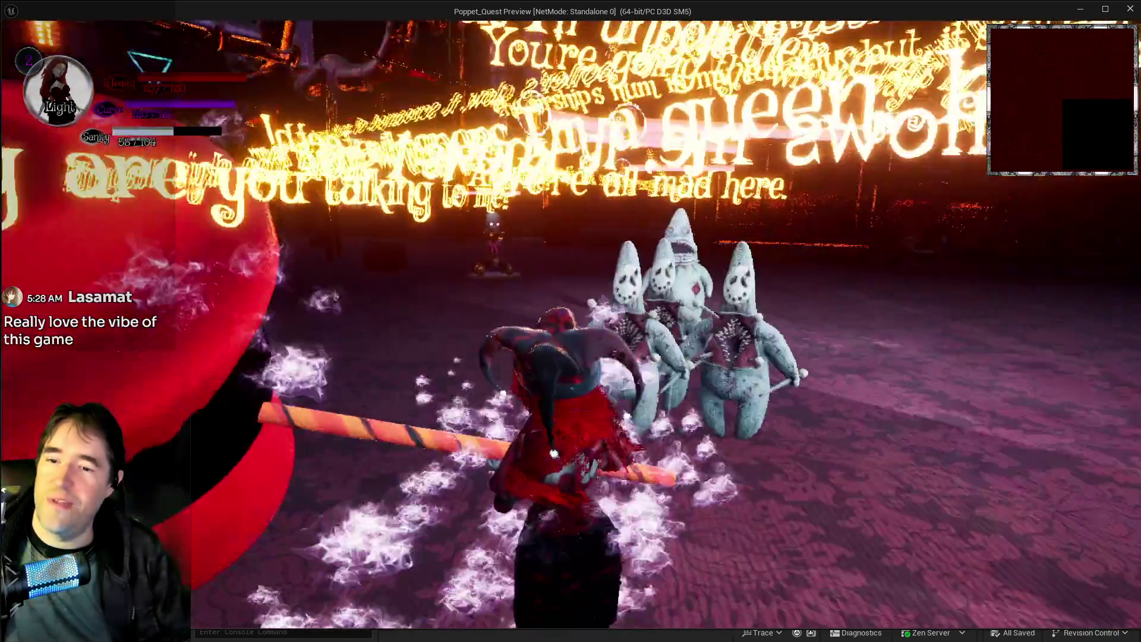
{"action": "key", "text": "w"}
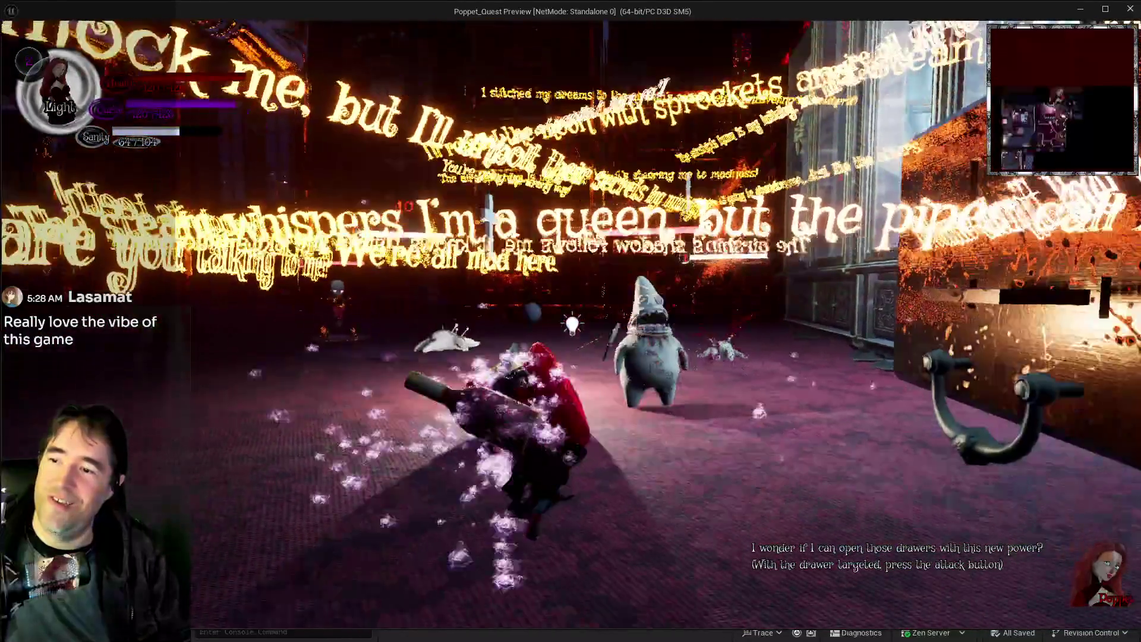
{"action": "key", "text": "w"}
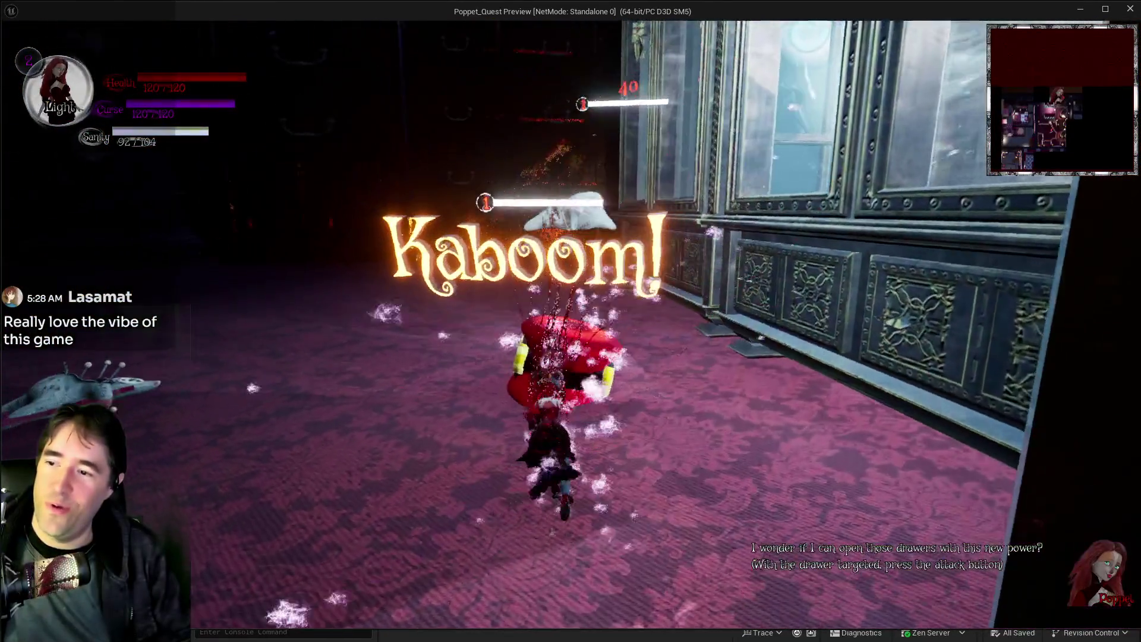
{"action": "key", "text": "w"}
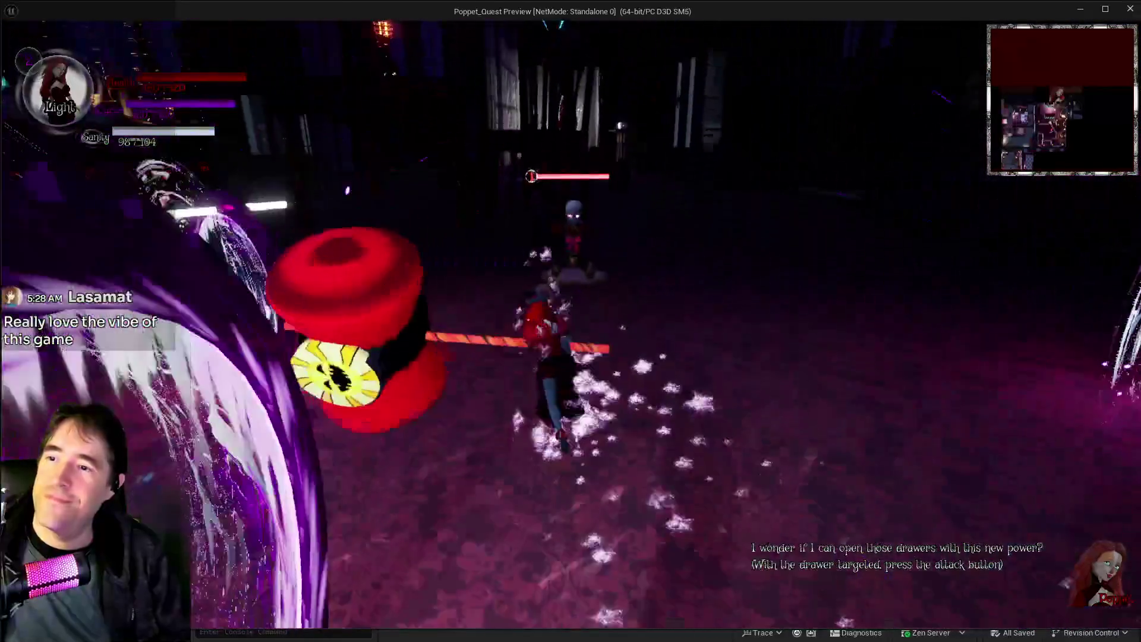
{"action": "key", "text": "w"}
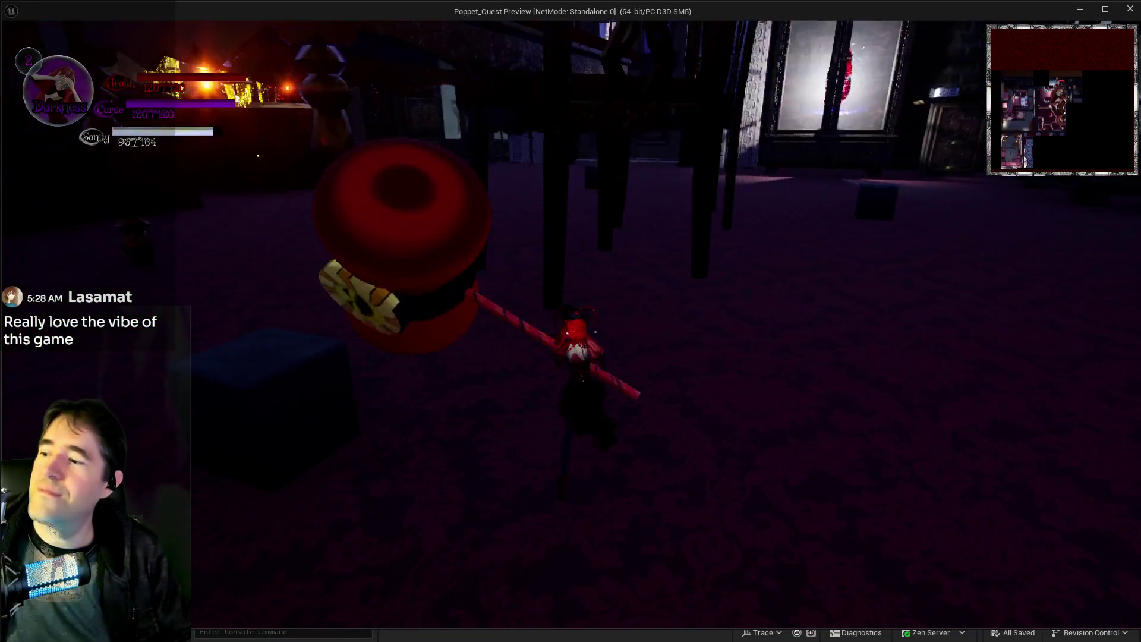
{"action": "key", "text": "w"}
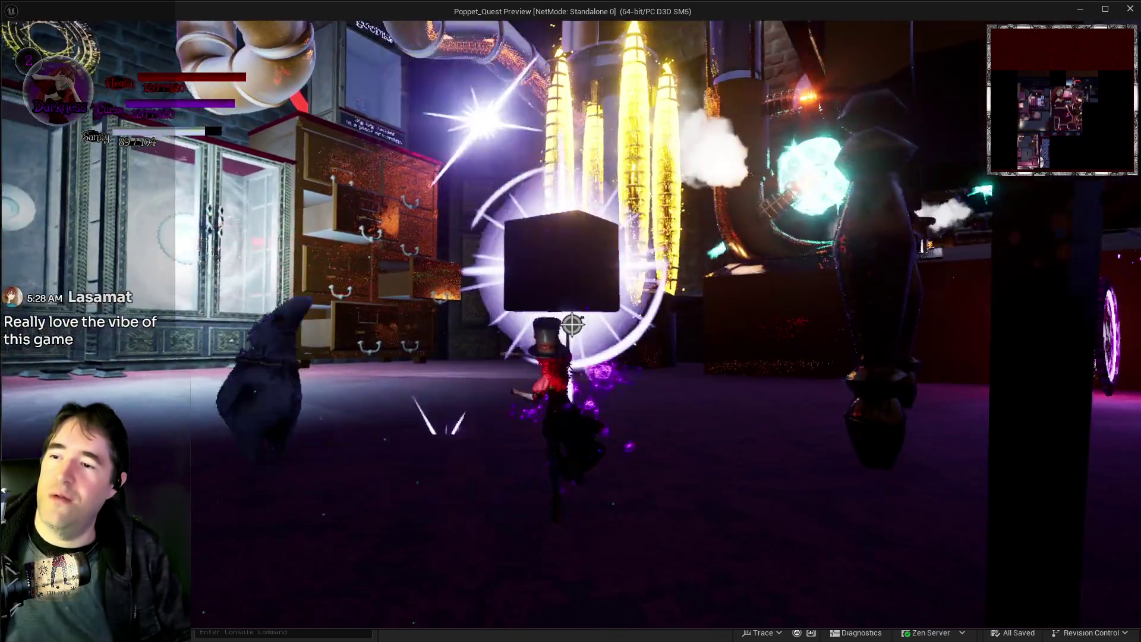
Slash repeatedly at the dark cube and doll enemies, finishing on the large doll.
{"action": "left_click", "coordinate": [572, 323]}
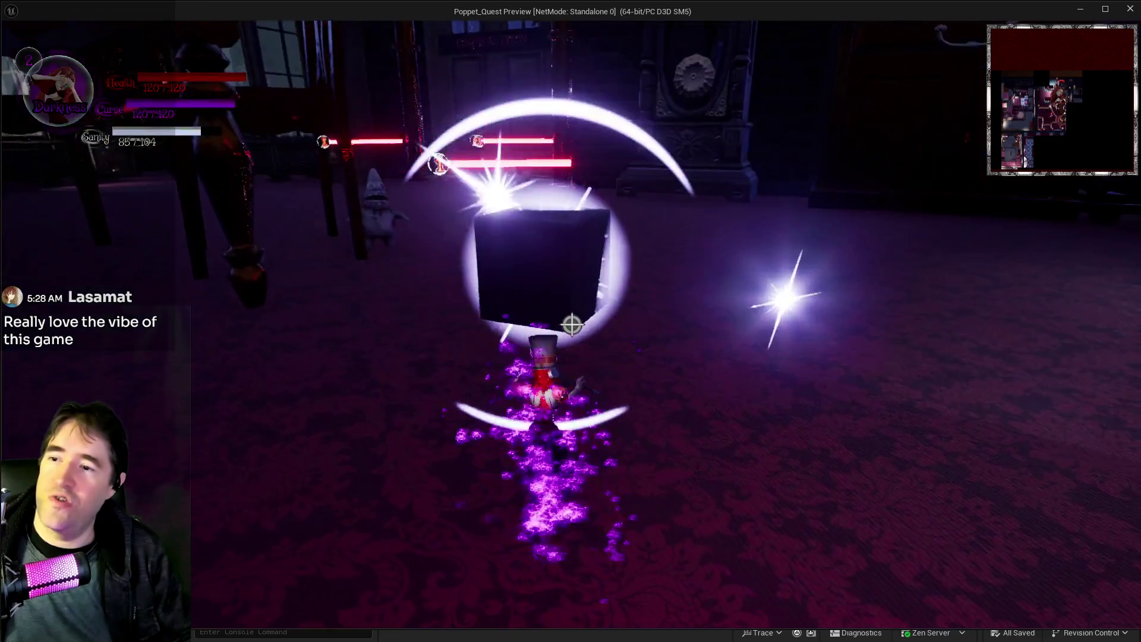
{"action": "left_click", "coordinate": [572, 324]}
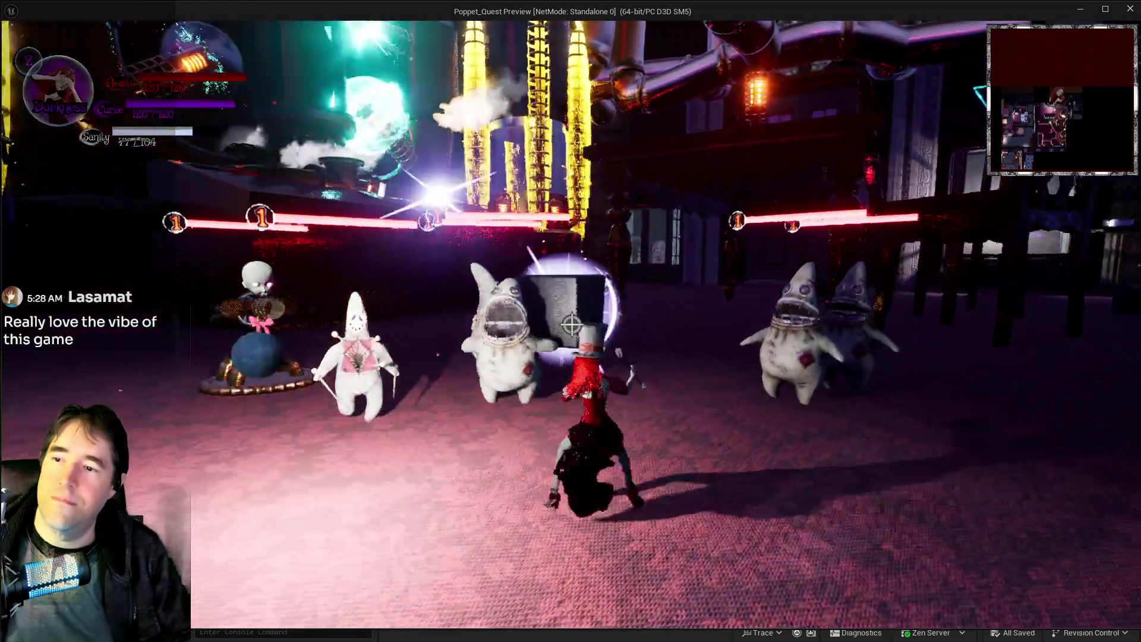
{"action": "left_click", "coordinate": [572, 324]}
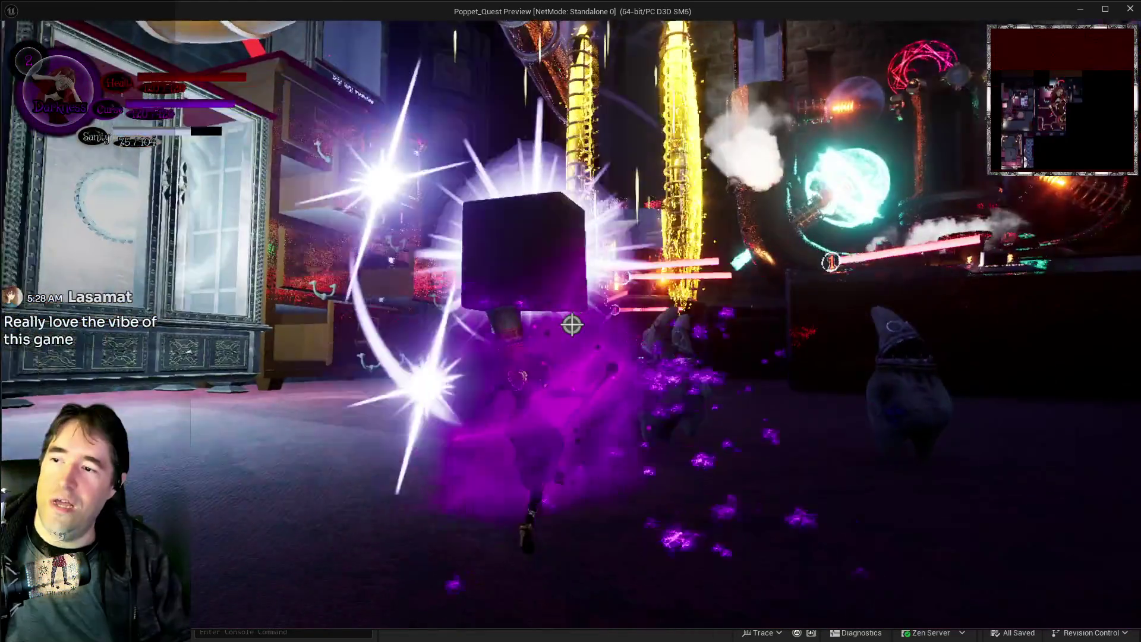
{"action": "left_click", "coordinate": [572, 324]}
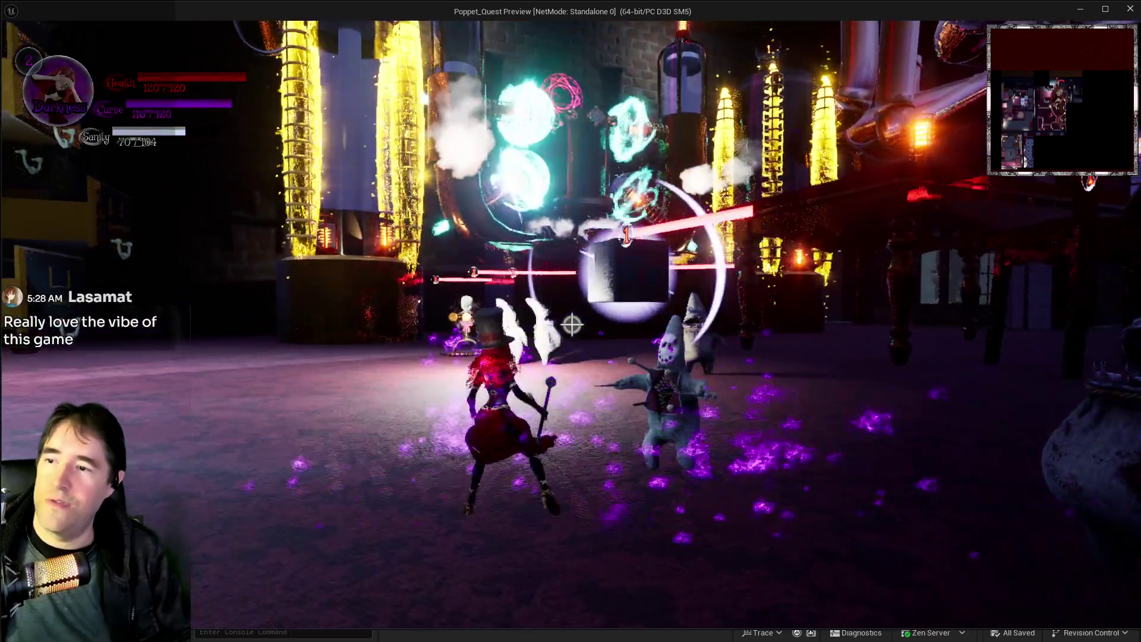
{"action": "left_click", "coordinate": [572, 324]}
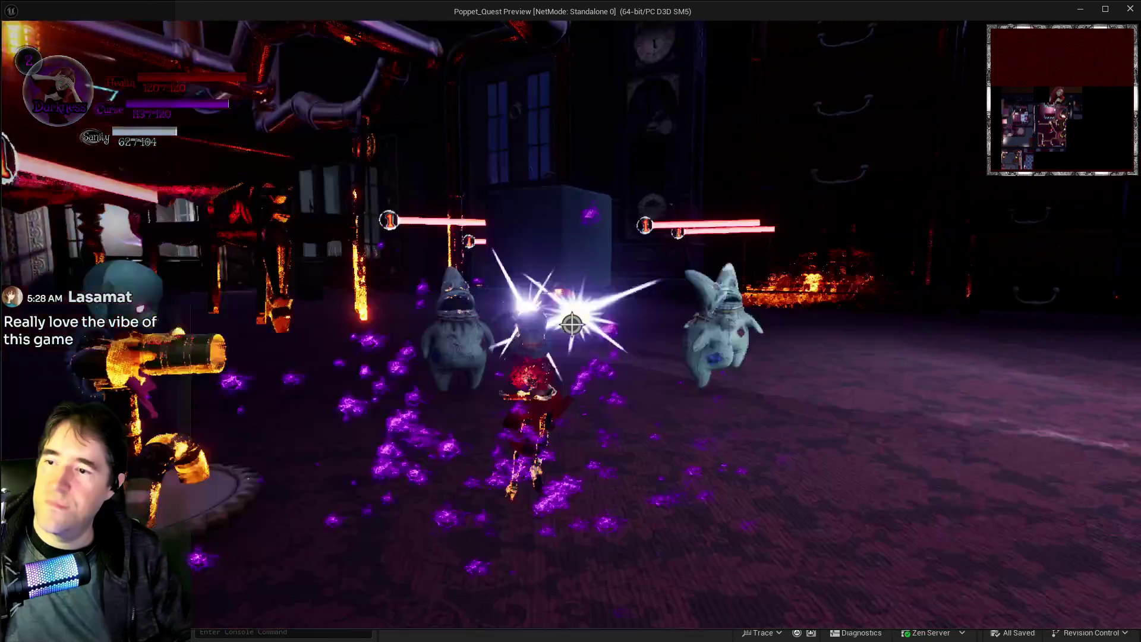
{"action": "left_click", "coordinate": [572, 324]}
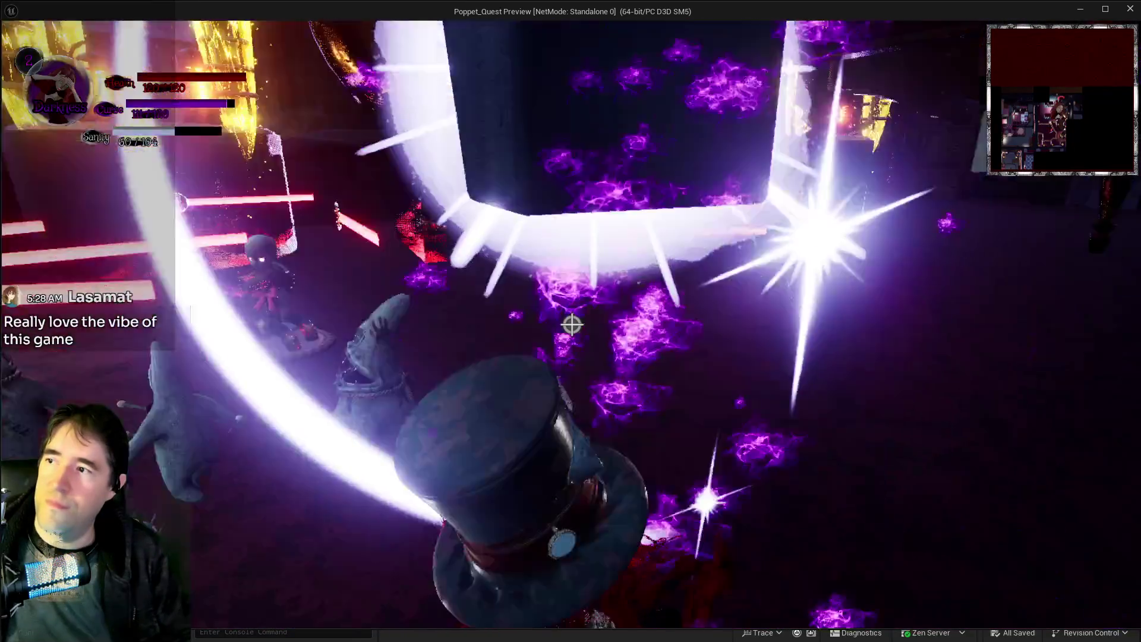
{"action": "left_click", "coordinate": [572, 324]}
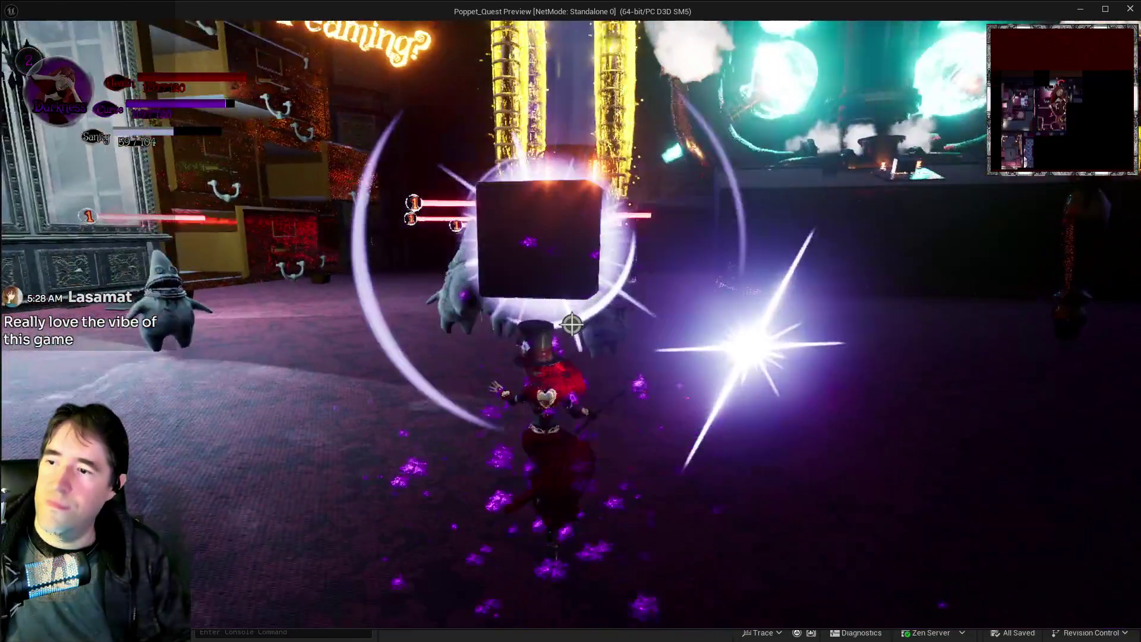
{"action": "left_click", "coordinate": [572, 324]}
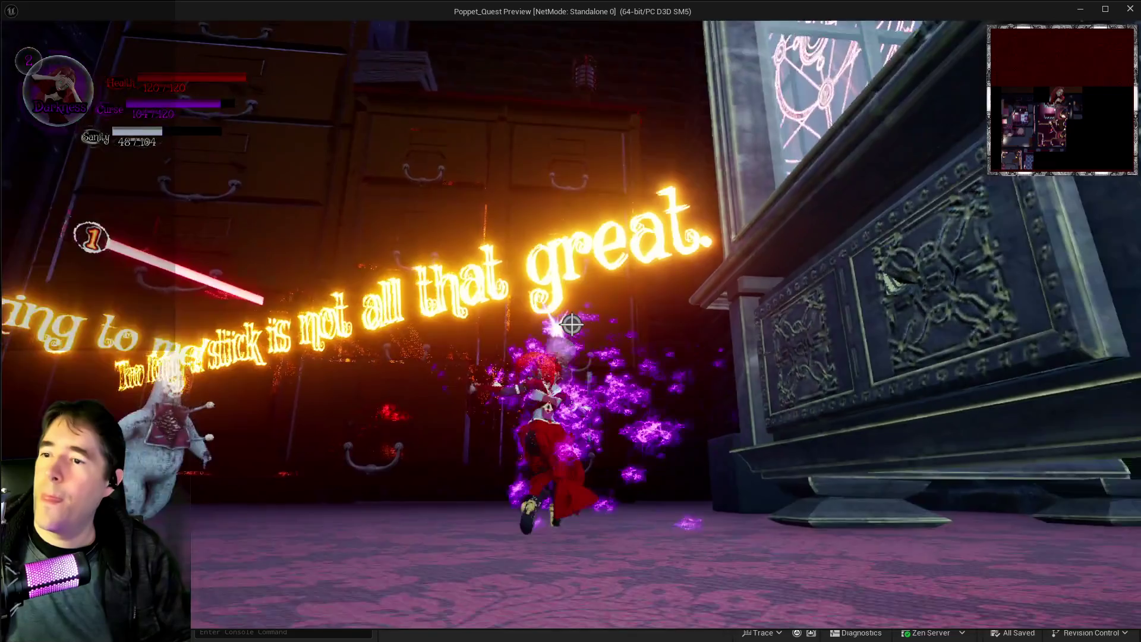
{"action": "left_click", "coordinate": [572, 323]}
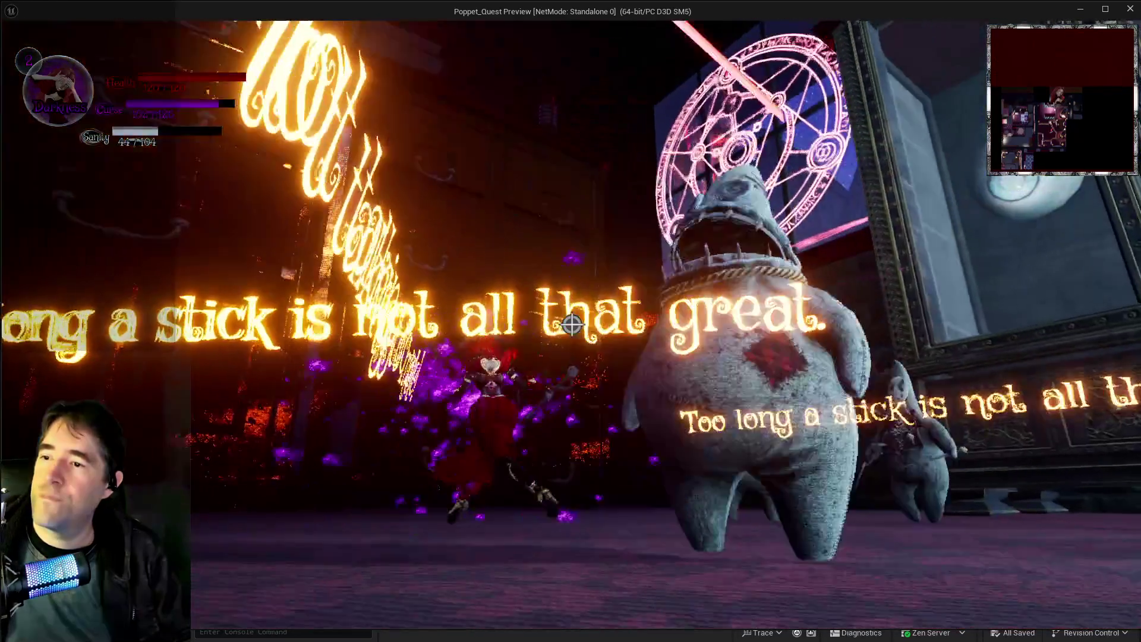
{"action": "left_click", "coordinate": [572, 324]}
{"action": "left_click", "coordinate": [572, 324]}
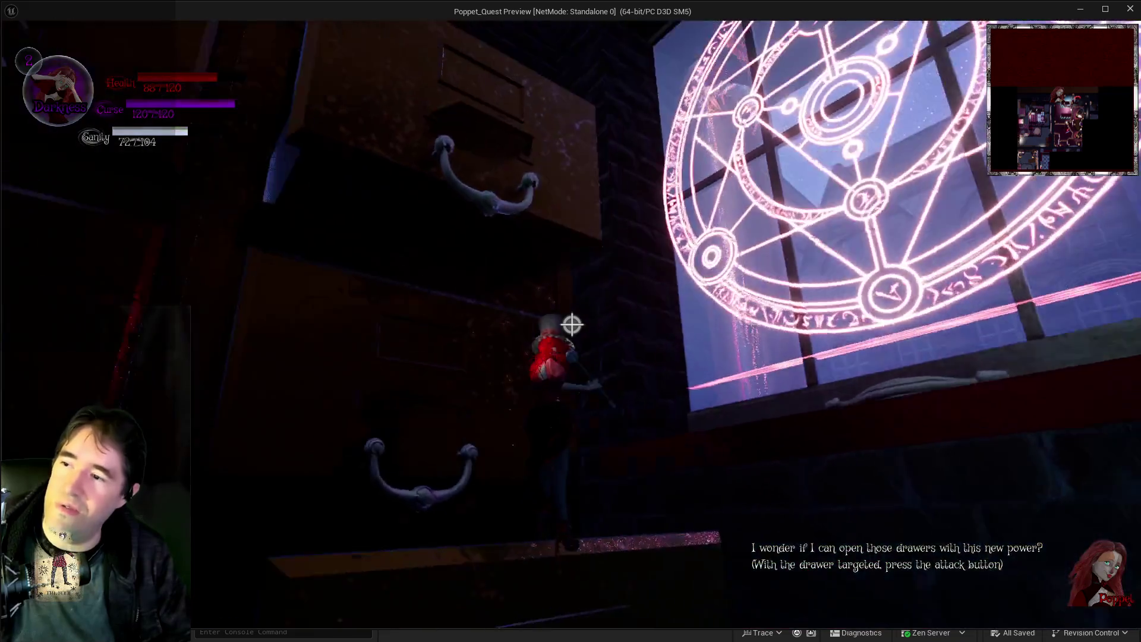
Smash open a lower drawer, climb in, switch to Light form and climb beside the books.
{"action": "left_click", "coordinate": [572, 324]}
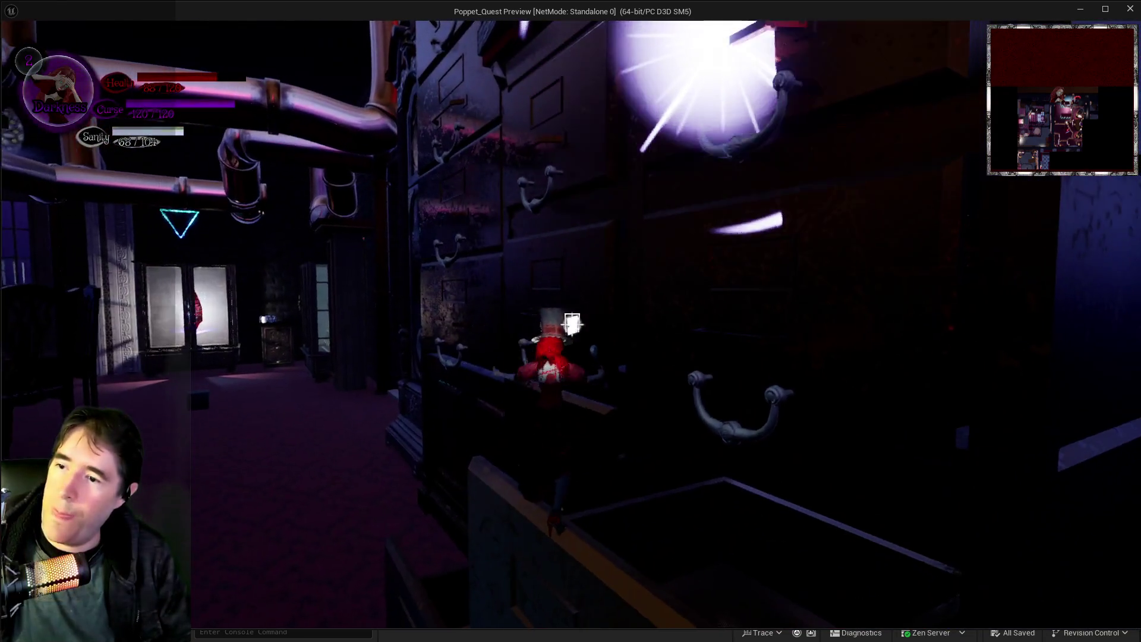
{"action": "left_click", "coordinate": [572, 324]}
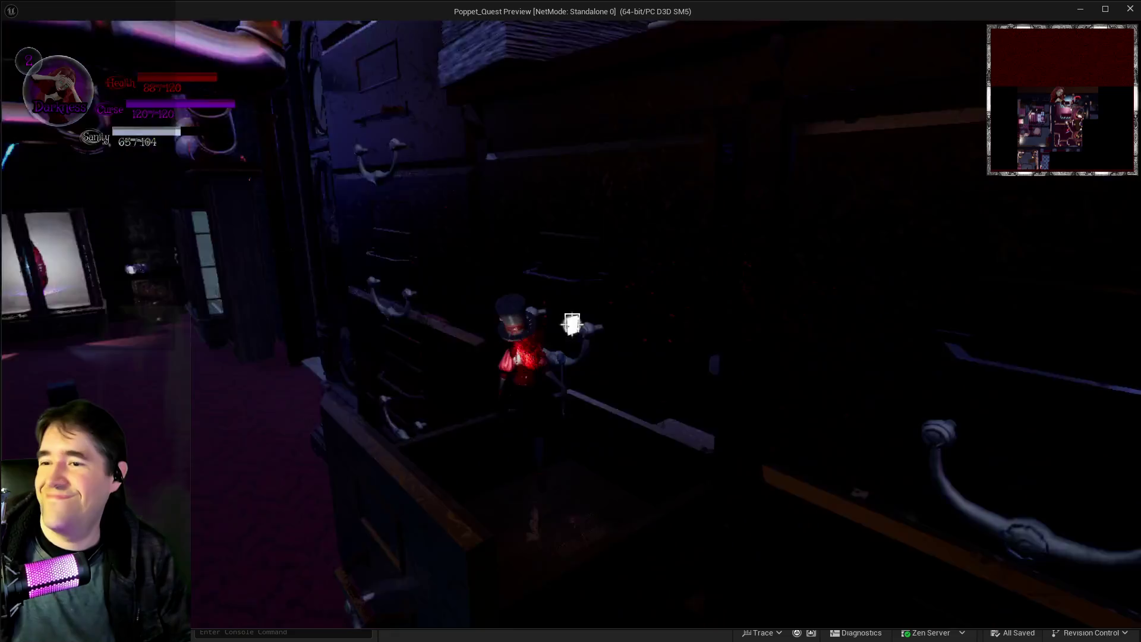
{"action": "left_click", "coordinate": [572, 324]}
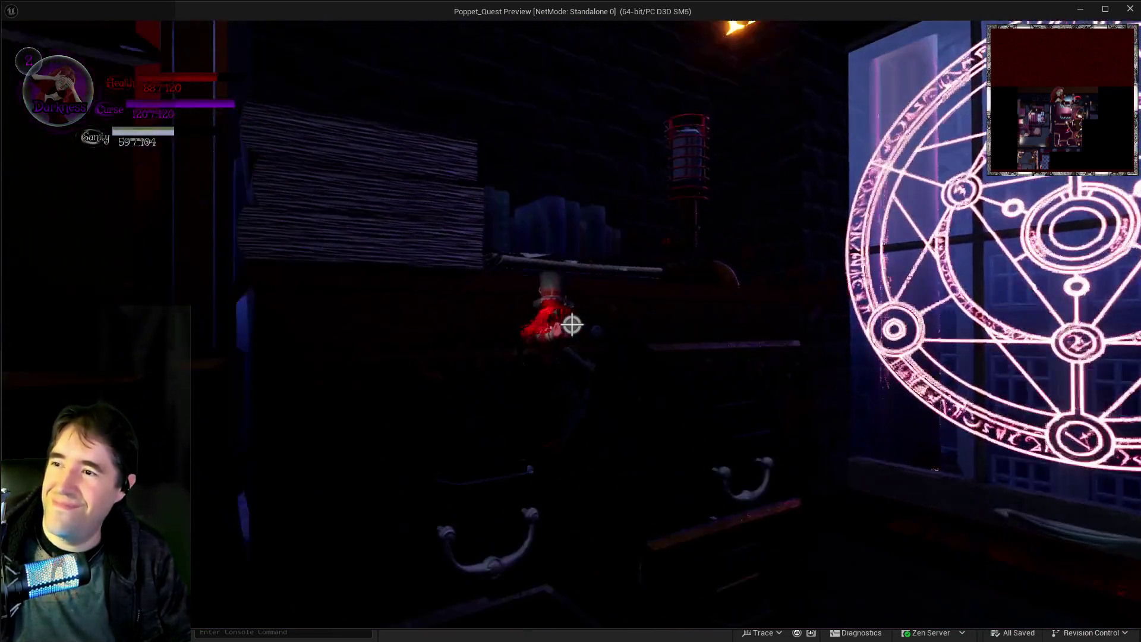
{"action": "left_click", "coordinate": [571, 324]}
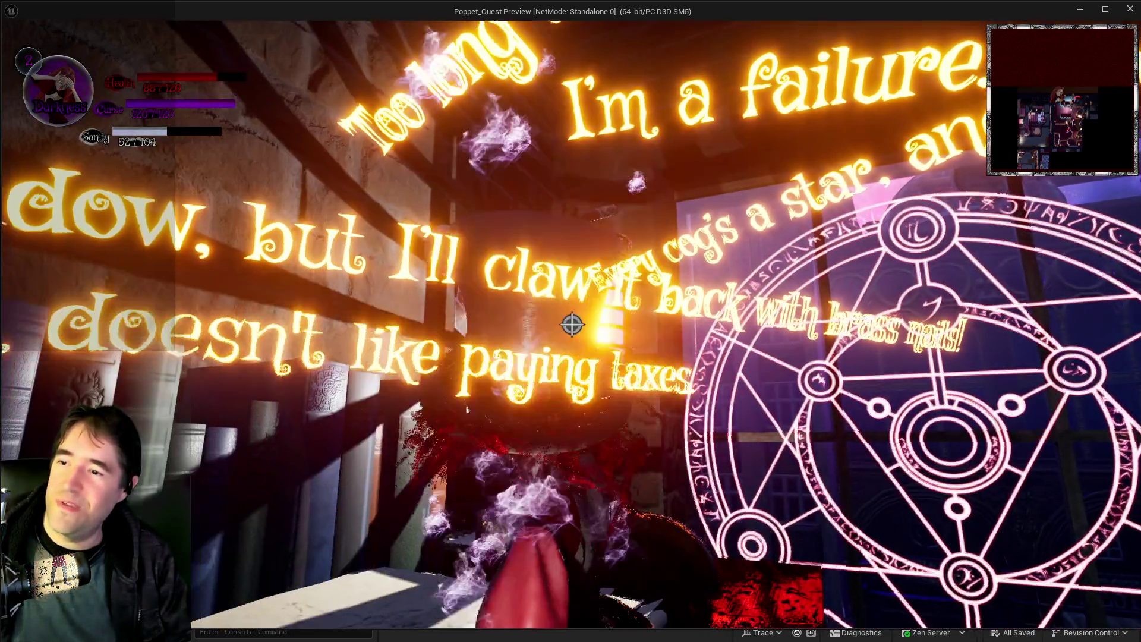
{"action": "left_click", "coordinate": [572, 324]}
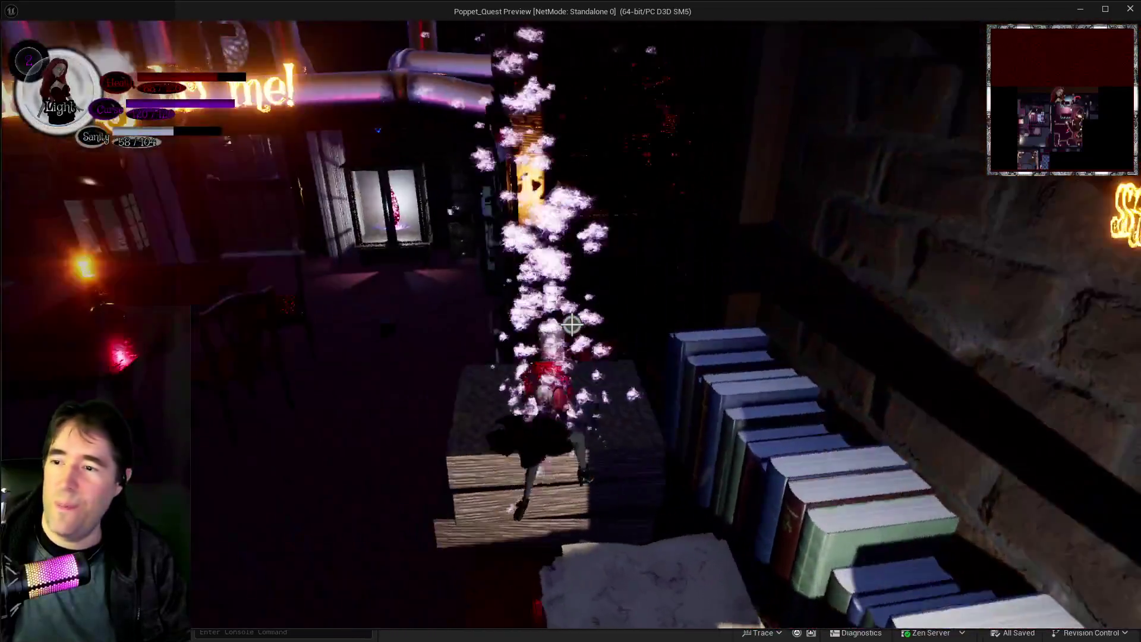
{"action": "left_click", "coordinate": [571, 324]}
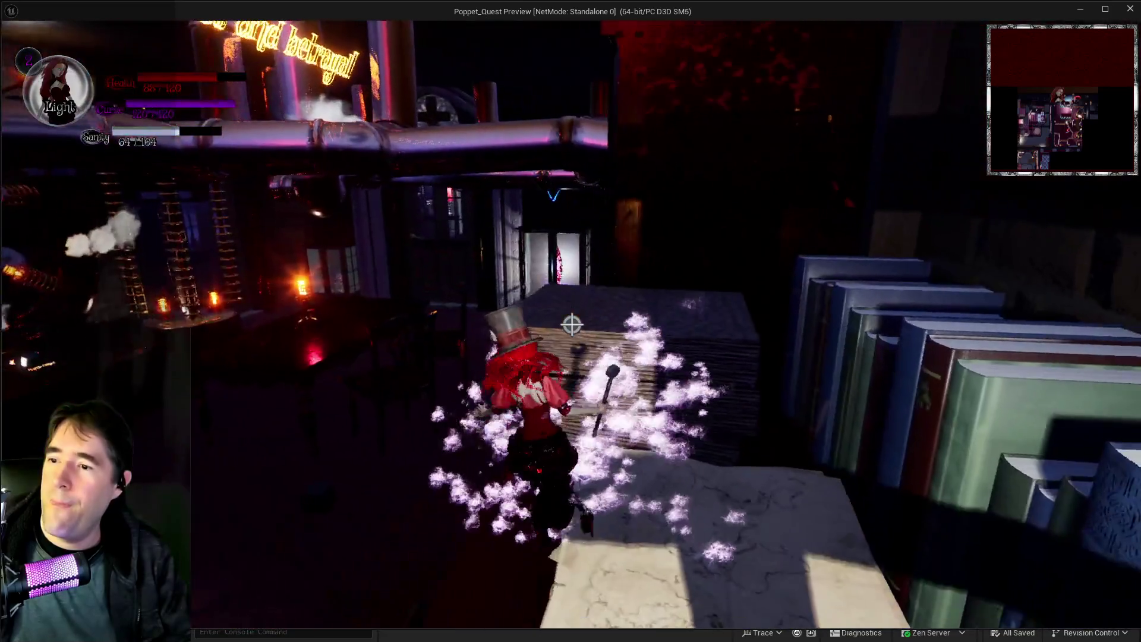
{"action": "left_click", "coordinate": [572, 324]}
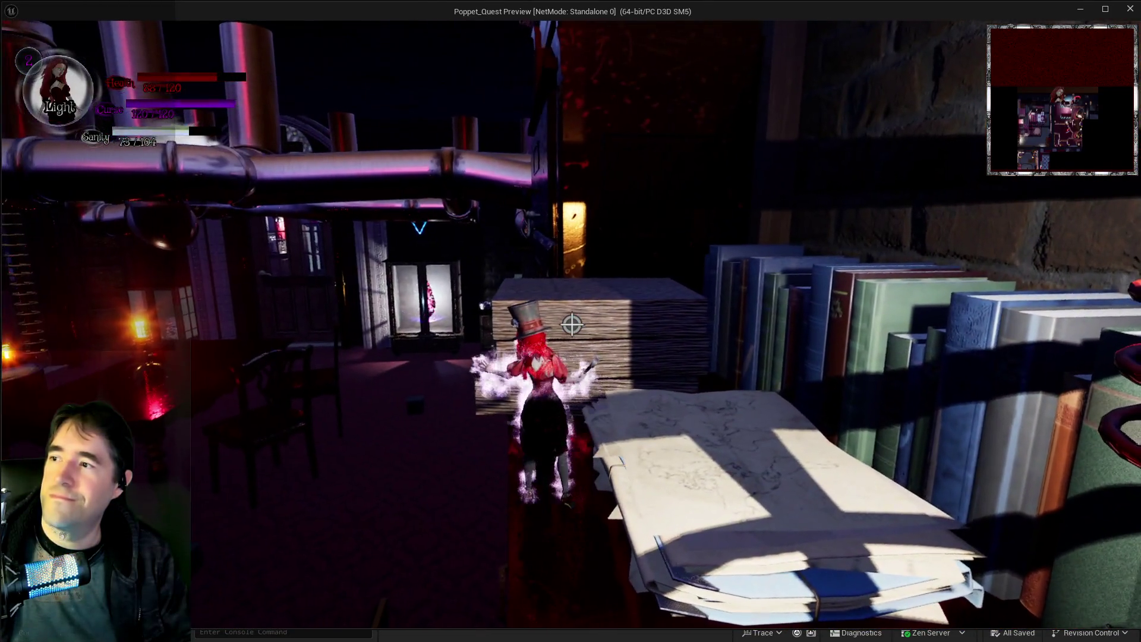
Jump up the stacked books to the pipe level and walk the ledge to the bottle shelf room.
{"action": "key", "text": "space"}
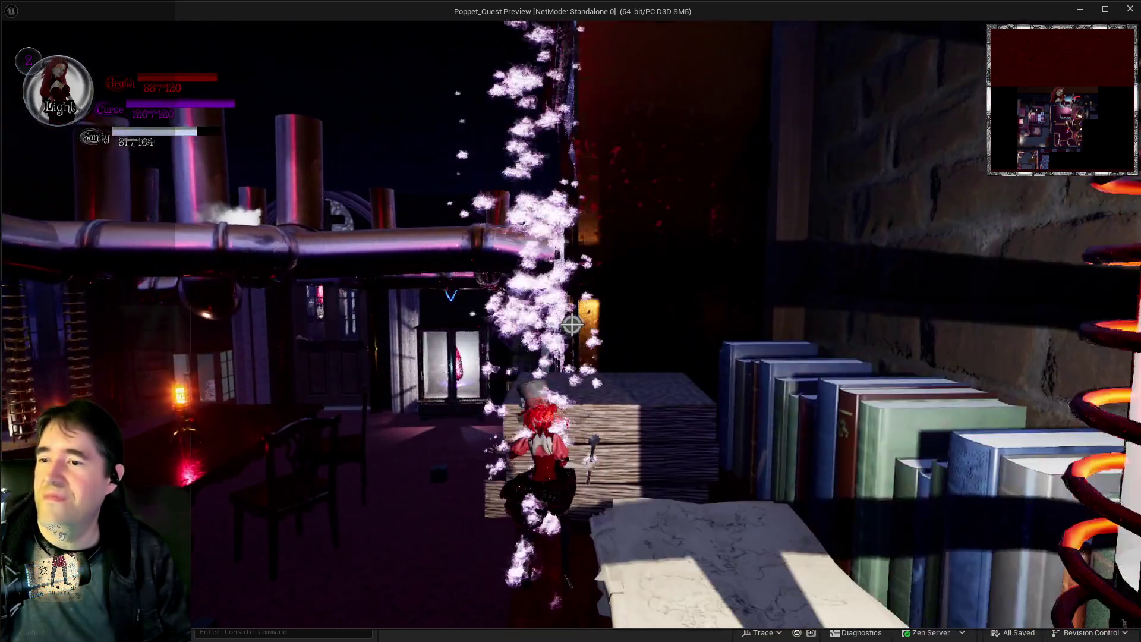
{"action": "left_click", "coordinate": [571, 324]}
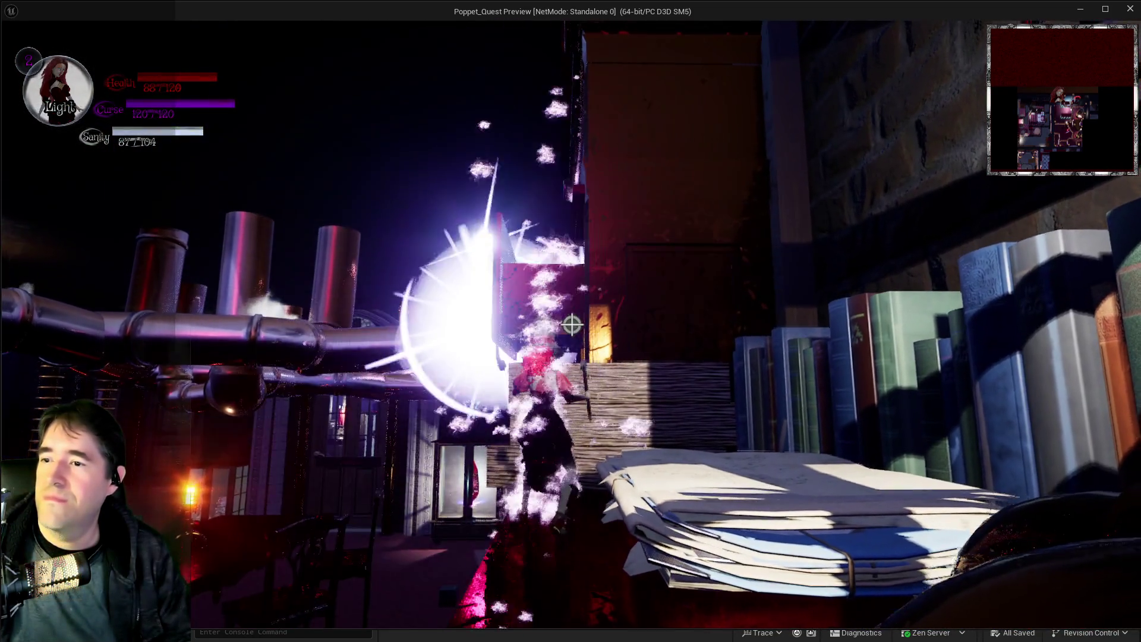
{"action": "key", "text": "w"}
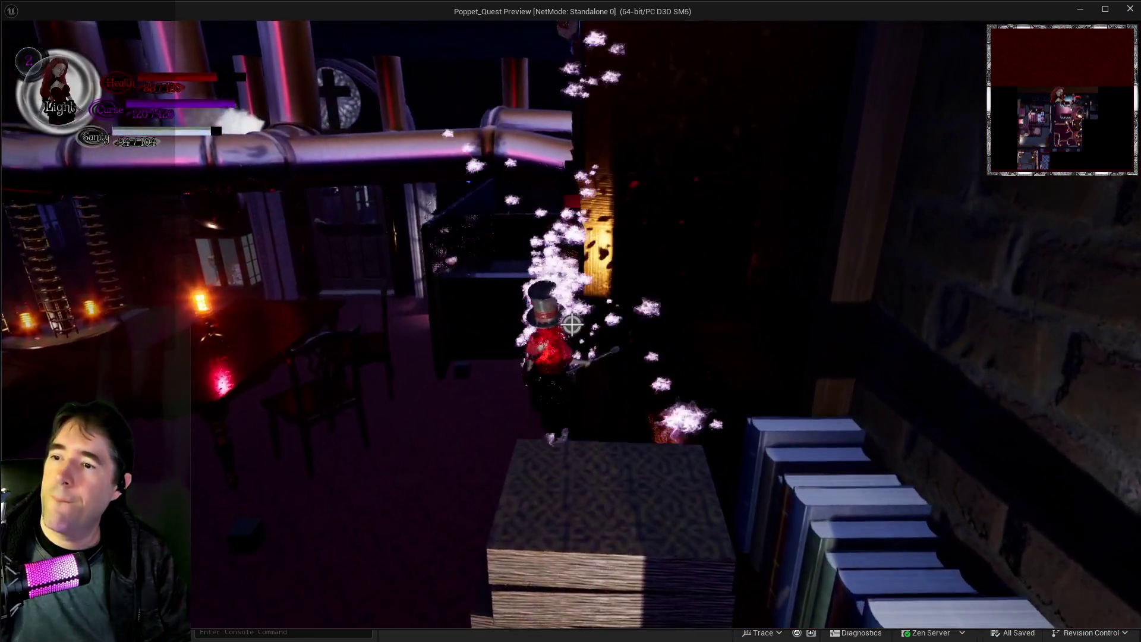
{"action": "key", "text": "space"}
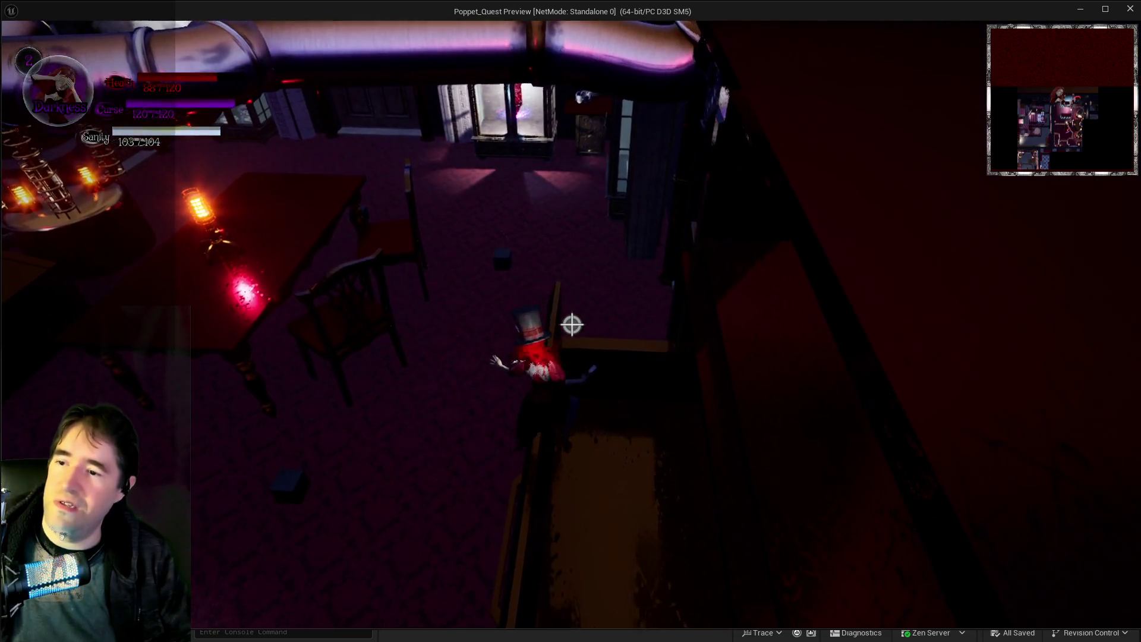
{"action": "key", "text": "w"}
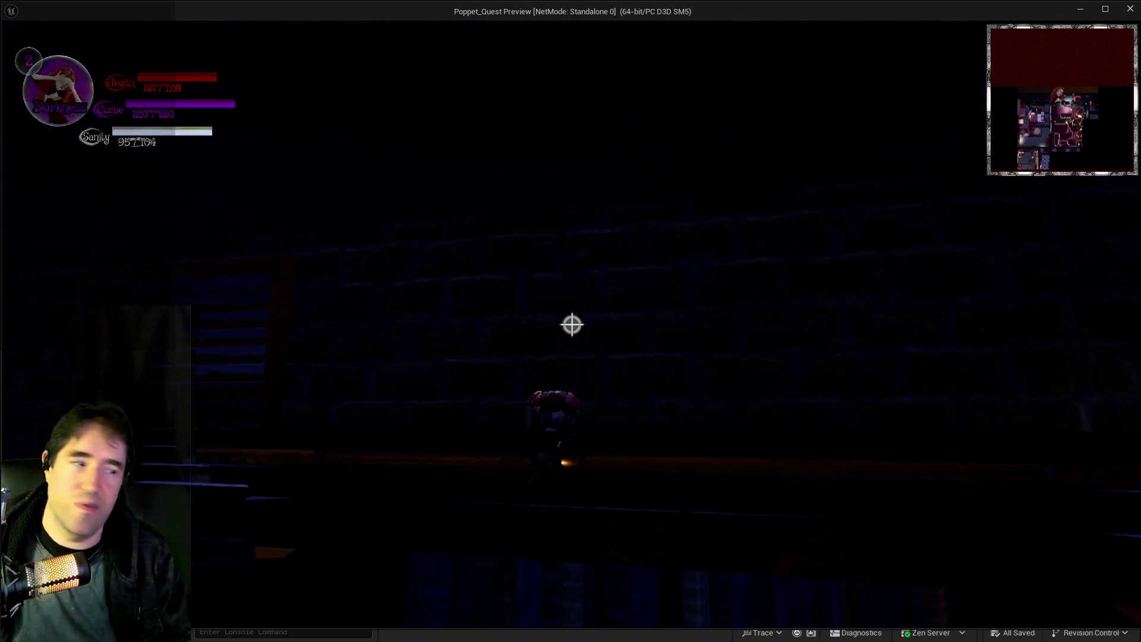
{"action": "key", "text": "w"}
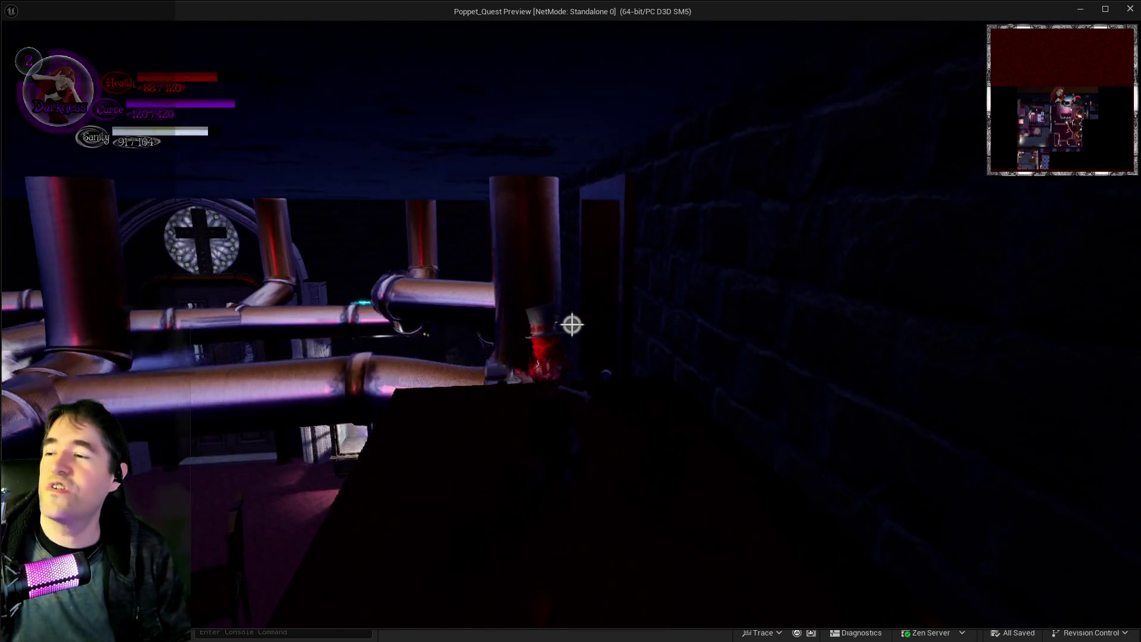
{"action": "key", "text": "w"}
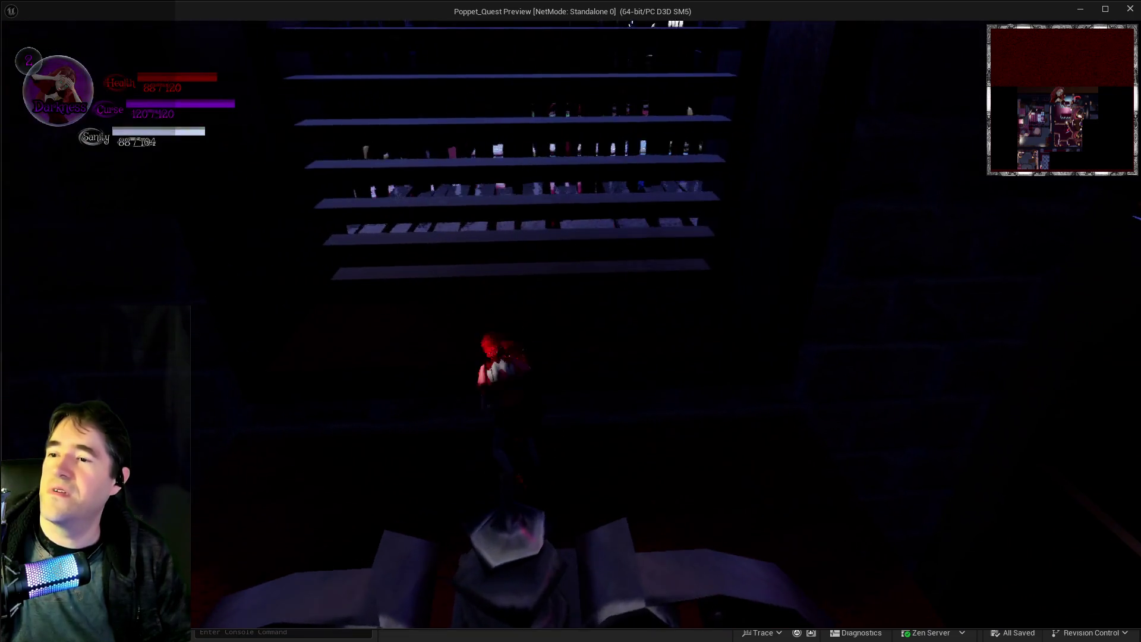
Shatter the bottle shelf, drop from the ledge and run down the alley, switching Light and Darkness.
{"action": "key", "text": "w"}
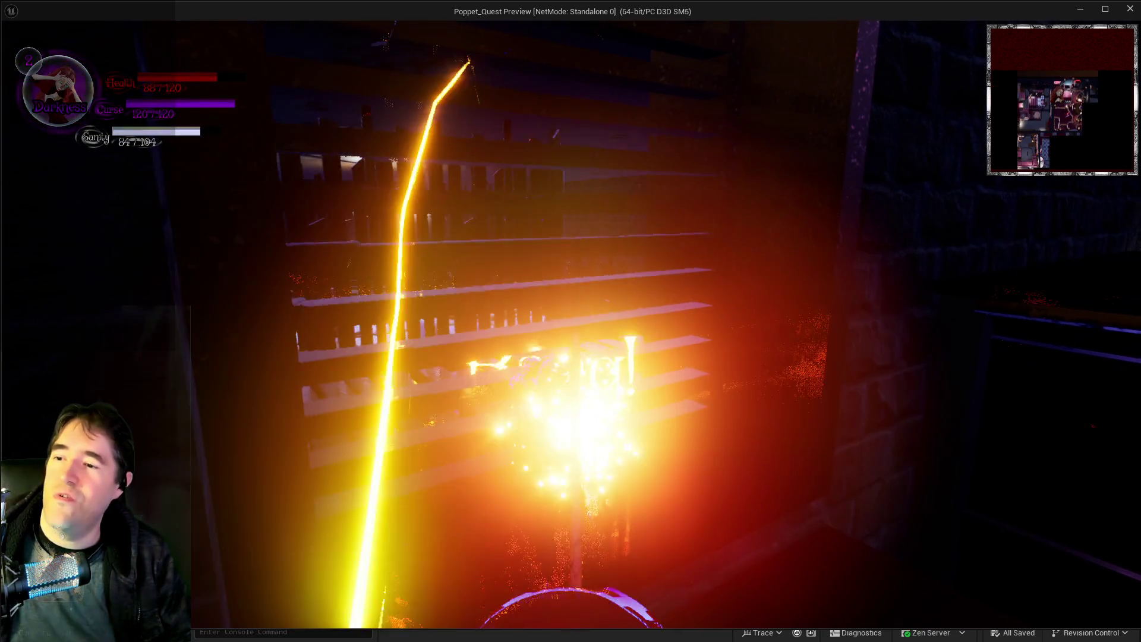
{"action": "key", "text": "w"}
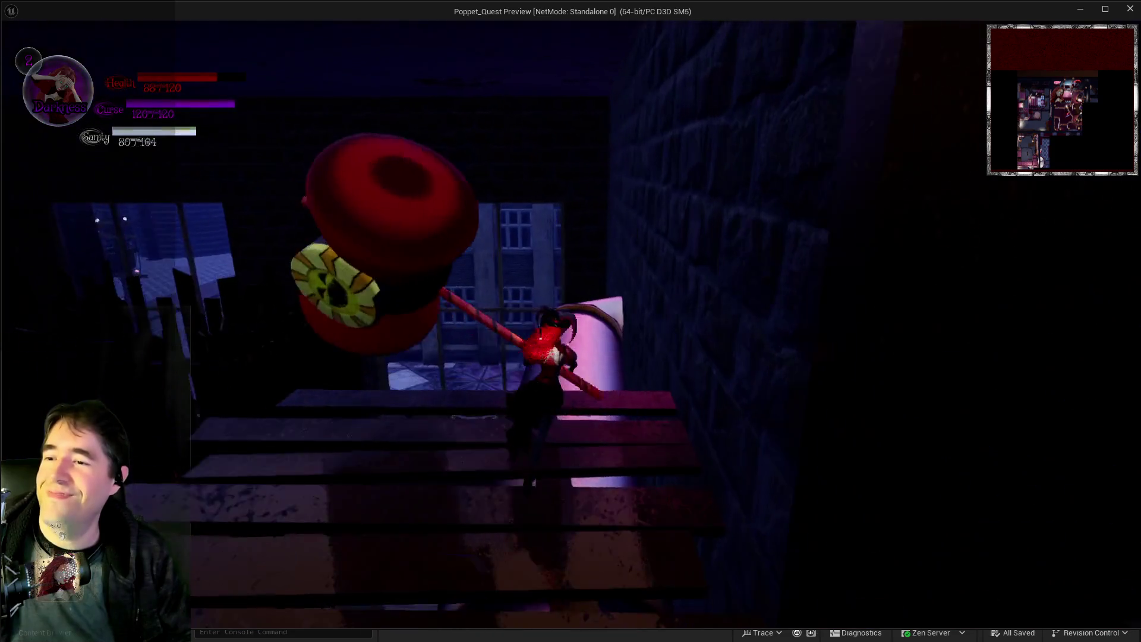
{"action": "key", "text": "w"}
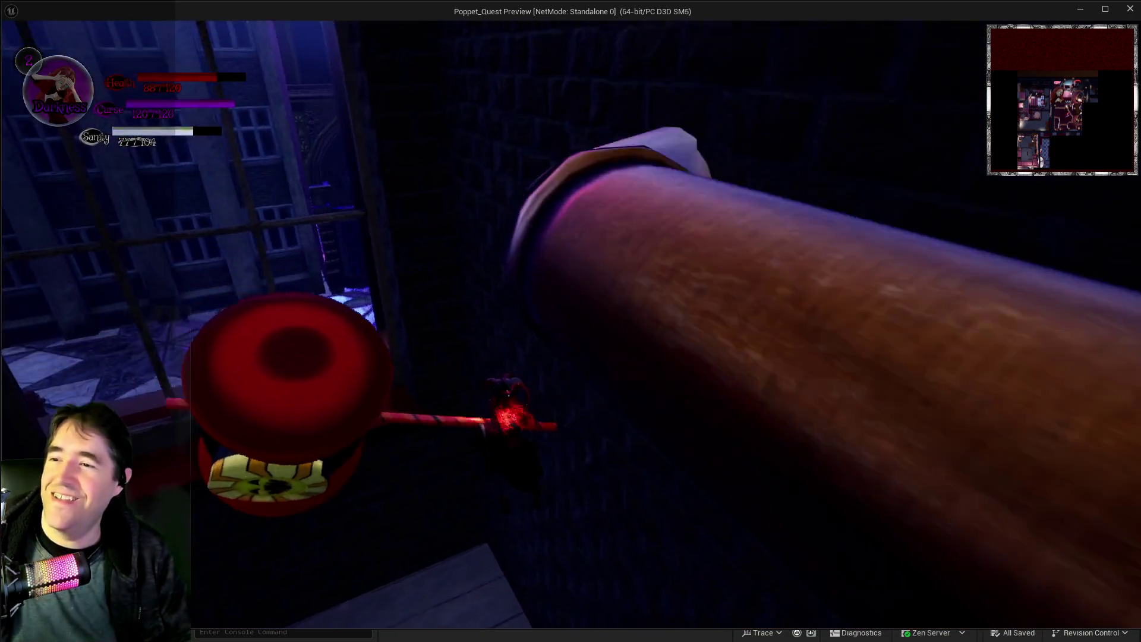
{"action": "key", "text": "q"}
{"action": "key", "text": "w"}
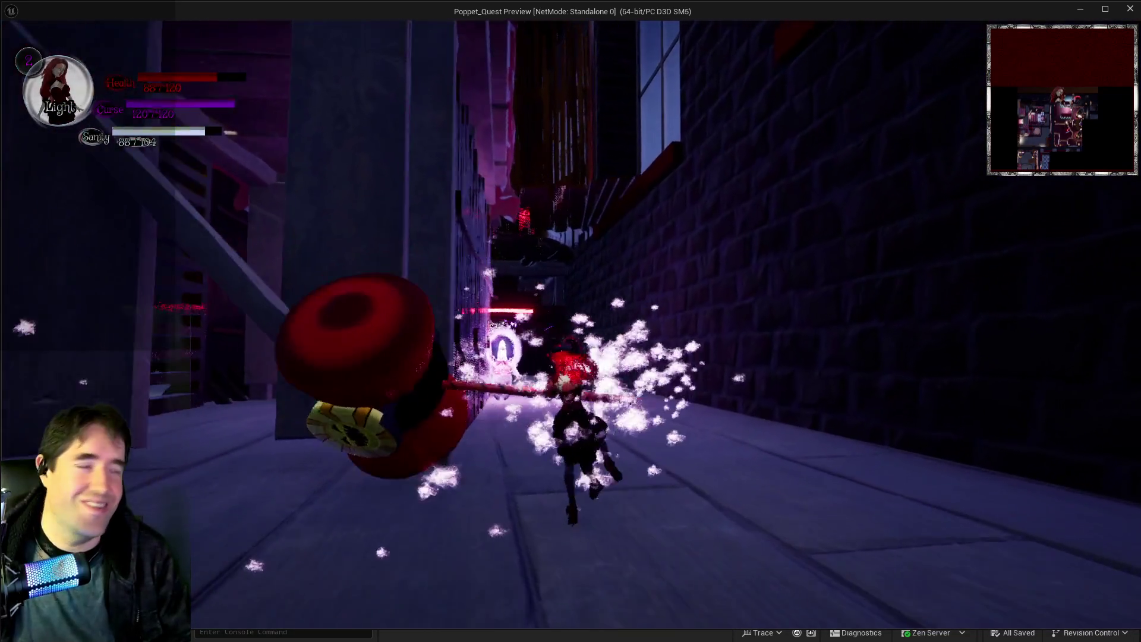
{"action": "key", "text": "w"}
{"action": "key", "text": "q"}
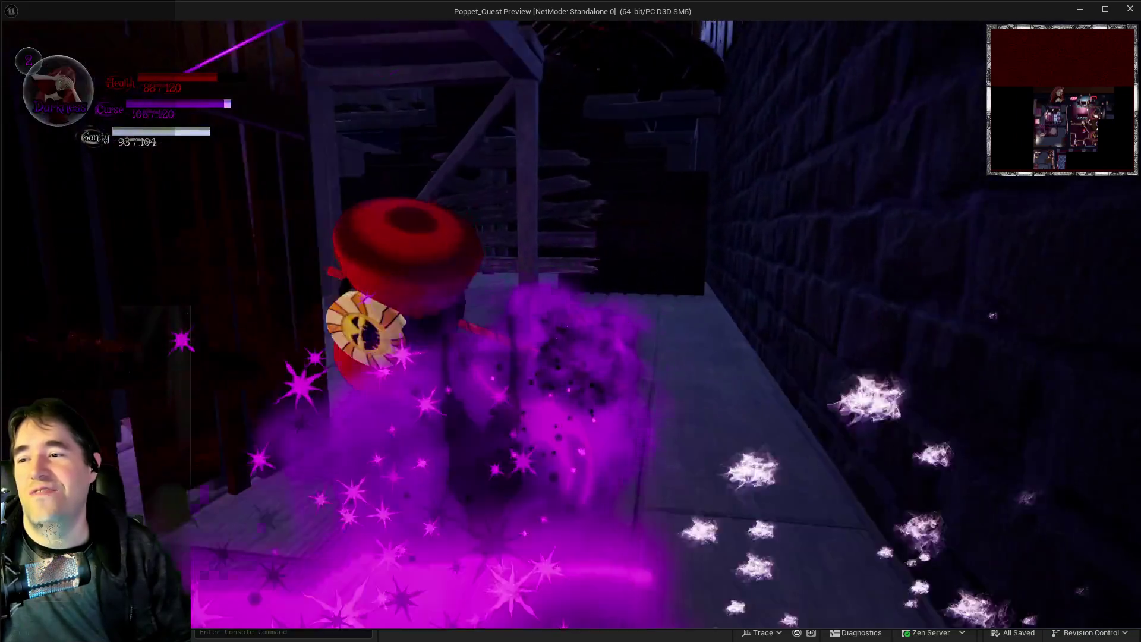
{"action": "key", "text": "w"}
Run through the wooden room, up the dark stairs and across the polka-dot bed, then pause.
{"action": "key", "text": "w"}
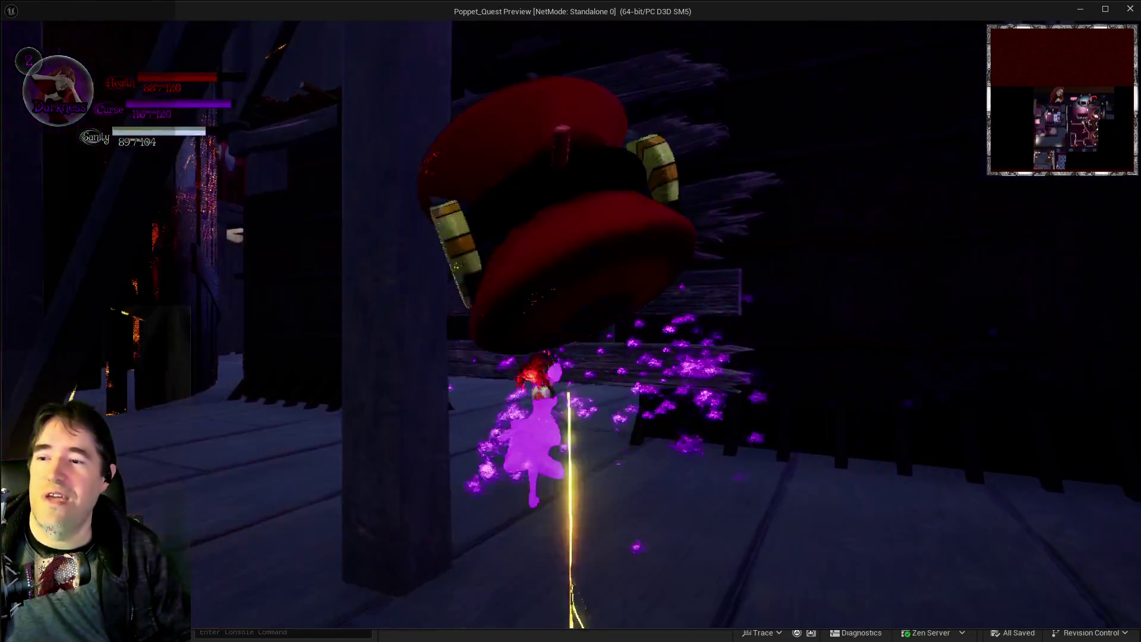
{"action": "key", "text": "w"}
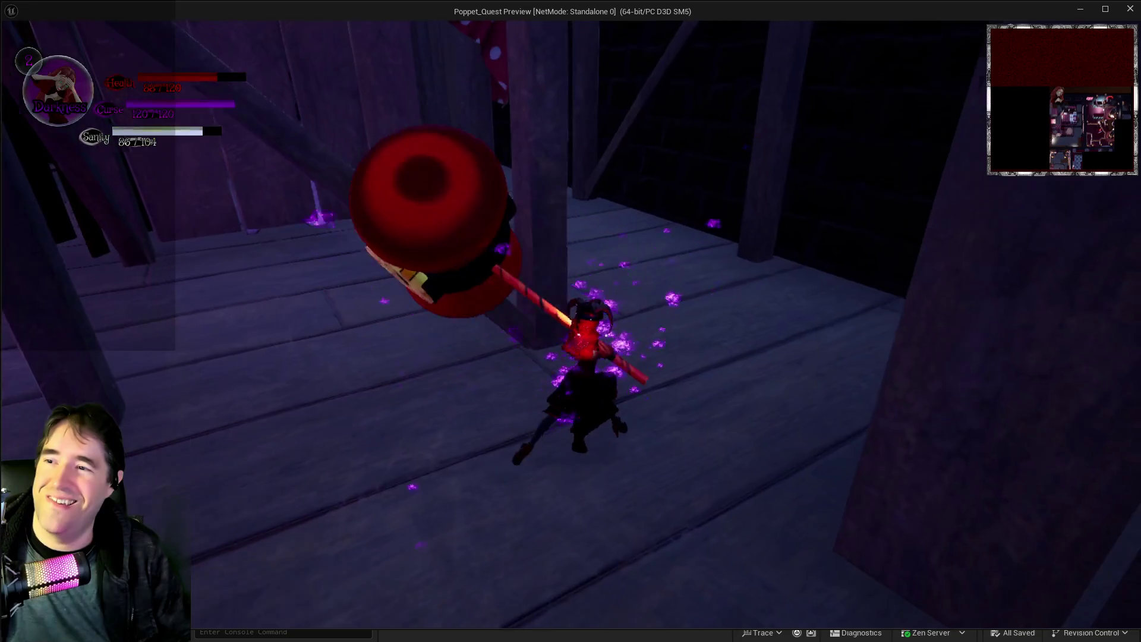
{"action": "key", "text": "w"}
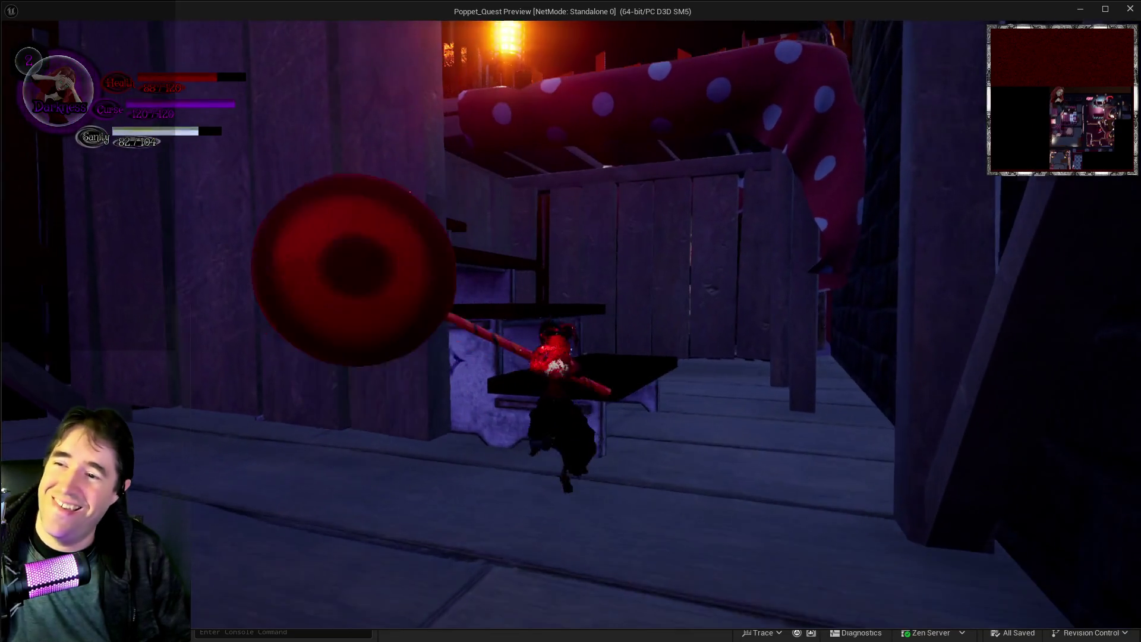
{"action": "key", "text": "w"}
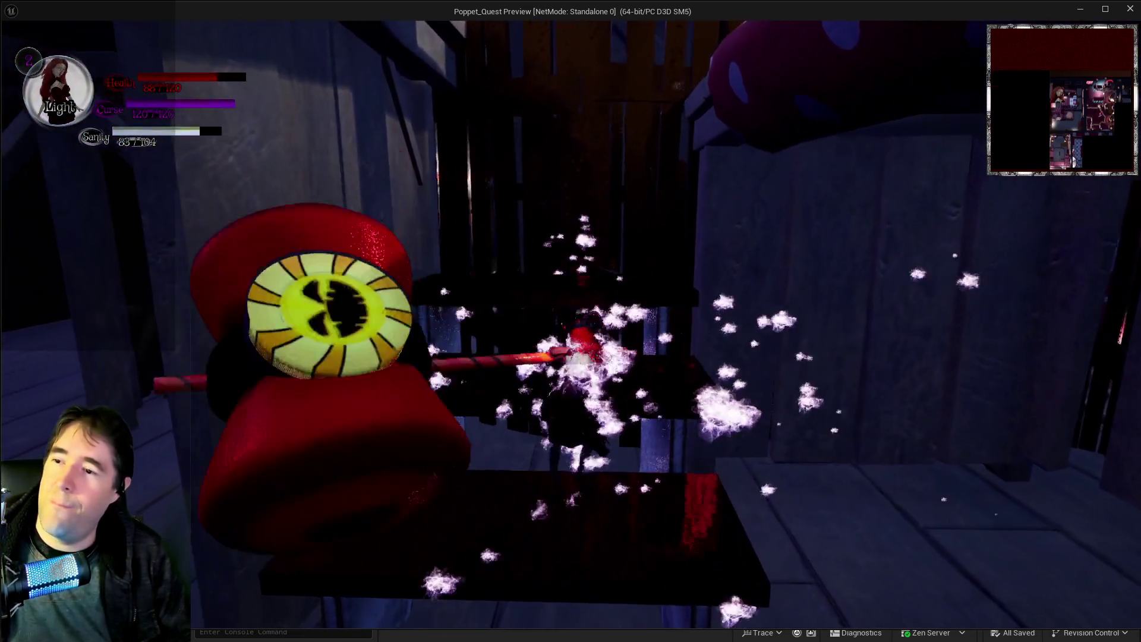
{"action": "key", "text": "w"}
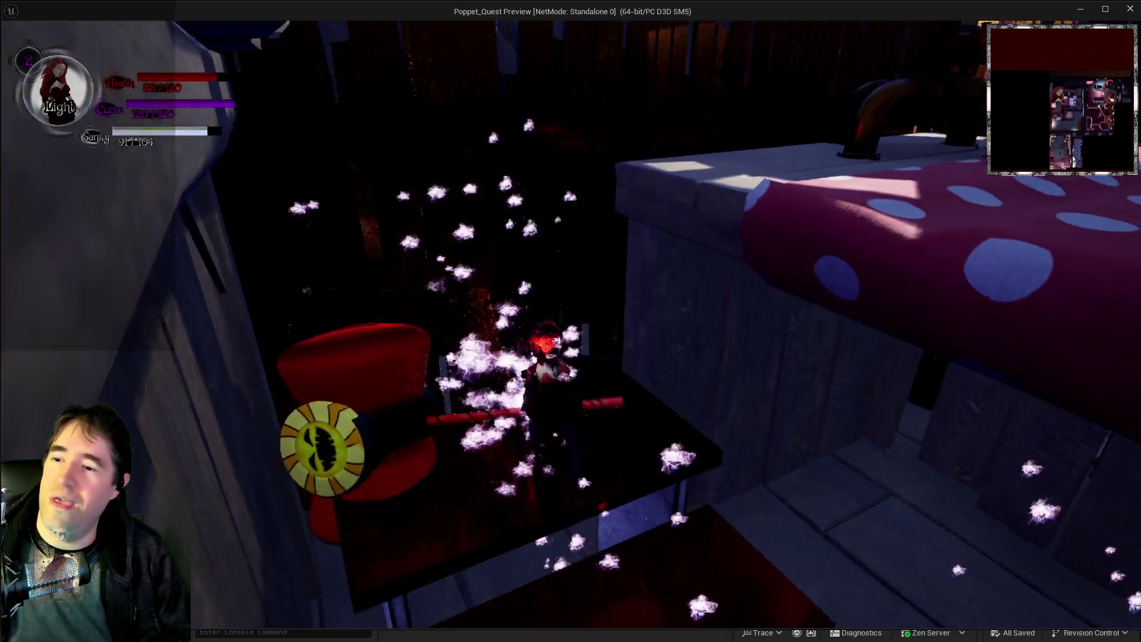
{"action": "key", "text": "w"}
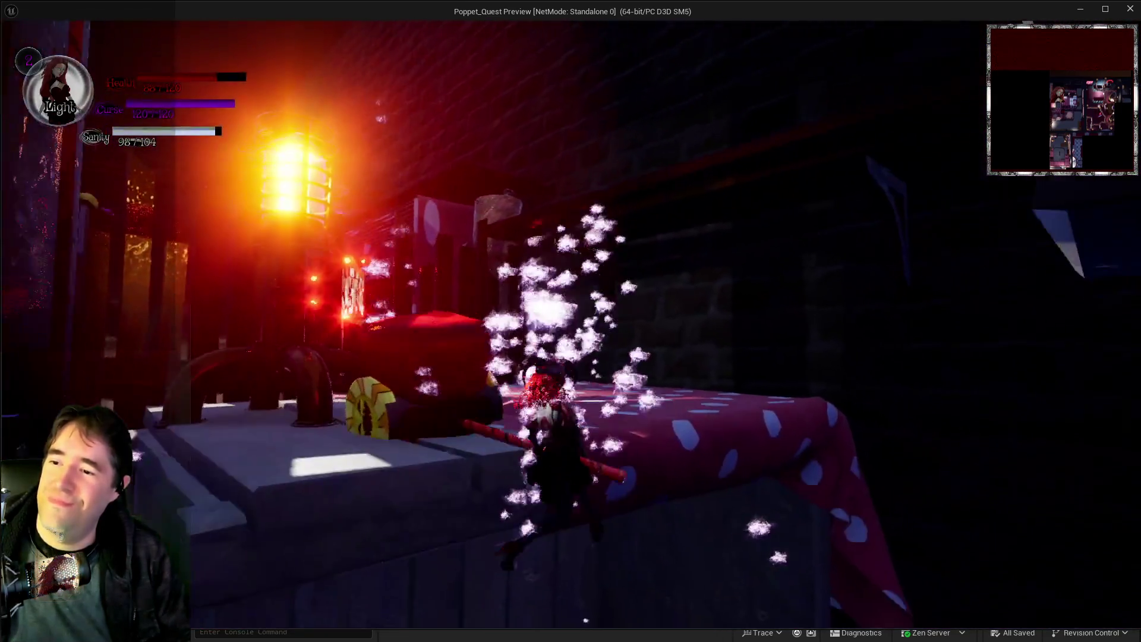
{"action": "key", "text": "w"}
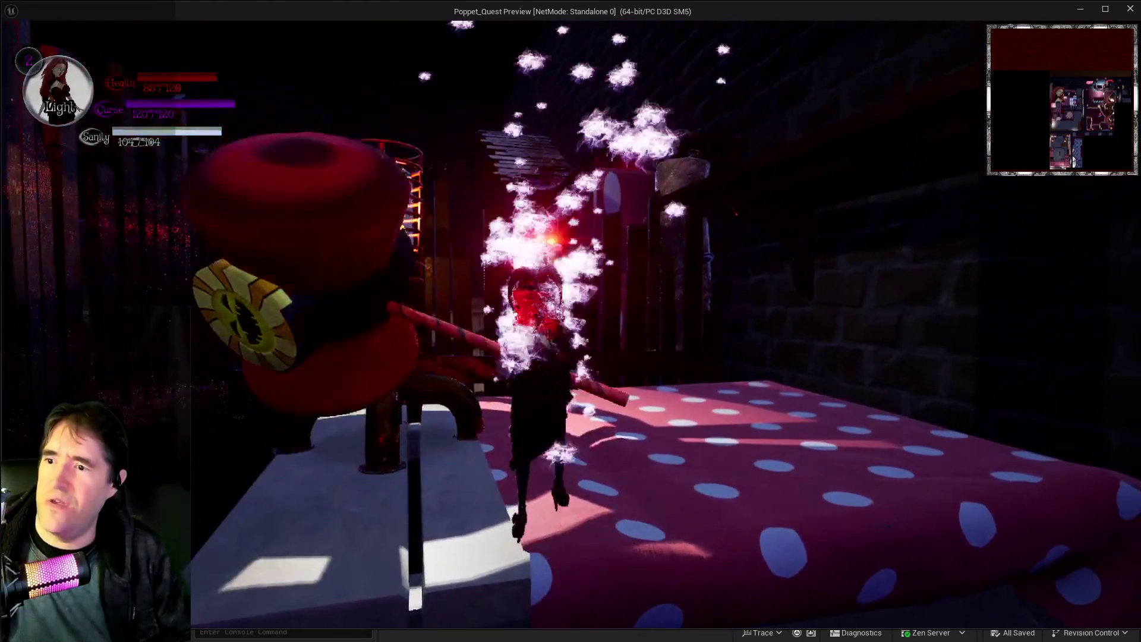
{"action": "key", "text": "w"}
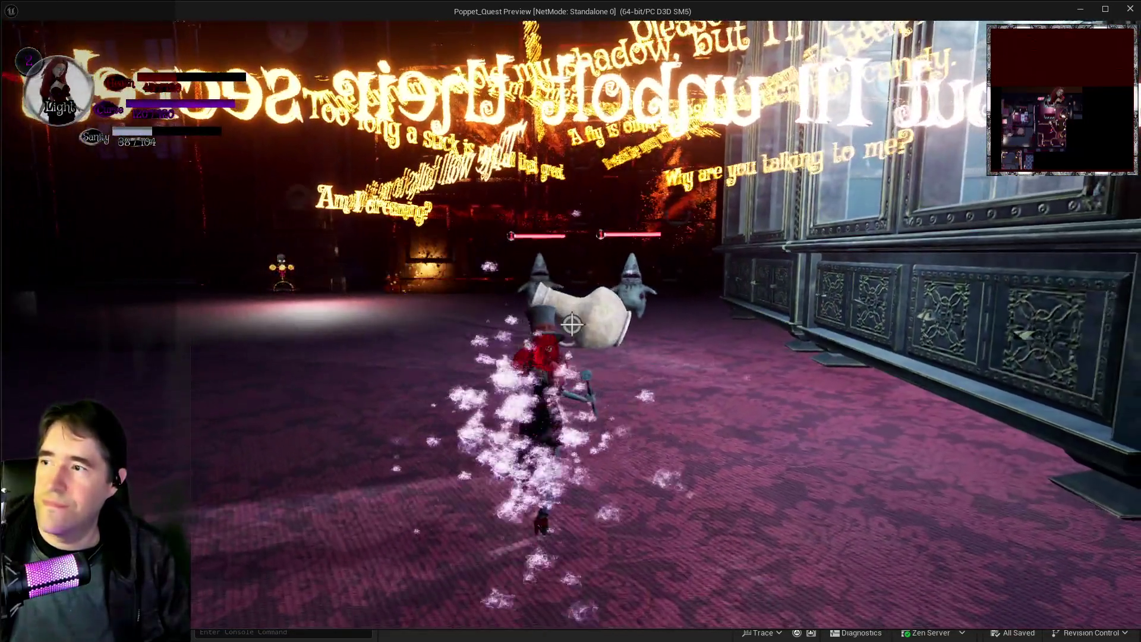
{"action": "key", "text": "Escape"}
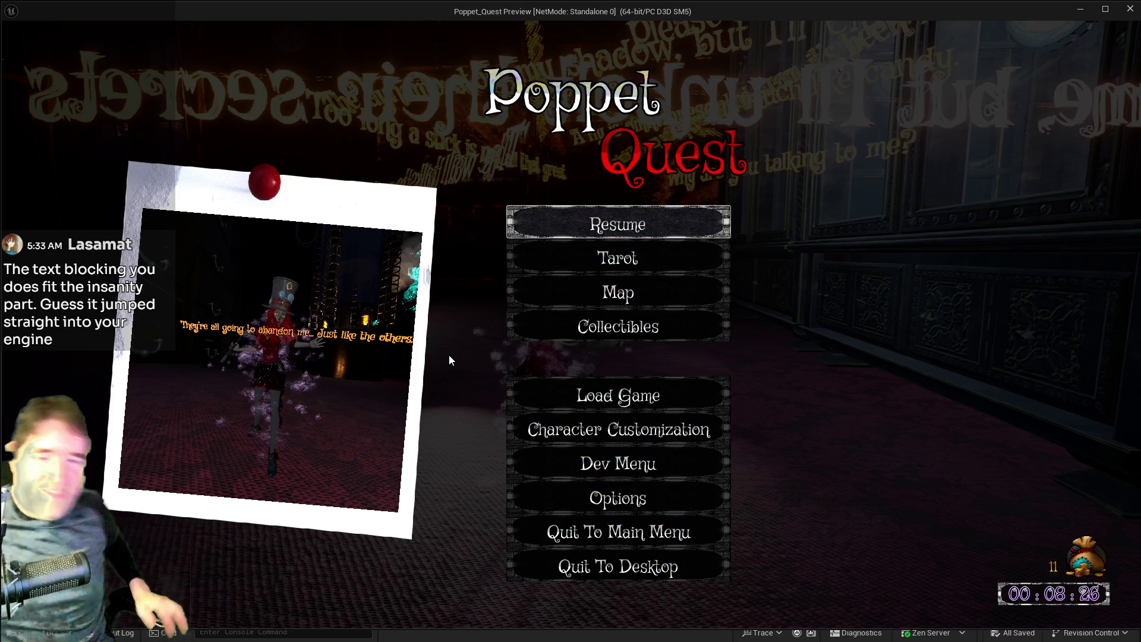
Resume the game and run through the hall past the table toward the golden pillars.
{"action": "left_click", "coordinate": [654, 225]}
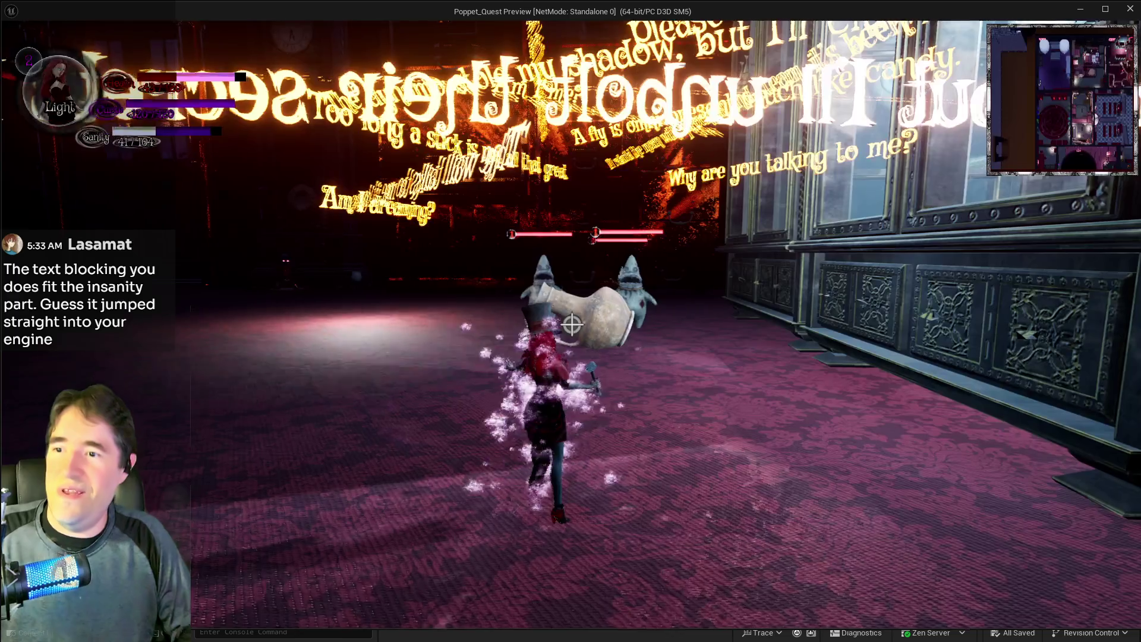
{"action": "key", "text": "w"}
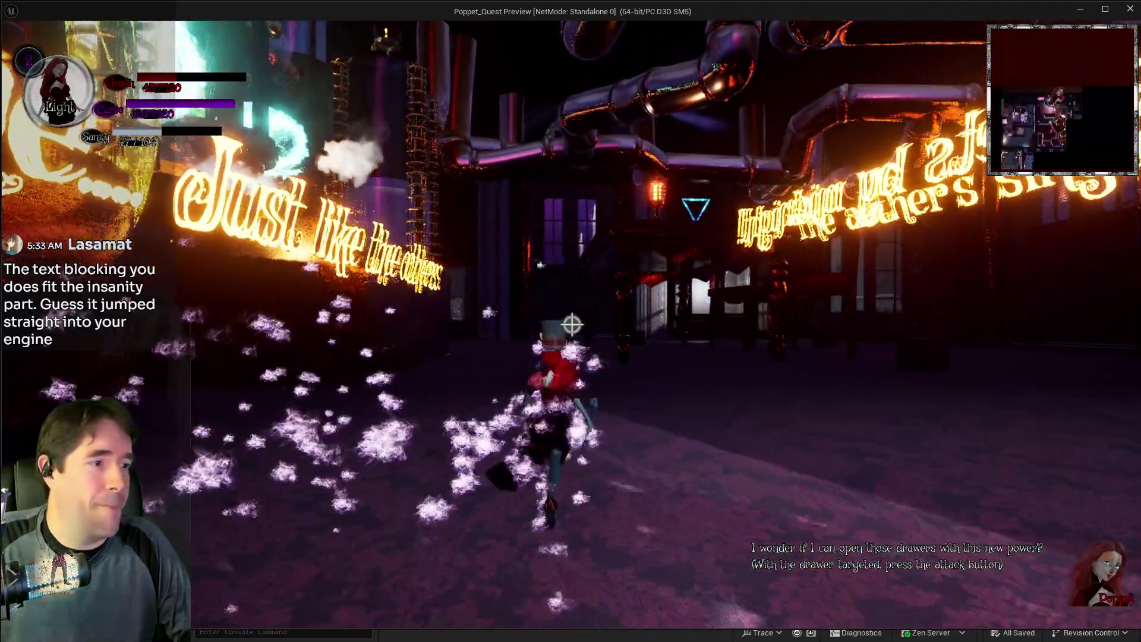
{"action": "key", "text": "w"}
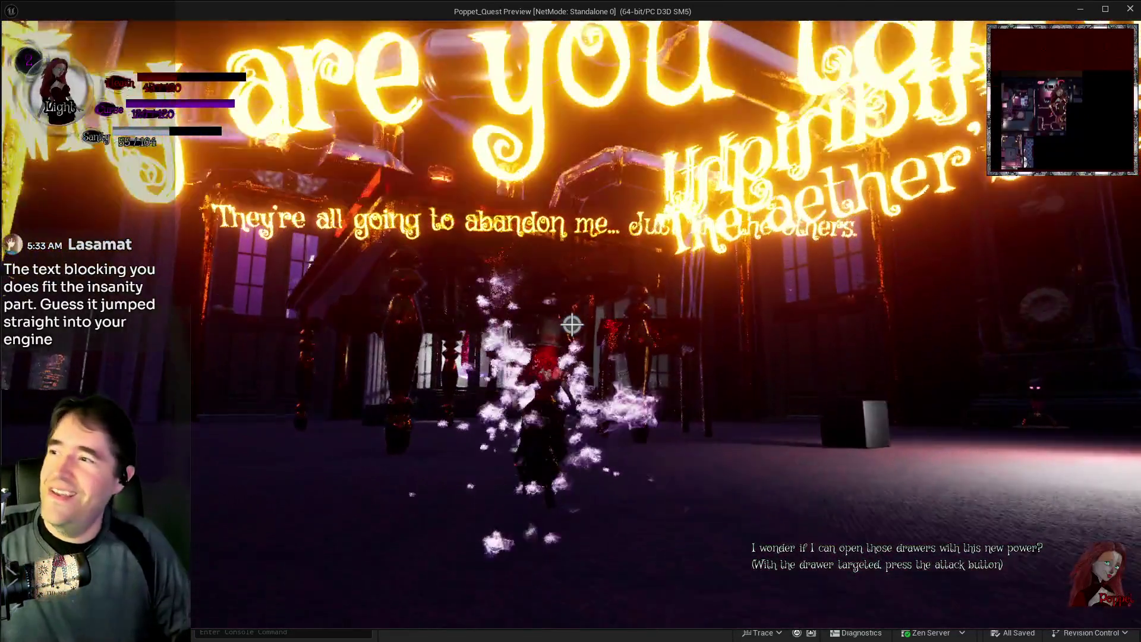
{"action": "key", "text": "w"}
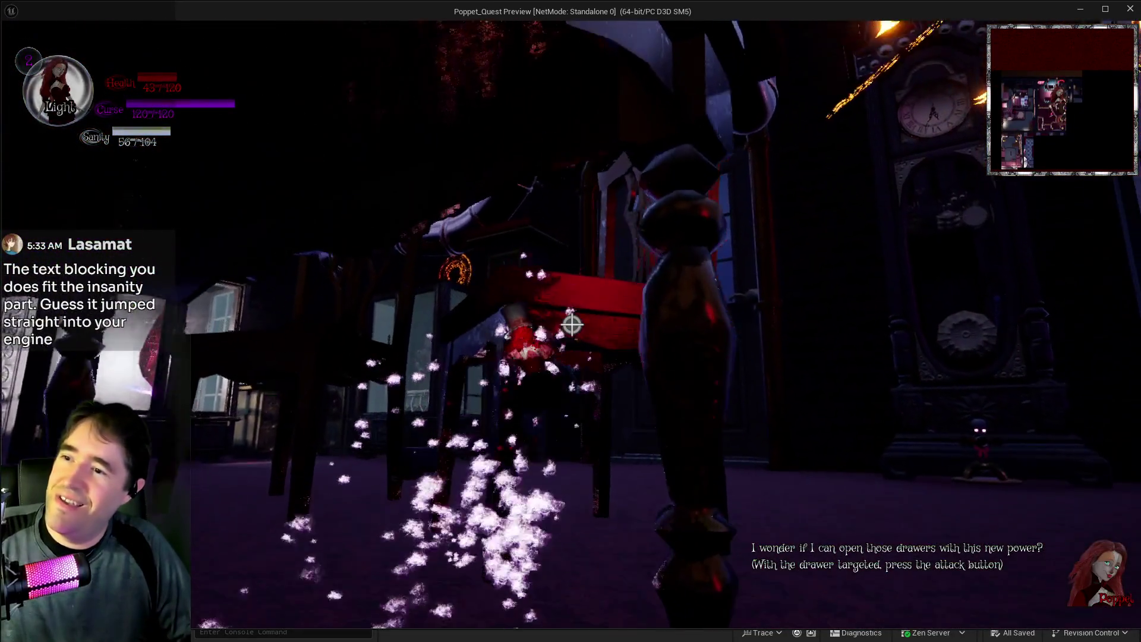
{"action": "key", "text": "w"}
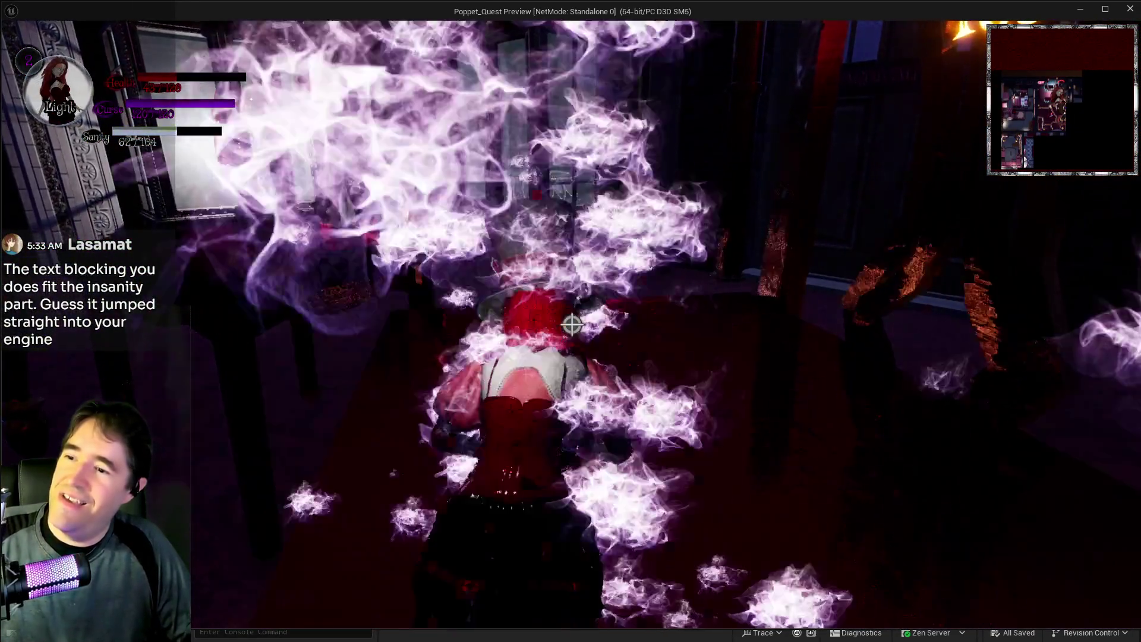
{"action": "key", "text": "w"}
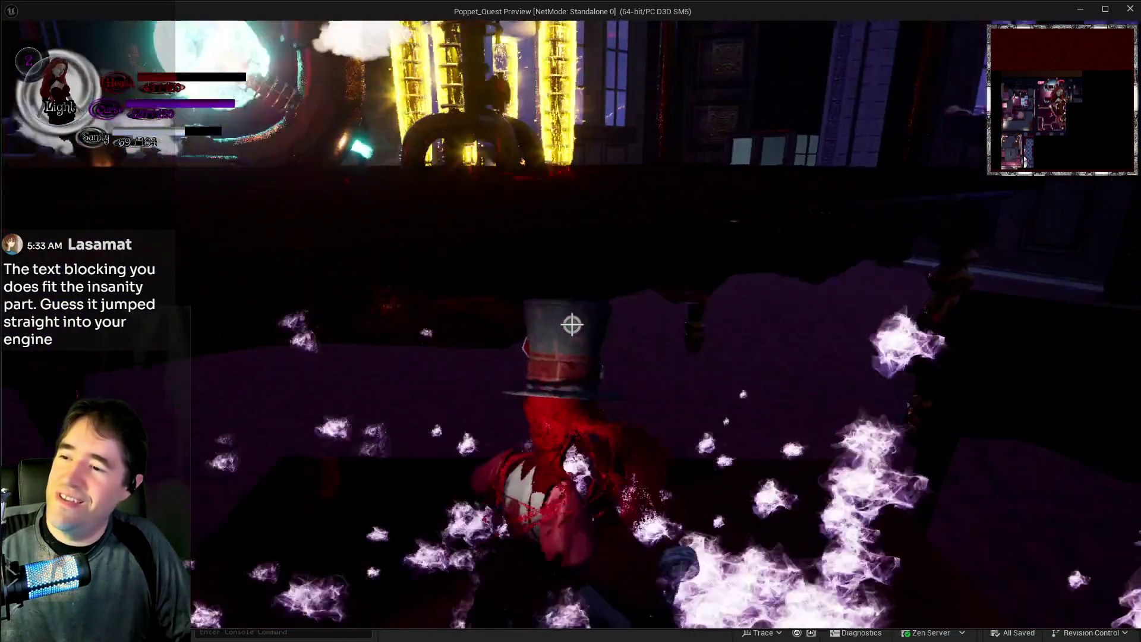
{"action": "key", "text": "w"}
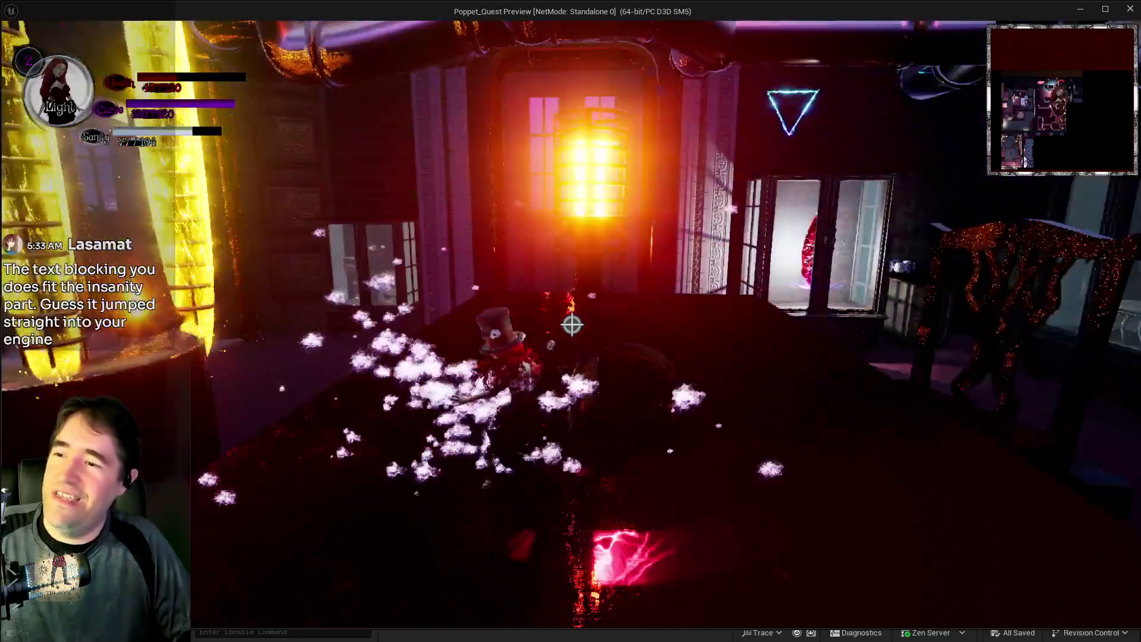
Run past the lantern pillar and display cabinets to the drawers, bringing up the drawer hint.
{"action": "key", "text": "w"}
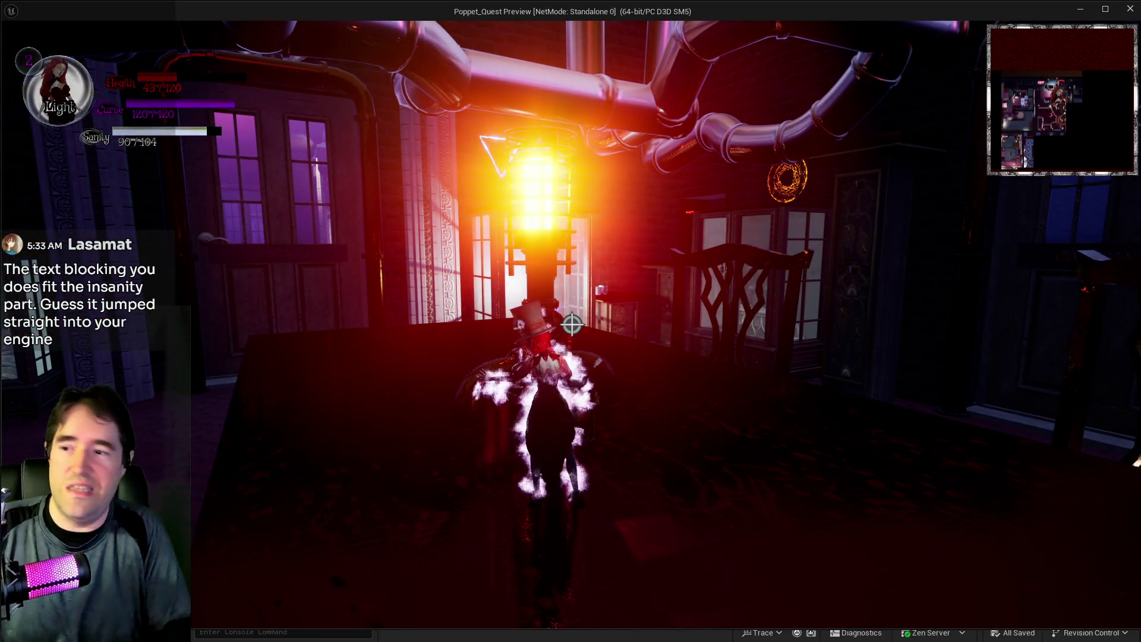
{"action": "key", "text": "w"}
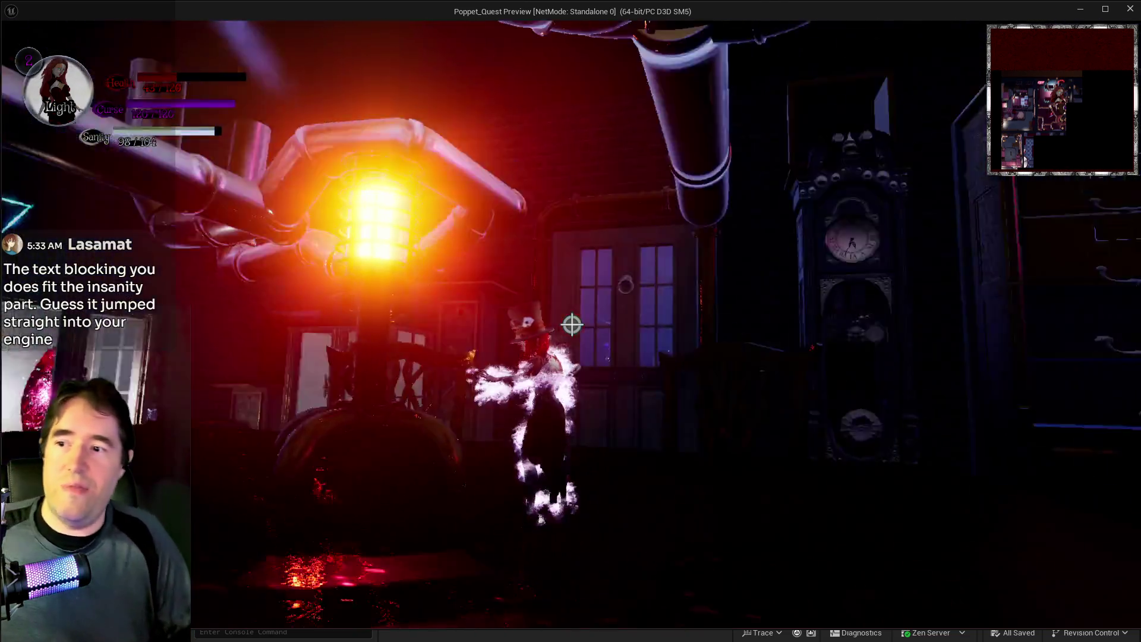
{"action": "key", "text": "w"}
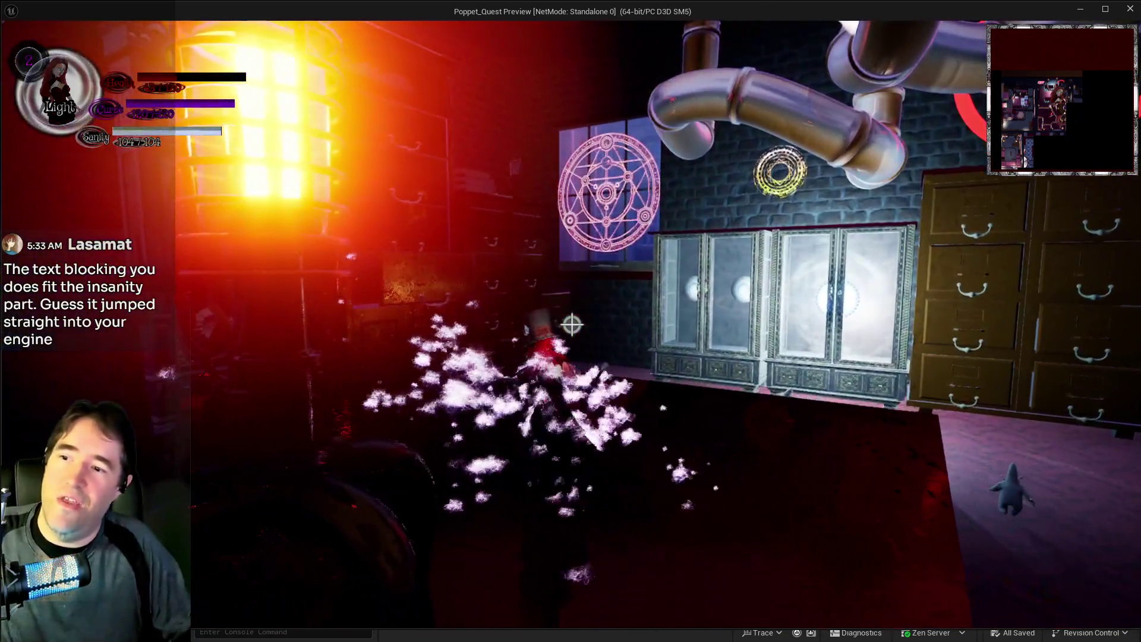
{"action": "key", "text": "w"}
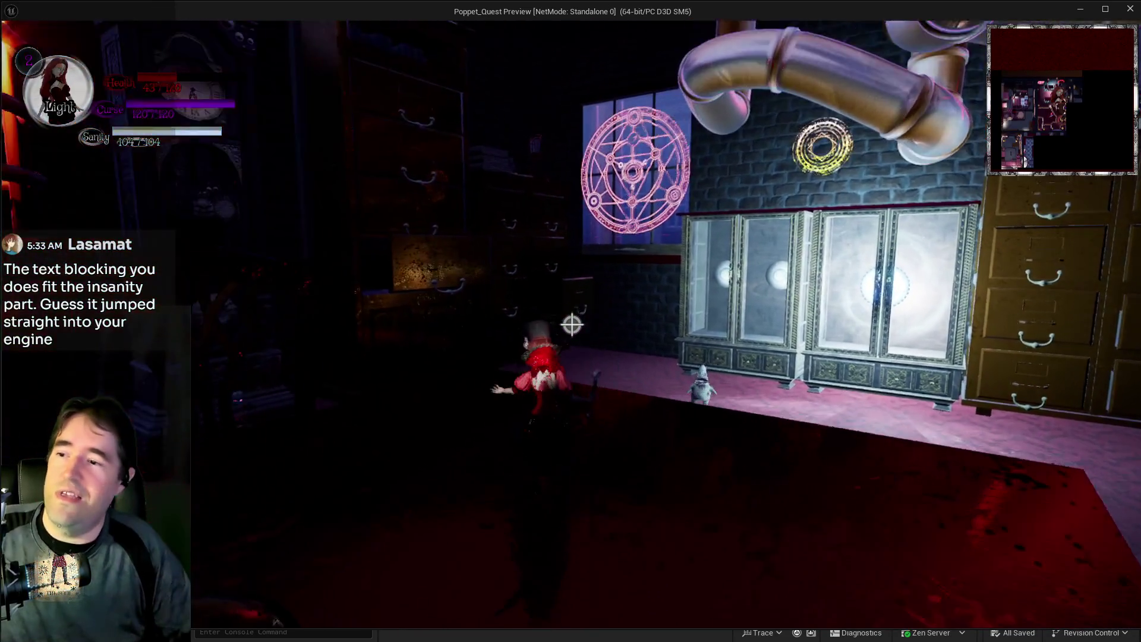
{"action": "key", "text": "w"}
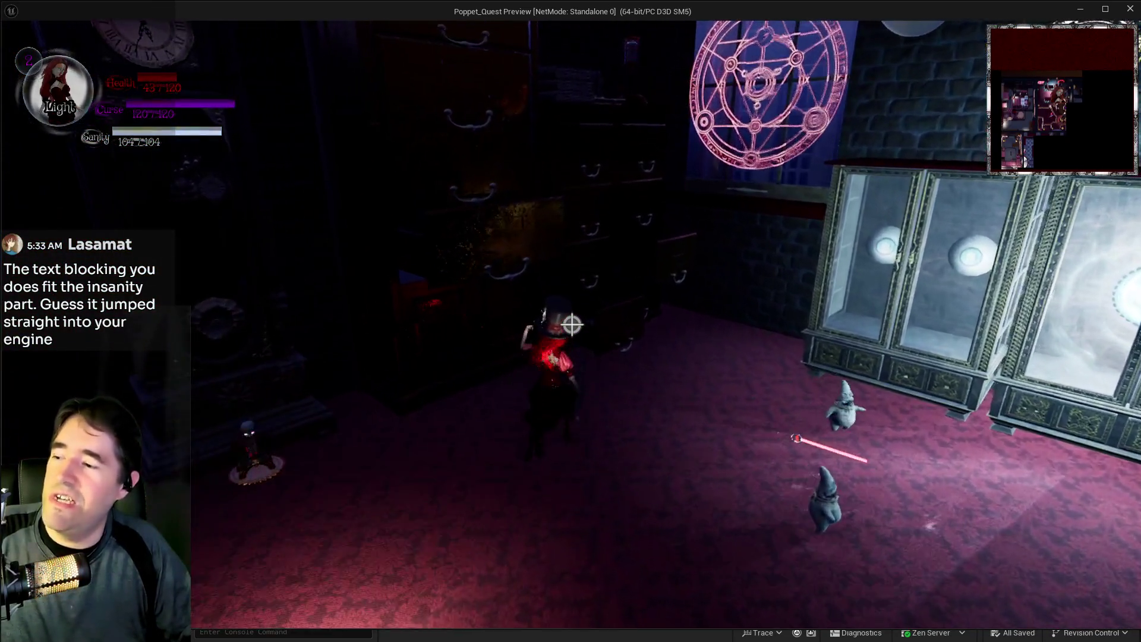
{"action": "key", "text": "w"}
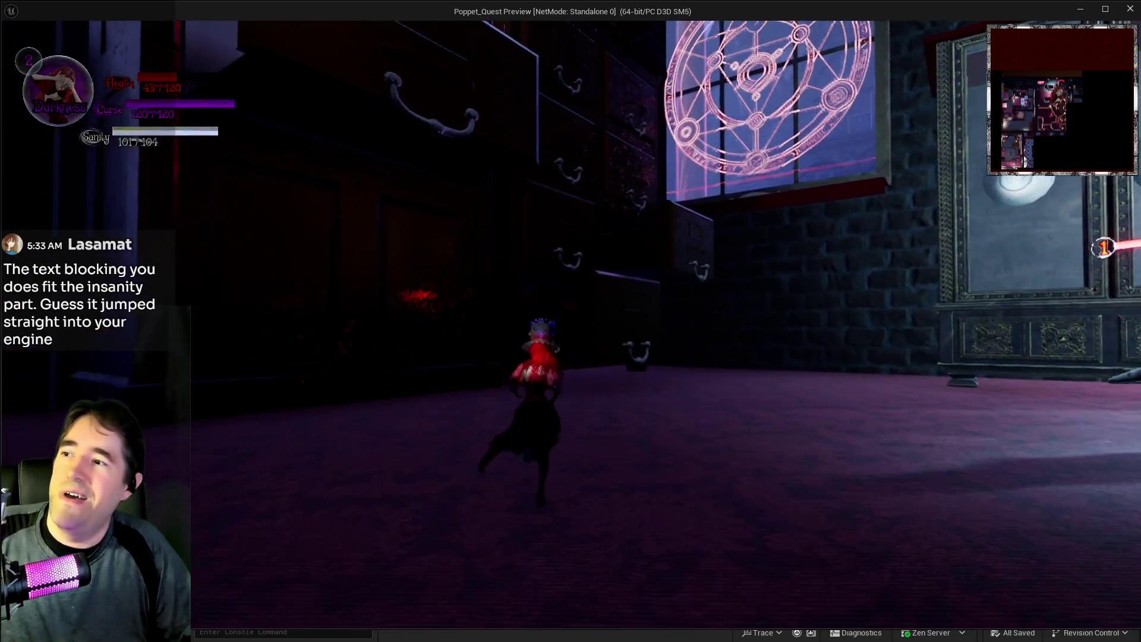
Walk up beside the drawers and attack the targeted drawer to open it.
{"action": "key", "text": "w"}
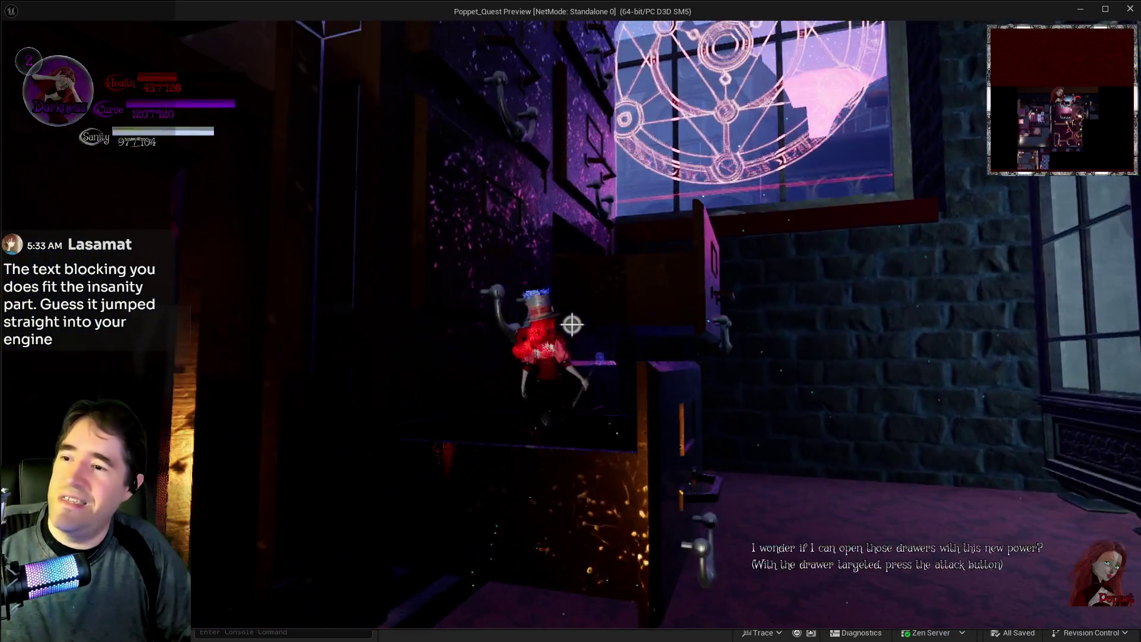
{"action": "key", "text": "w"}
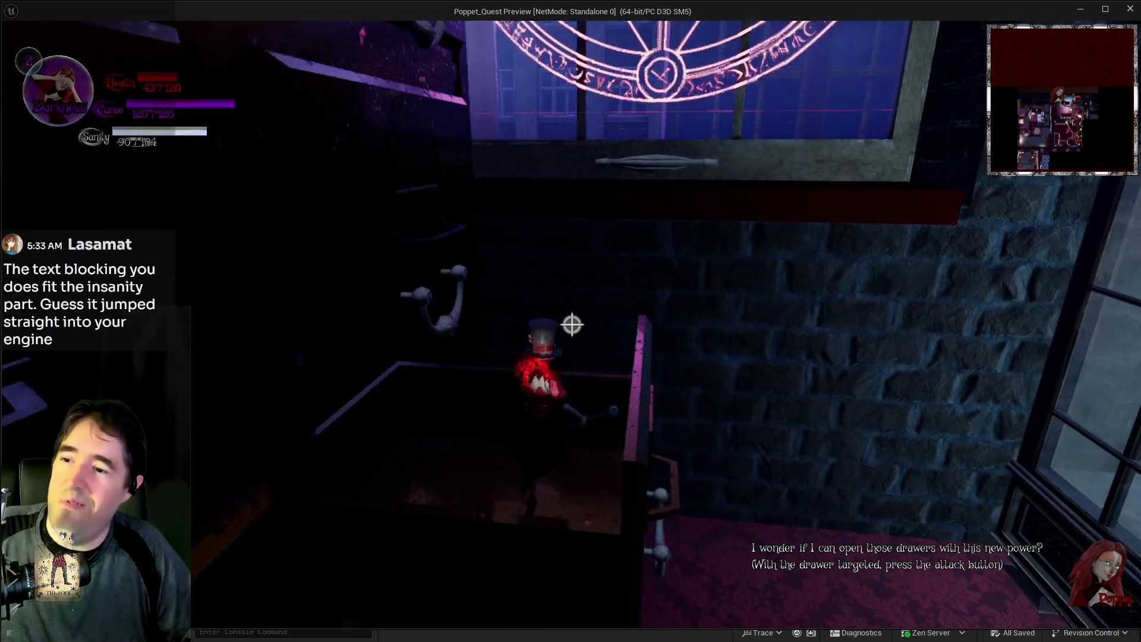
{"action": "key", "text": "w"}
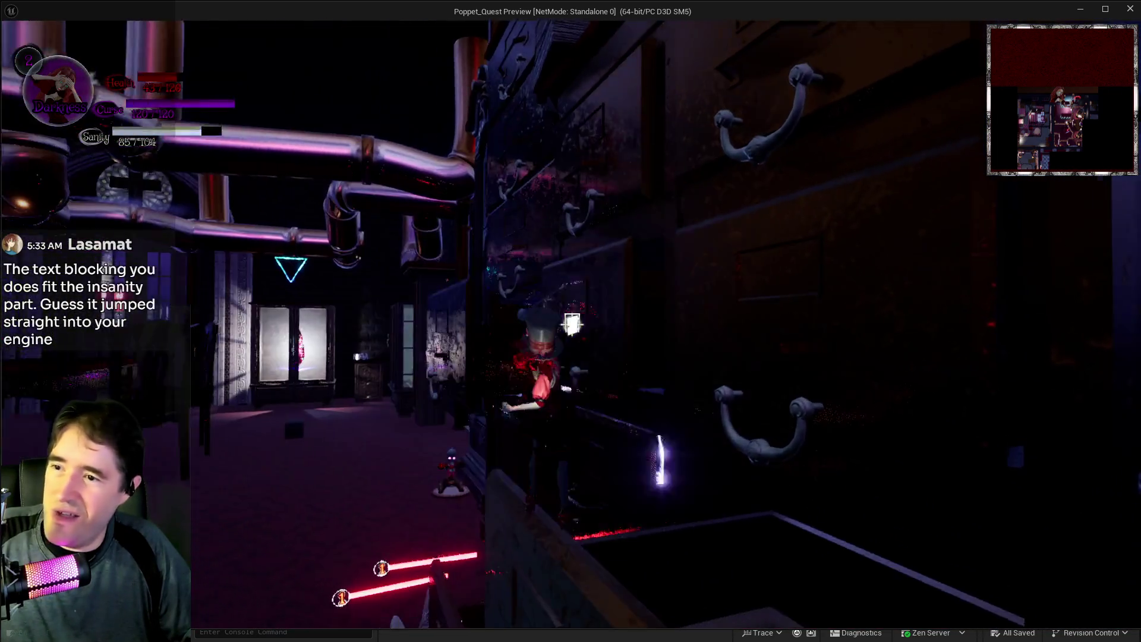
{"action": "left_click", "coordinate": [572, 324]}
Cross the drawer tops toward the window, climb onto the rooftop and pause the game.
{"action": "key", "text": "w"}
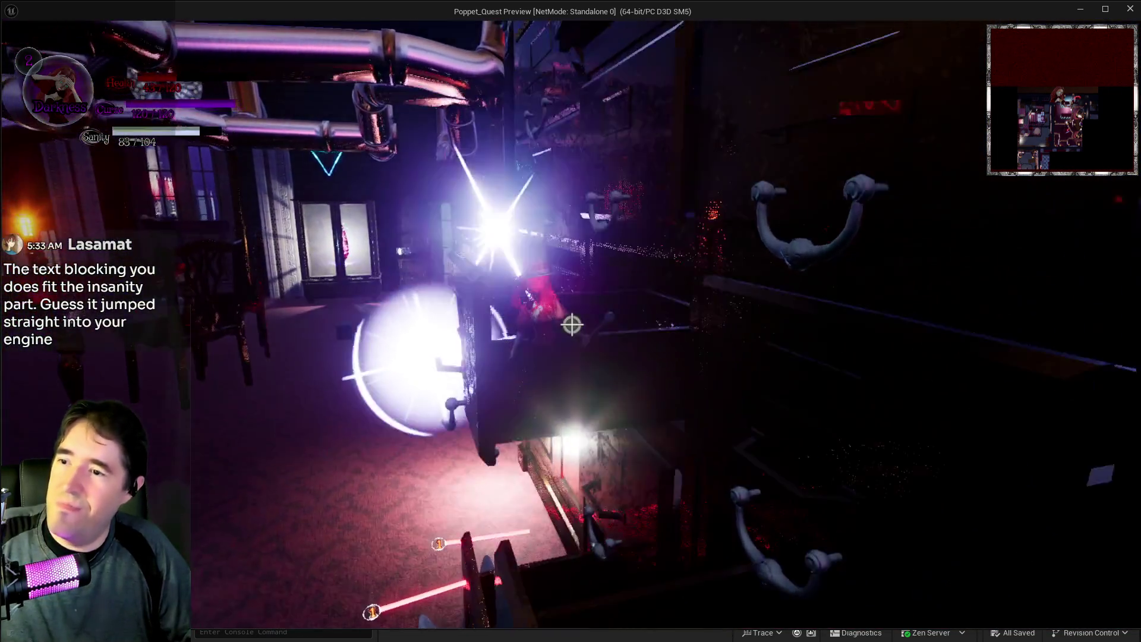
{"action": "key", "text": "w"}
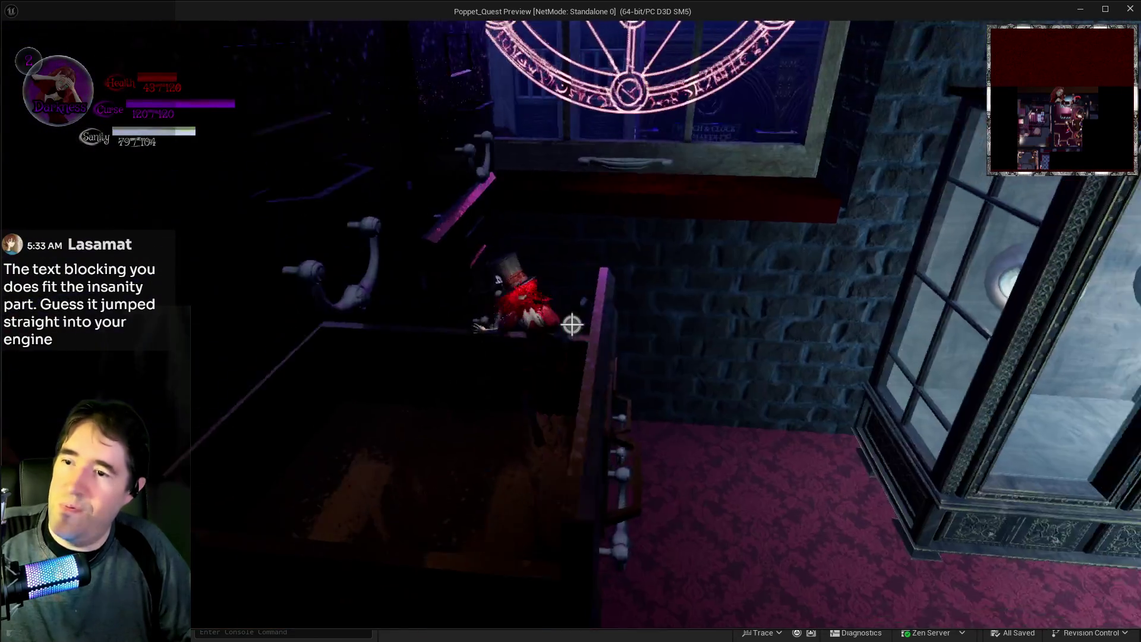
{"action": "key", "text": "w"}
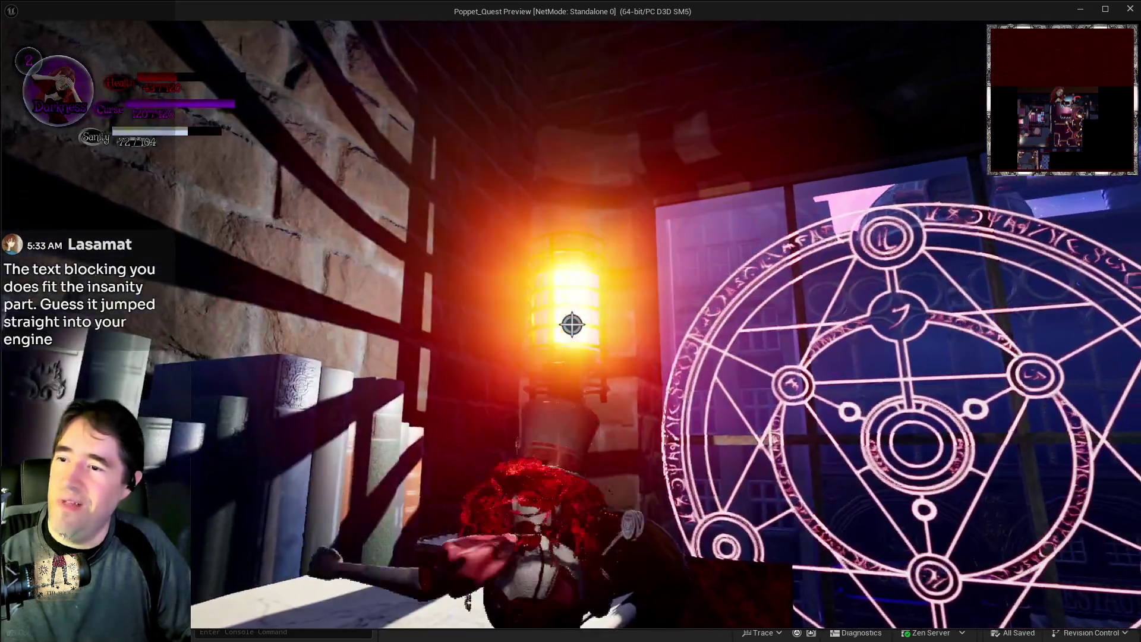
{"action": "key", "text": "q"}
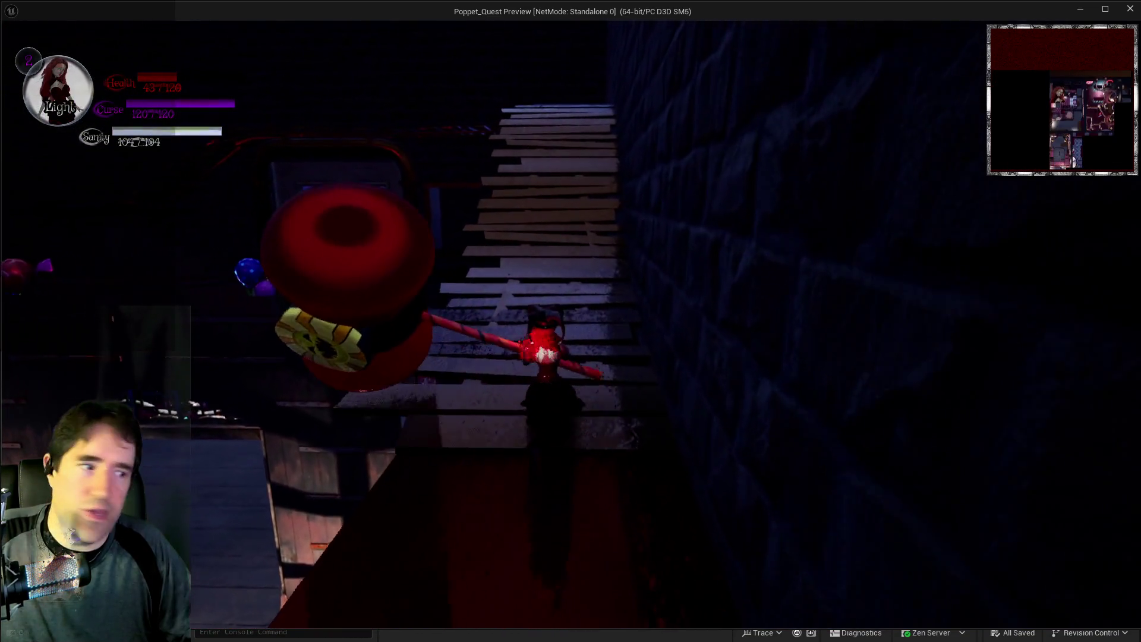
{"action": "key", "text": "Escape"}
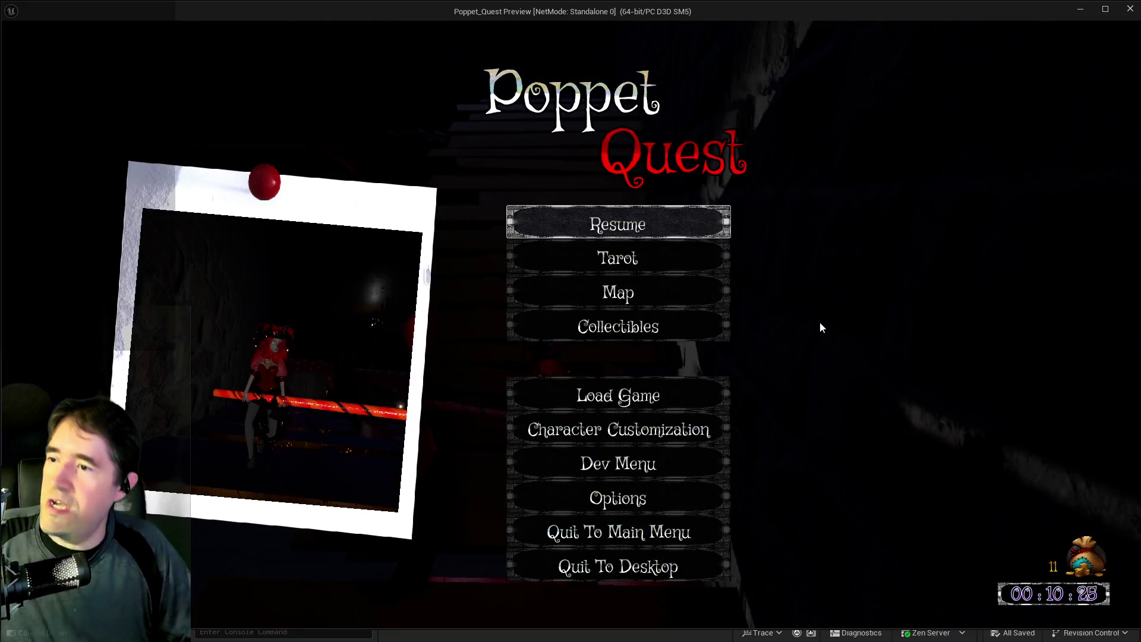
Check the Collectibles screen showing three door keys, then go back and resume play.
{"action": "left_click", "coordinate": [569, 338]}
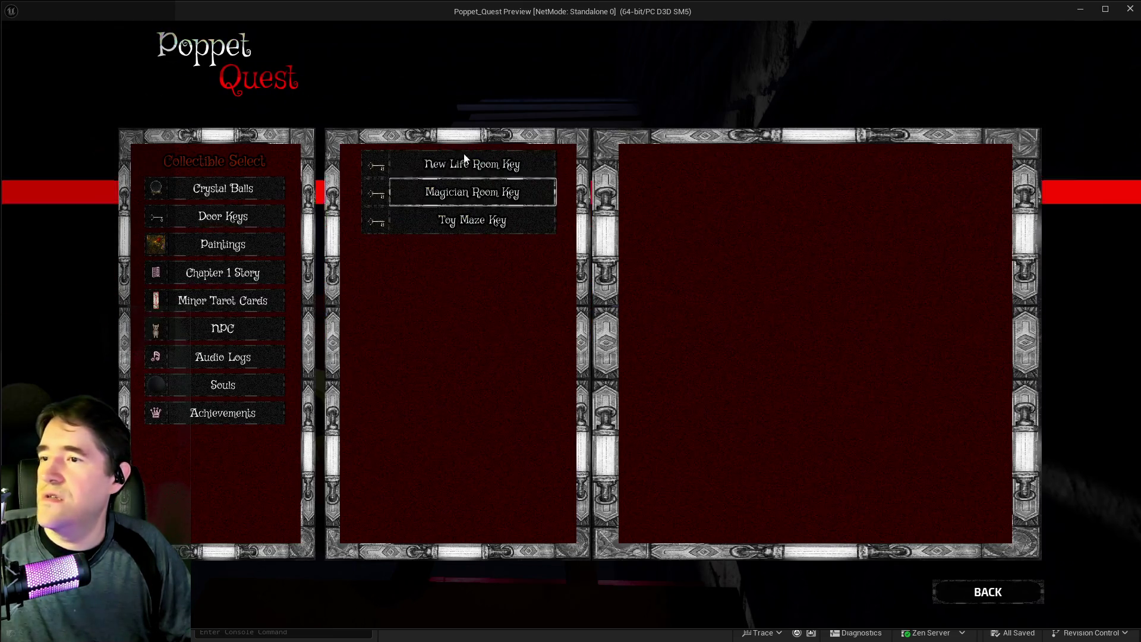
{"action": "left_click", "coordinate": [1011, 598]}
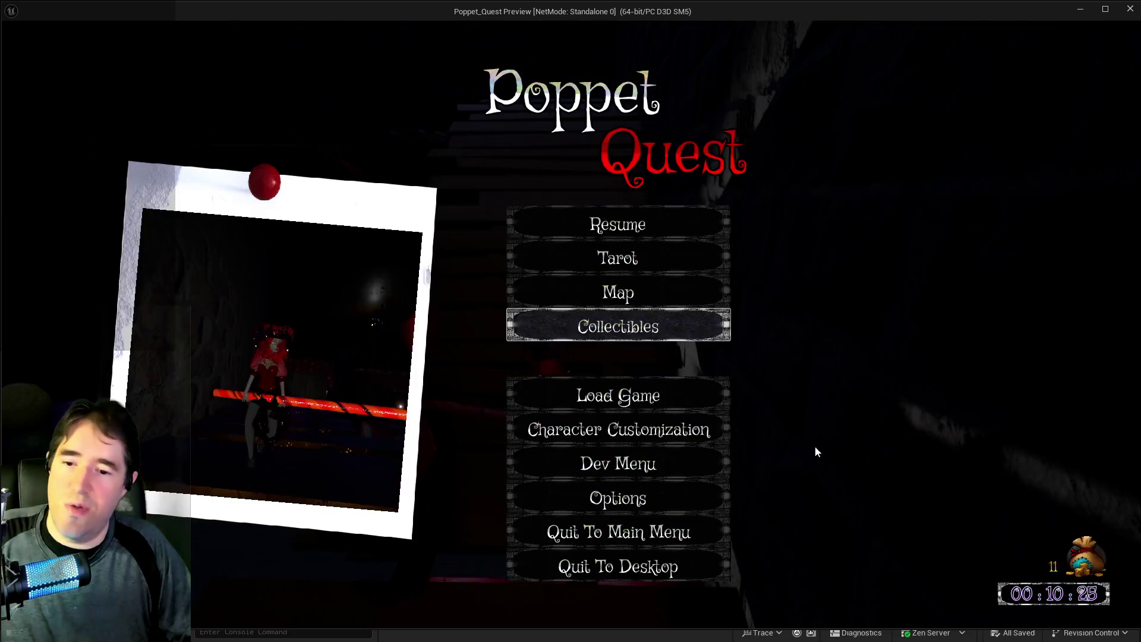
{"action": "left_click", "coordinate": [674, 215]}
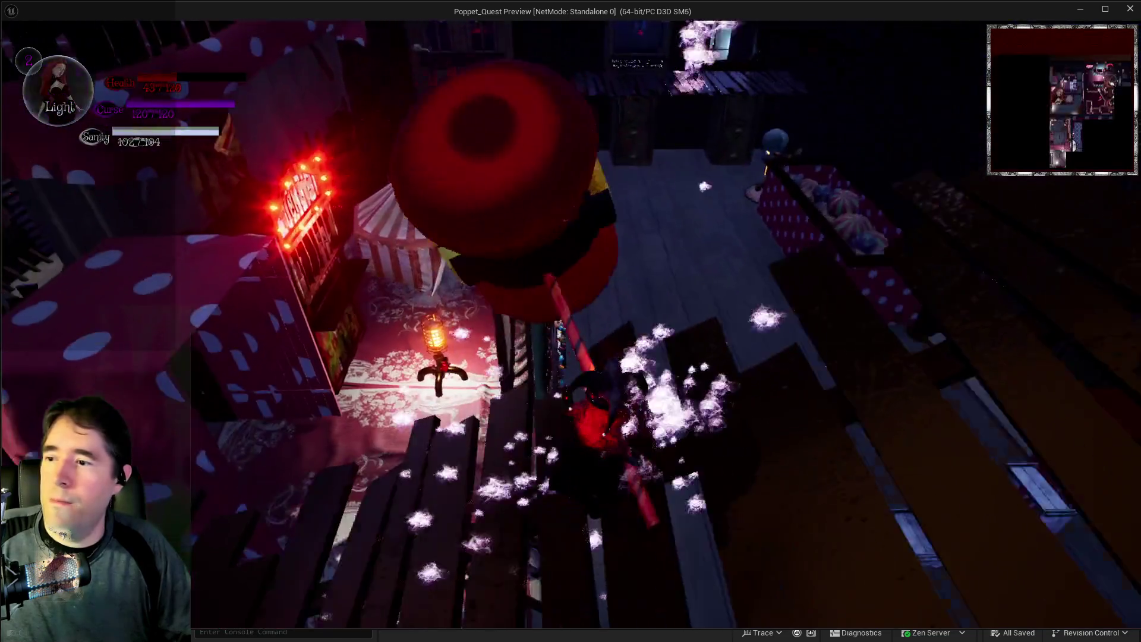
Walk into the next room to the polka-dot toy box, switch to Darkness and jump in.
{"action": "key", "text": "s"}
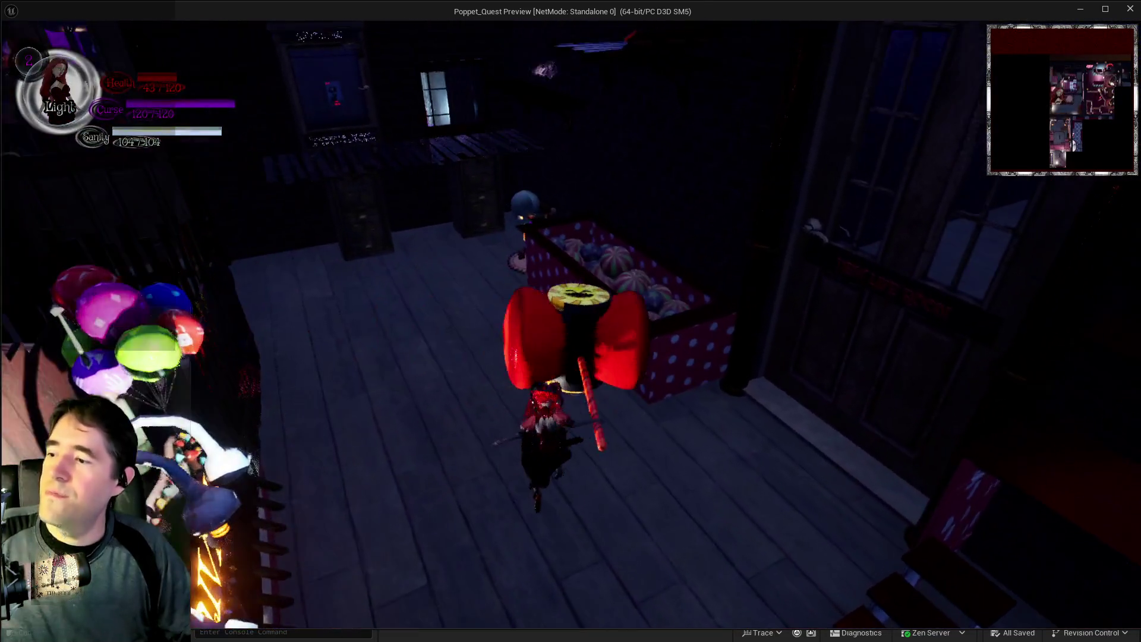
{"action": "key", "text": "w"}
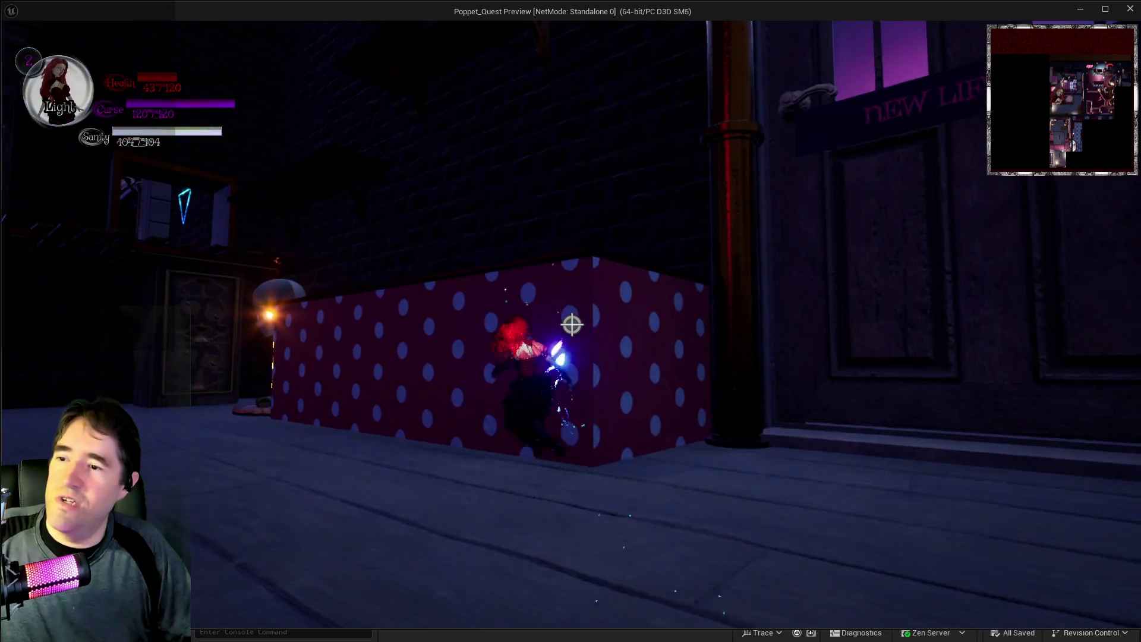
{"action": "key", "text": "w"}
{"action": "key", "text": "q"}
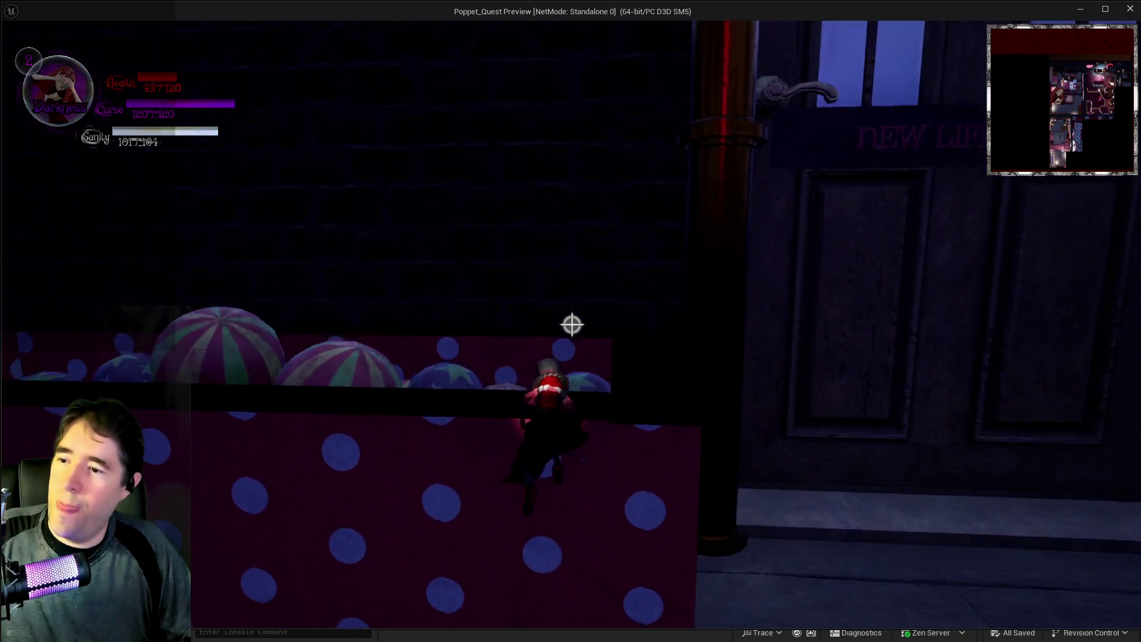
{"action": "key", "text": "space"}
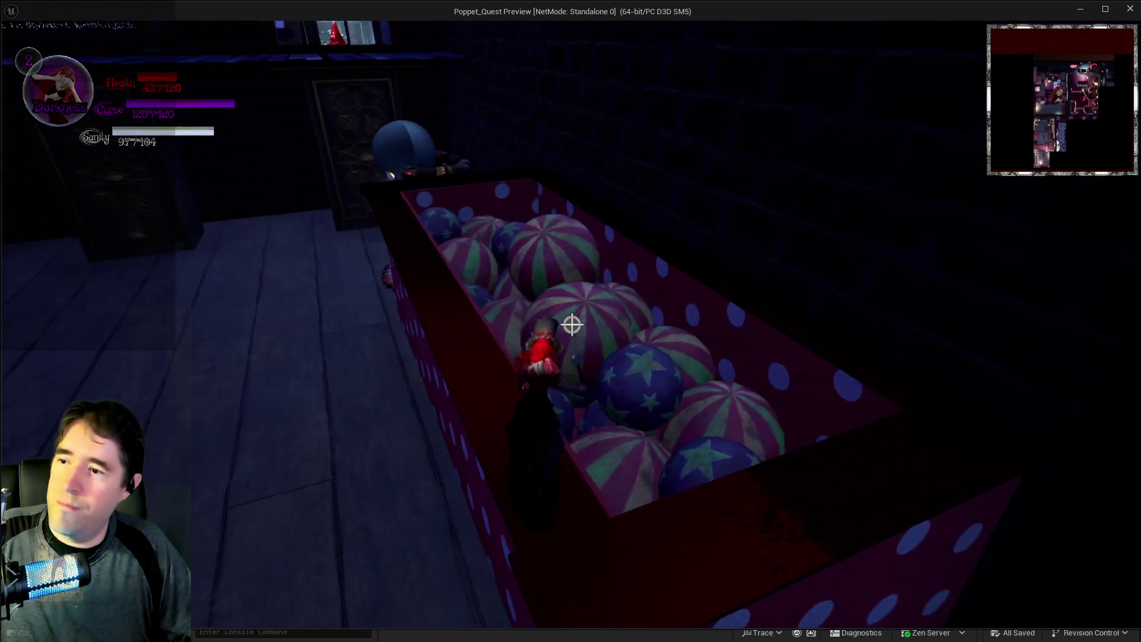
Fight off the enemies around the ball-filled toy box with repeated attacks.
{"action": "left_click", "coordinate": [572, 325]}
{"action": "left_click", "coordinate": [571, 324]}
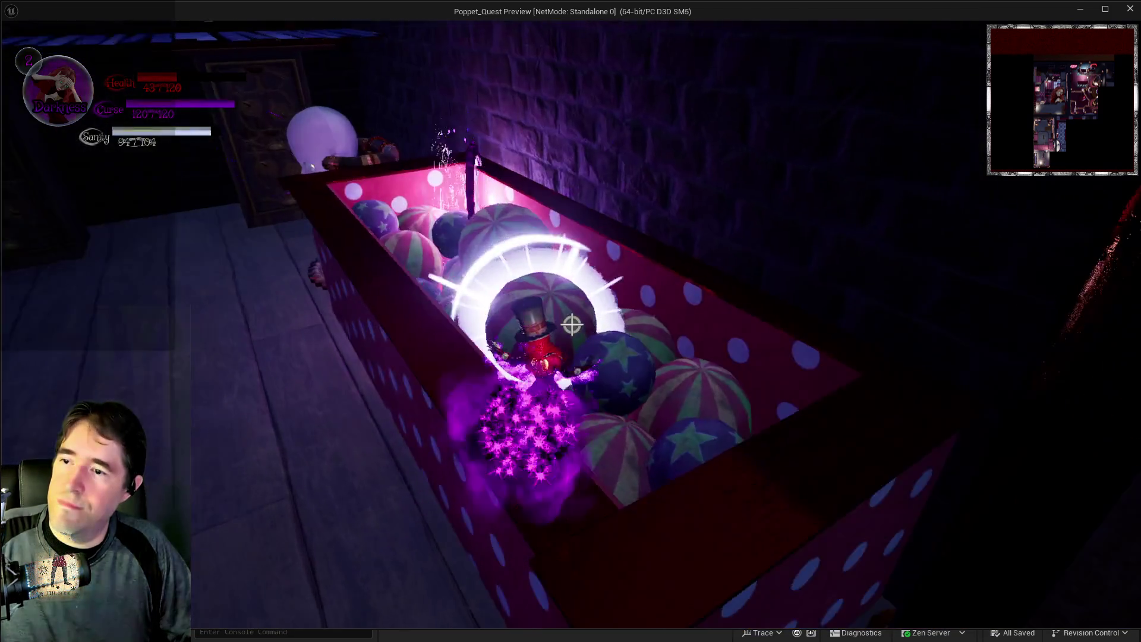
{"action": "left_click", "coordinate": [571, 325]}
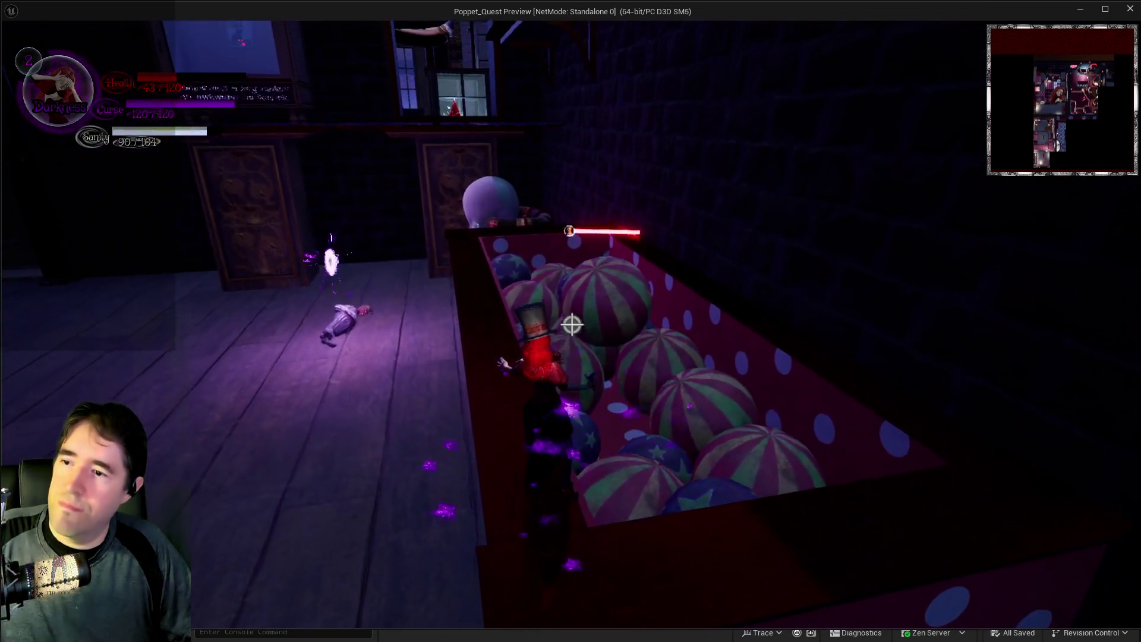
{"action": "left_click", "coordinate": [572, 325]}
{"action": "left_click", "coordinate": [572, 324]}
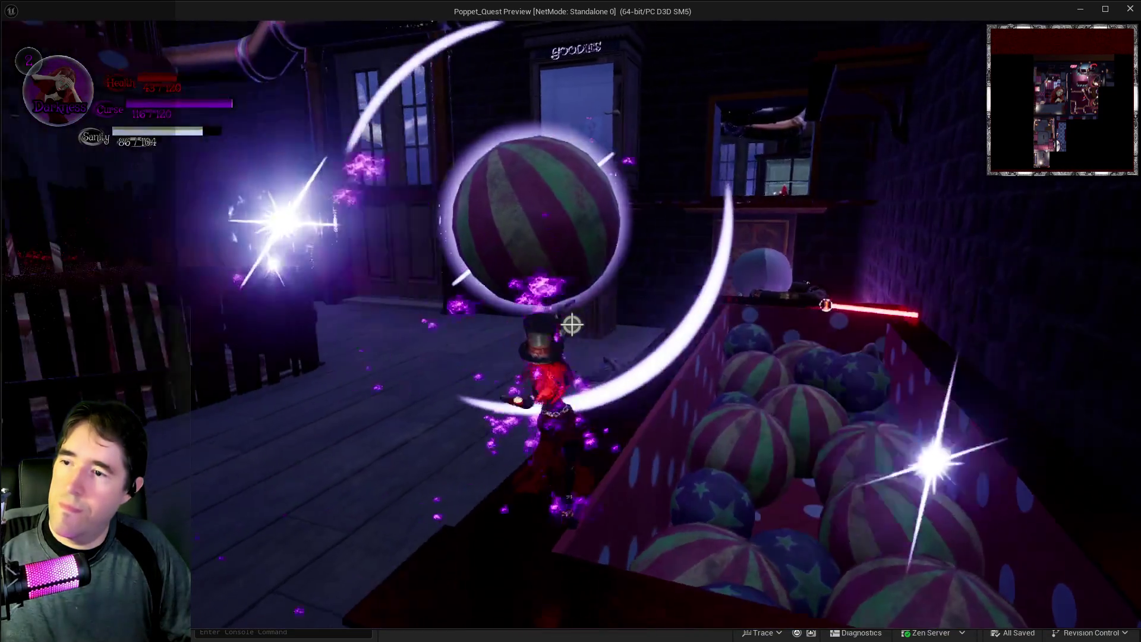
{"action": "left_click", "coordinate": [572, 325]}
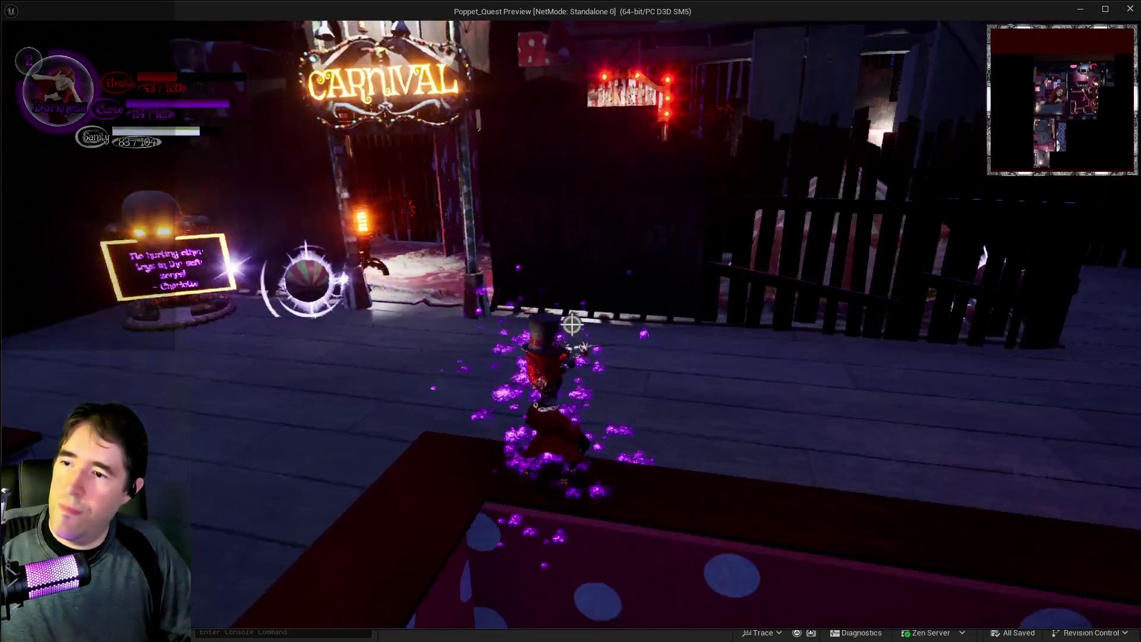
{"action": "left_click", "coordinate": [572, 325]}
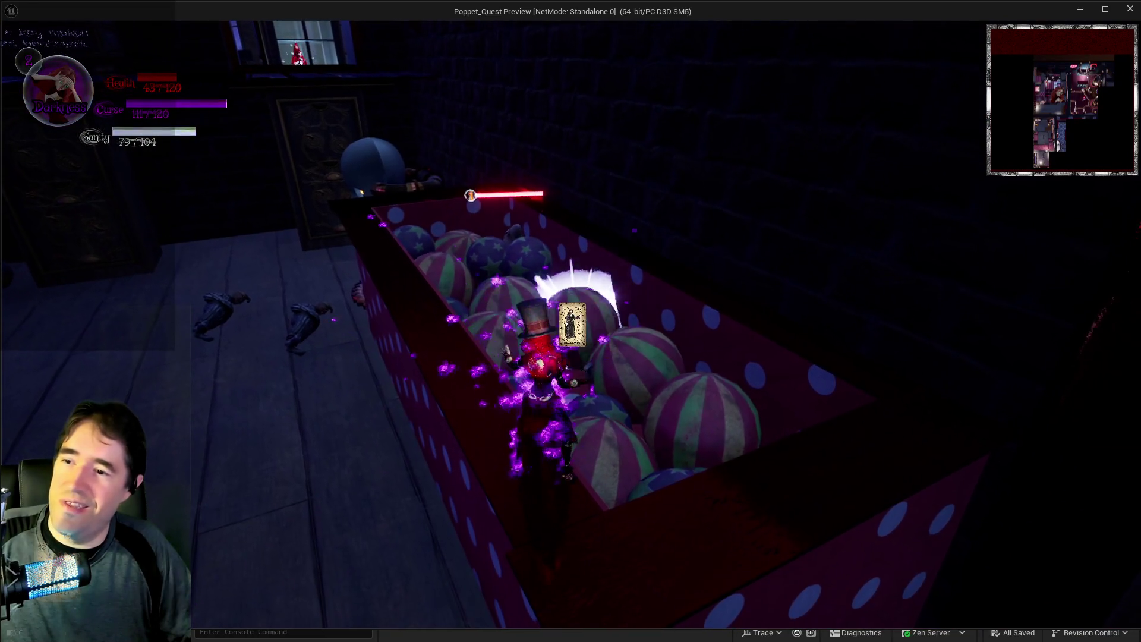
{"action": "left_click", "coordinate": [571, 324]}
{"action": "key", "text": "w"}
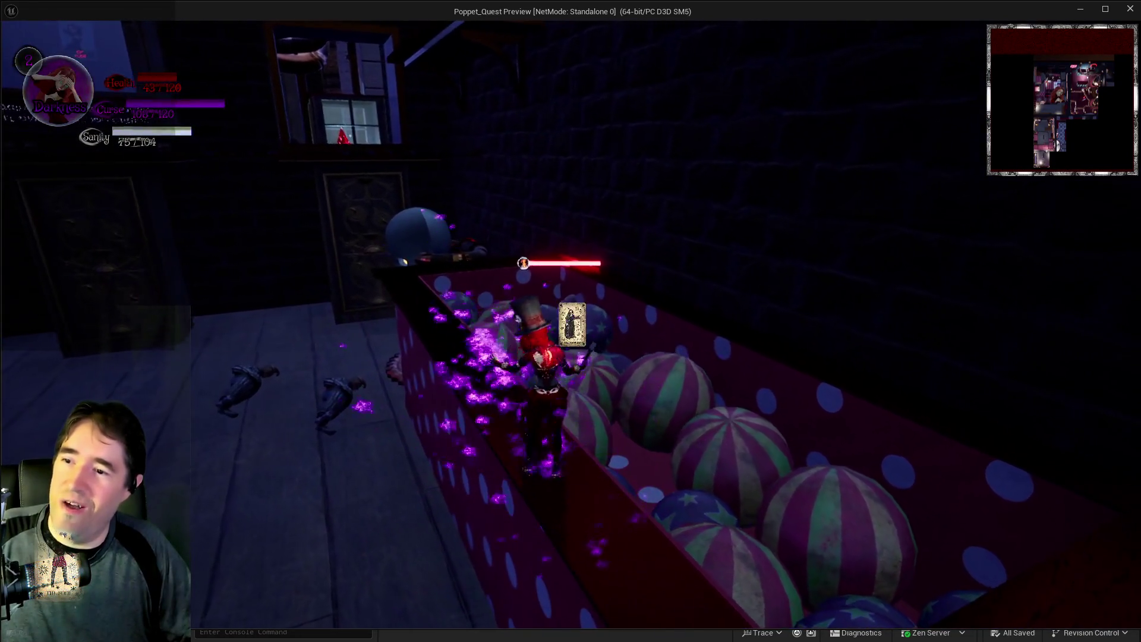
{"action": "left_click", "coordinate": [572, 324]}
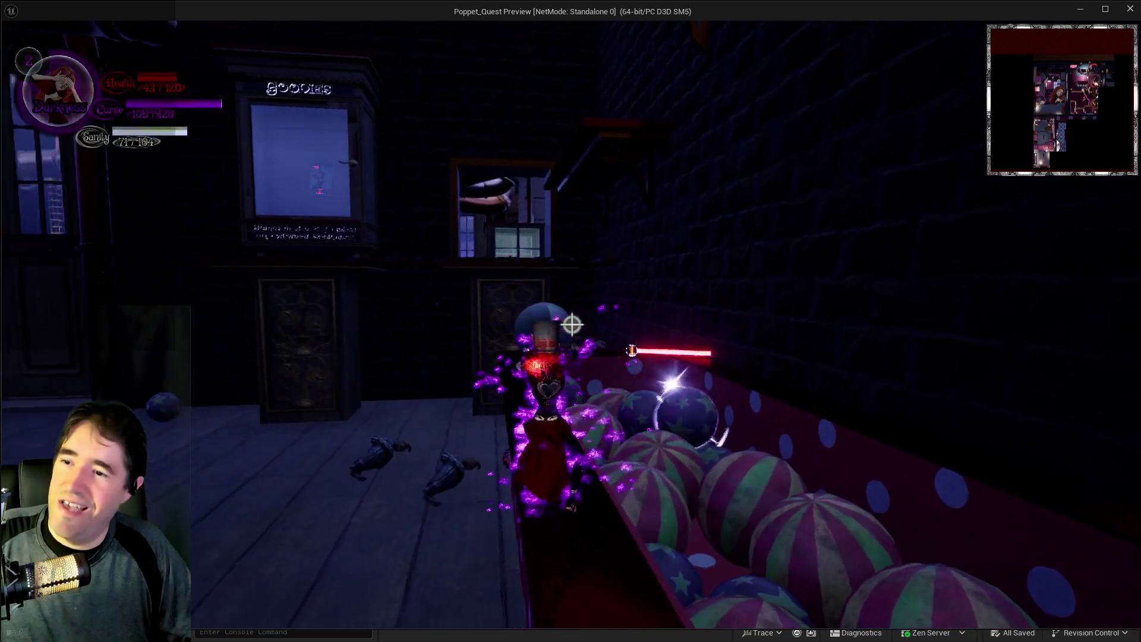
Switch power forms and run past the Magician Room door and portal arch to the Toy Maze door.
{"action": "key", "text": "q"}
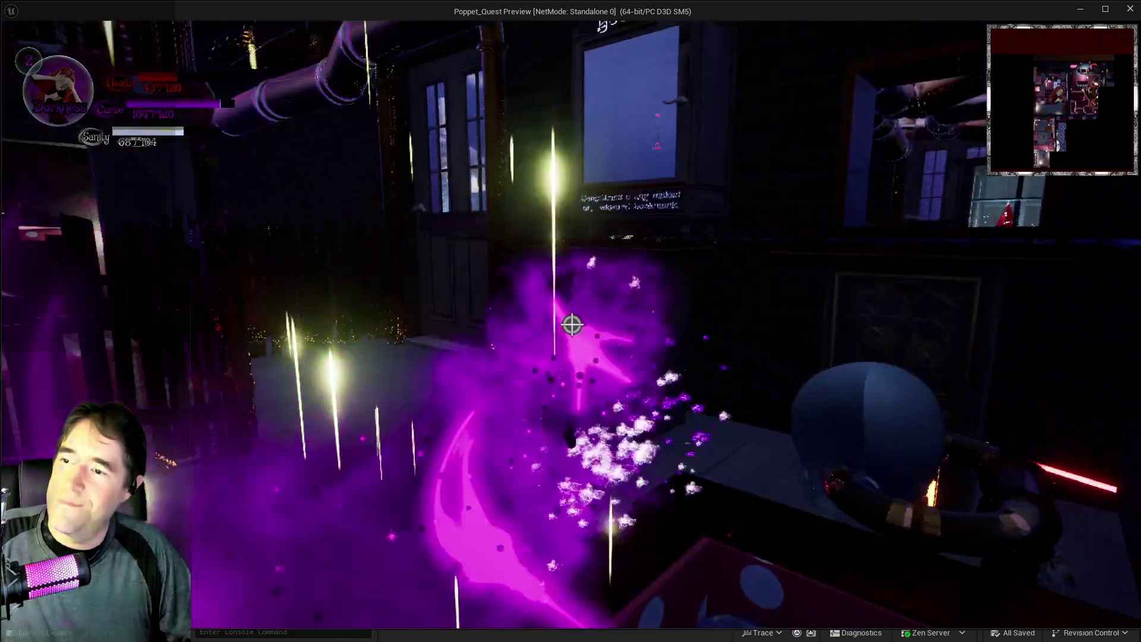
{"action": "key", "text": "w"}
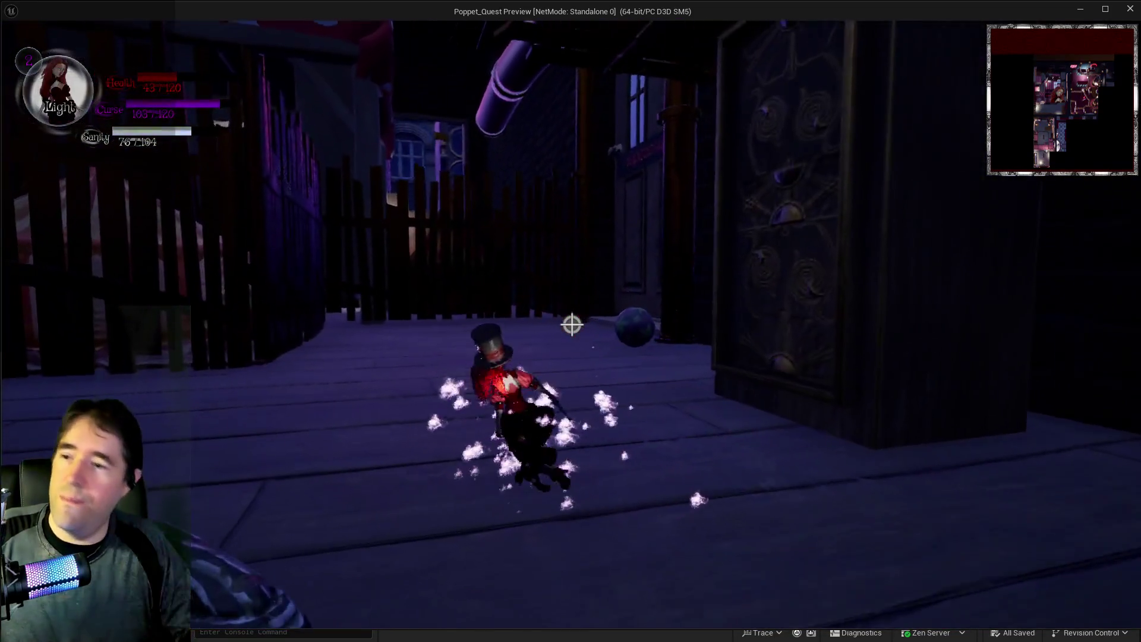
{"action": "key", "text": "w"}
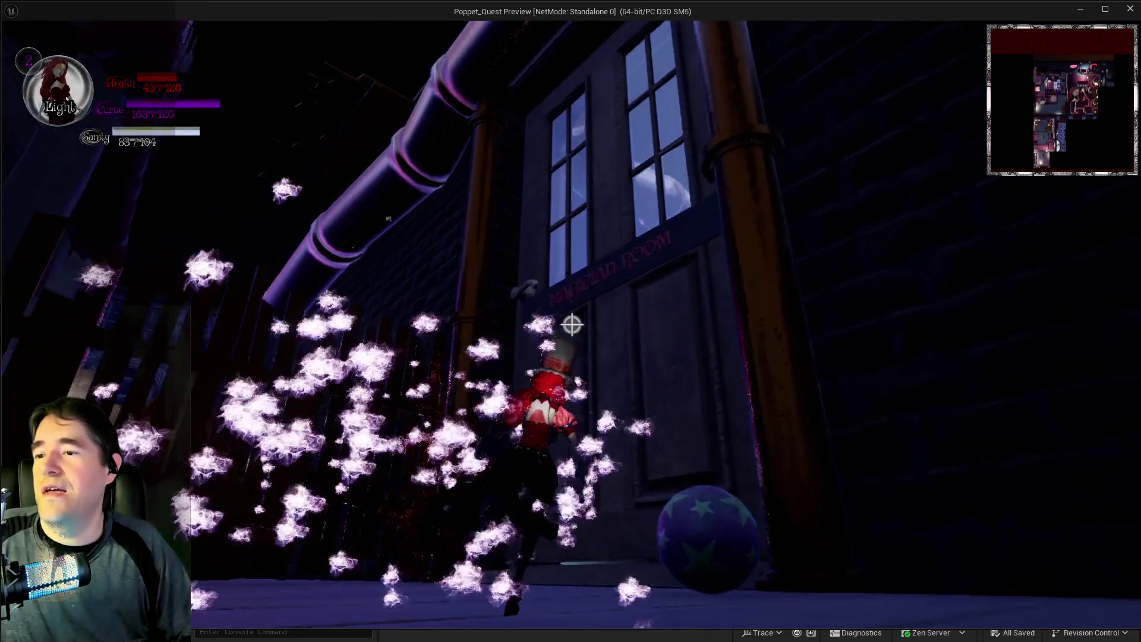
{"action": "key", "text": "q"}
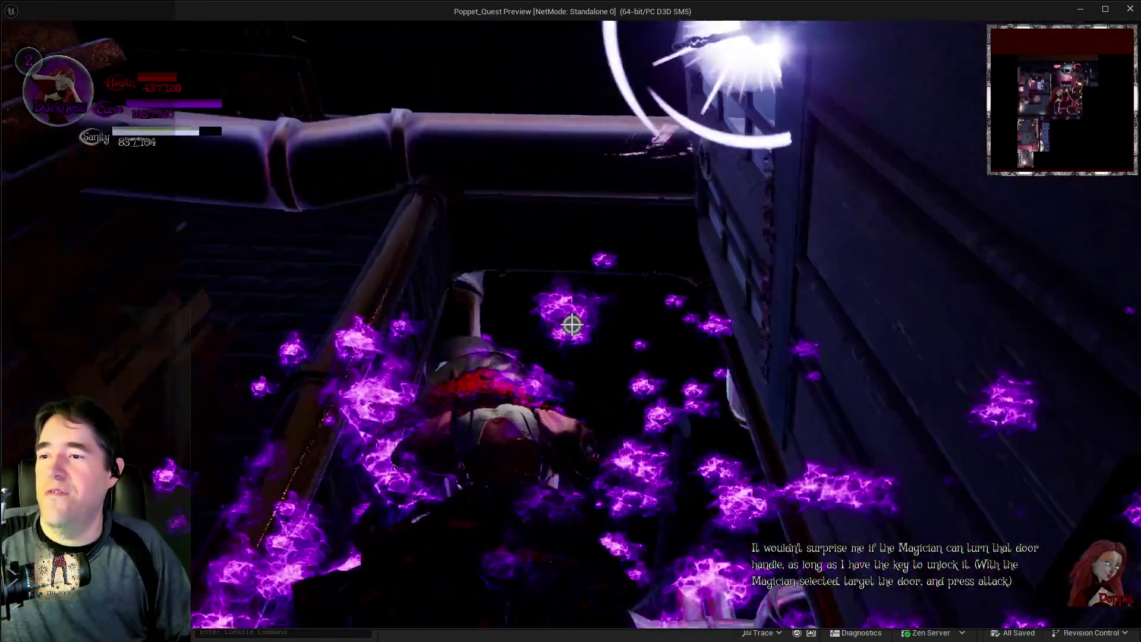
{"action": "key", "text": "w"}
{"action": "key", "text": "w"}
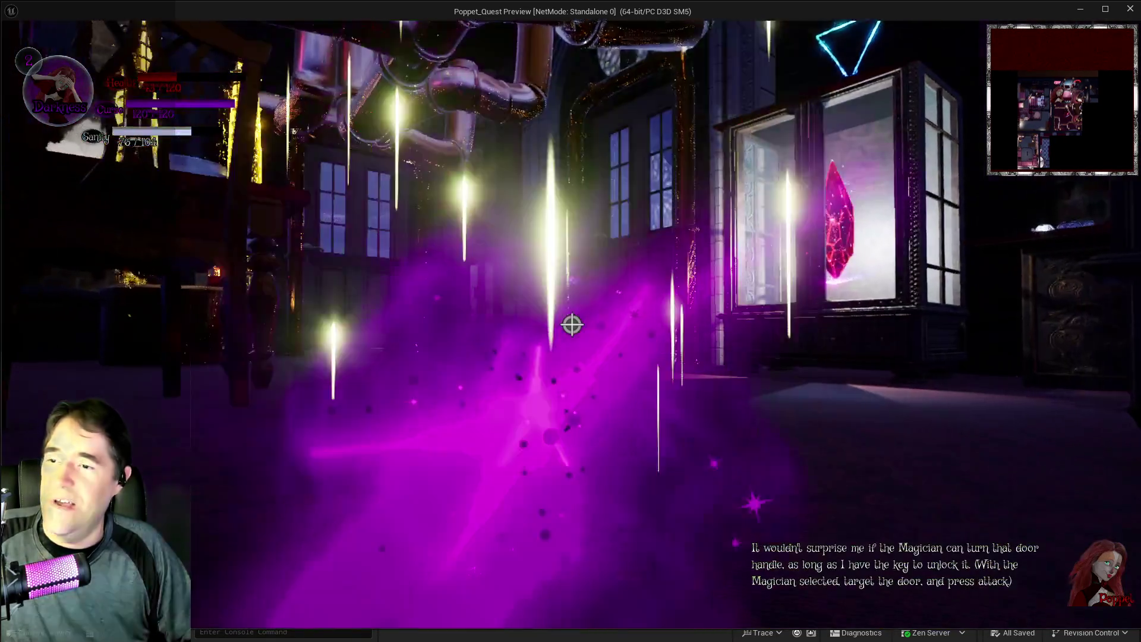
{"action": "key", "text": "w"}
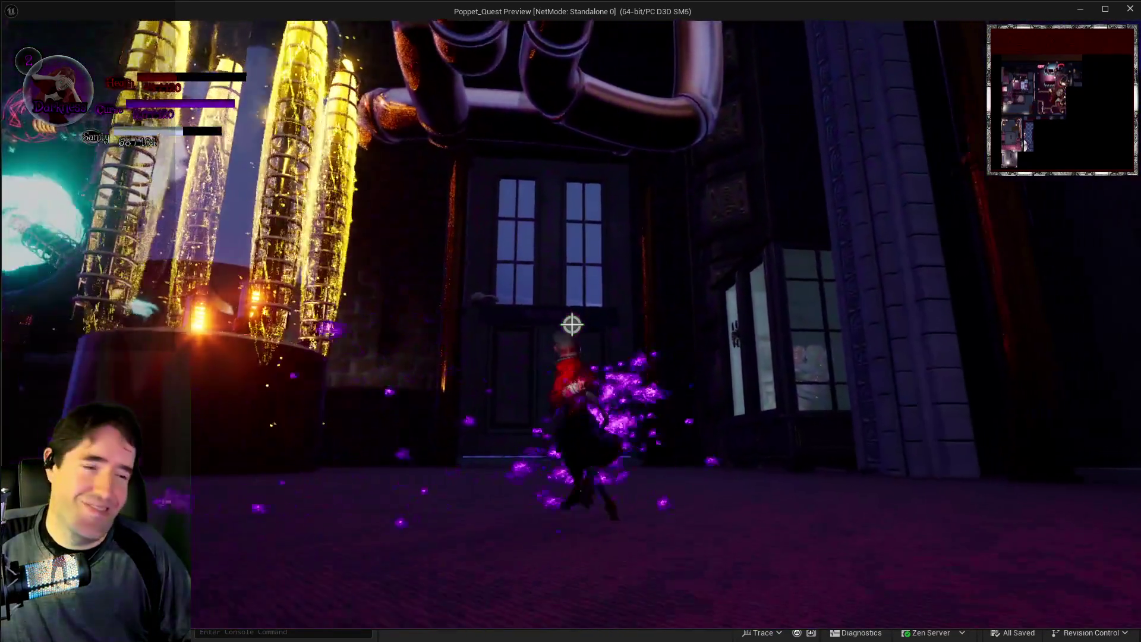
{"action": "key", "text": "w"}
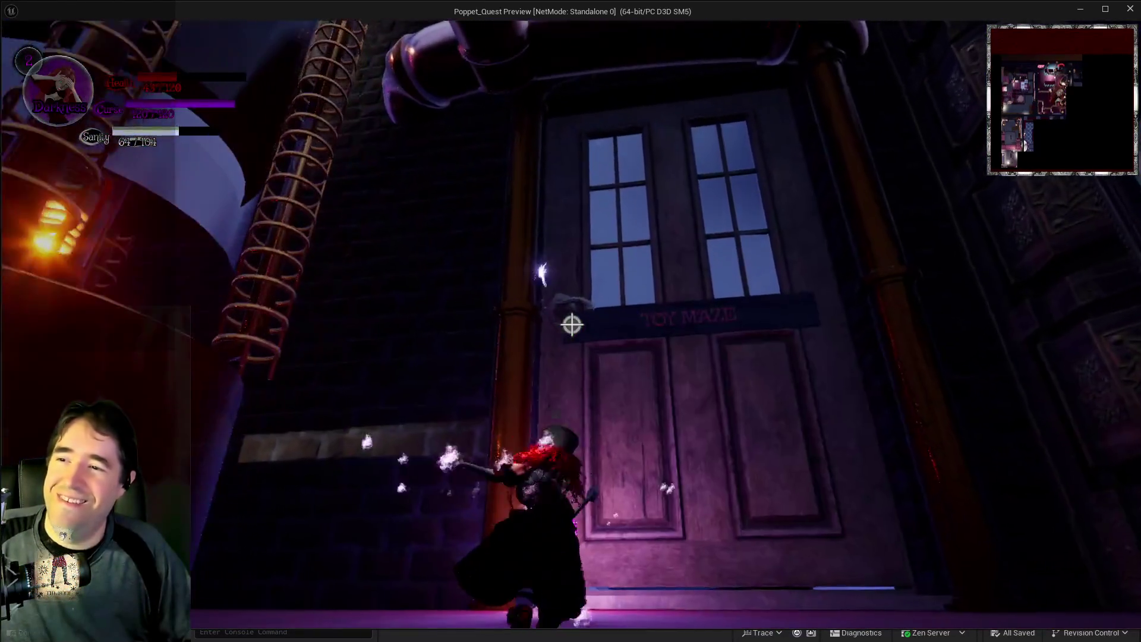
Enter the Toy Maze portal and blast toy enemies with explosions while advancing toward the Tiny Circus signs.
{"action": "key", "text": "w"}
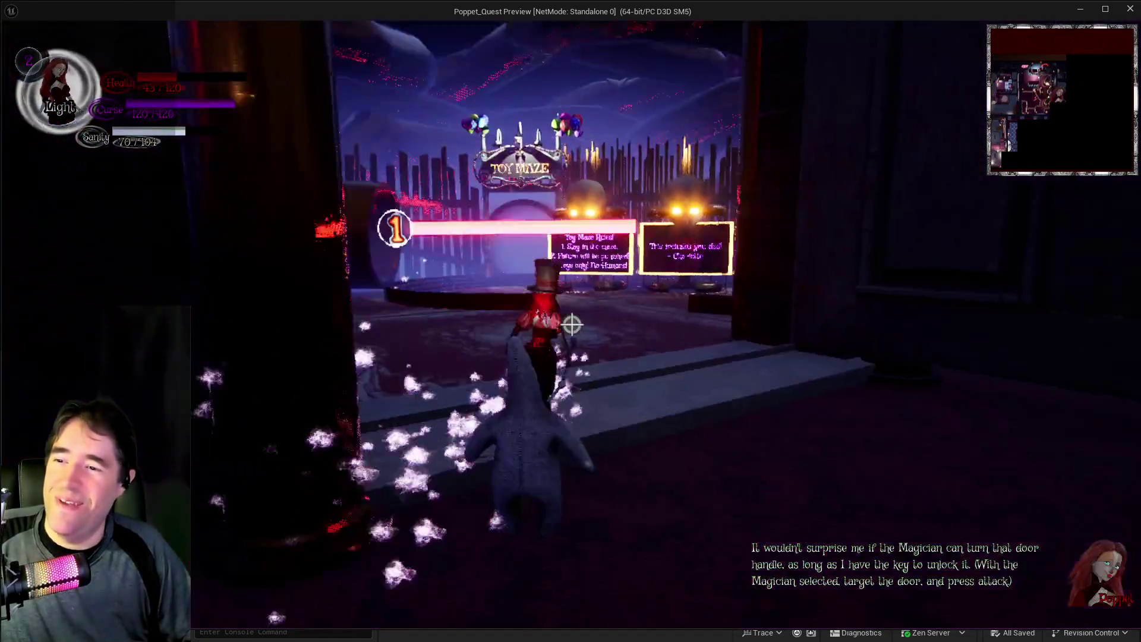
{"action": "left_click", "coordinate": [572, 324]}
{"action": "key", "text": "w"}
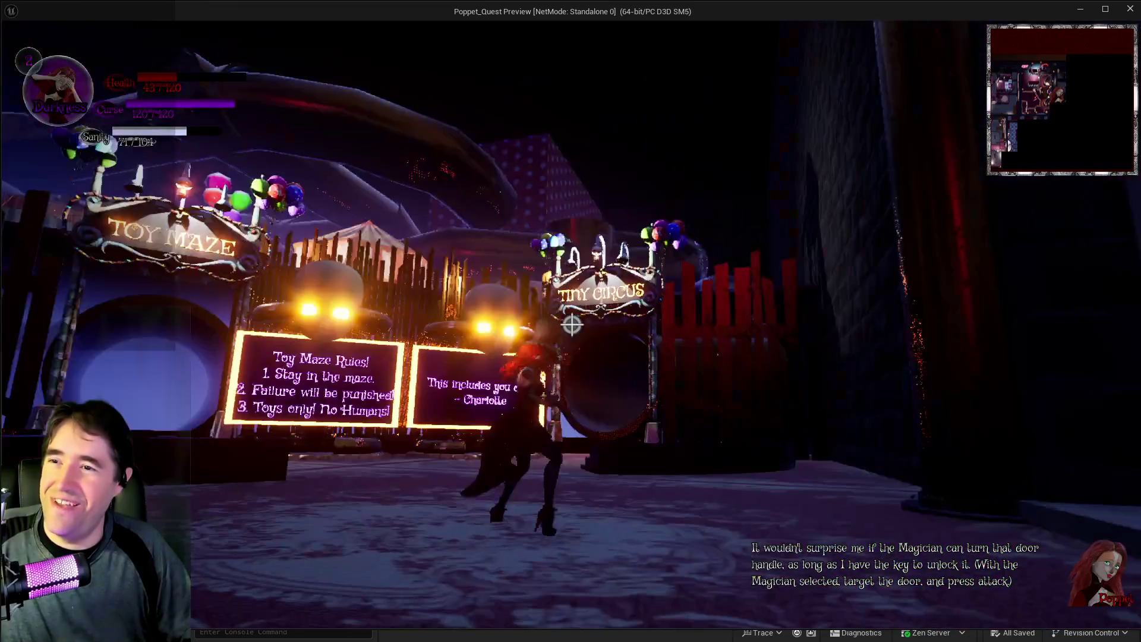
{"action": "key", "text": "w"}
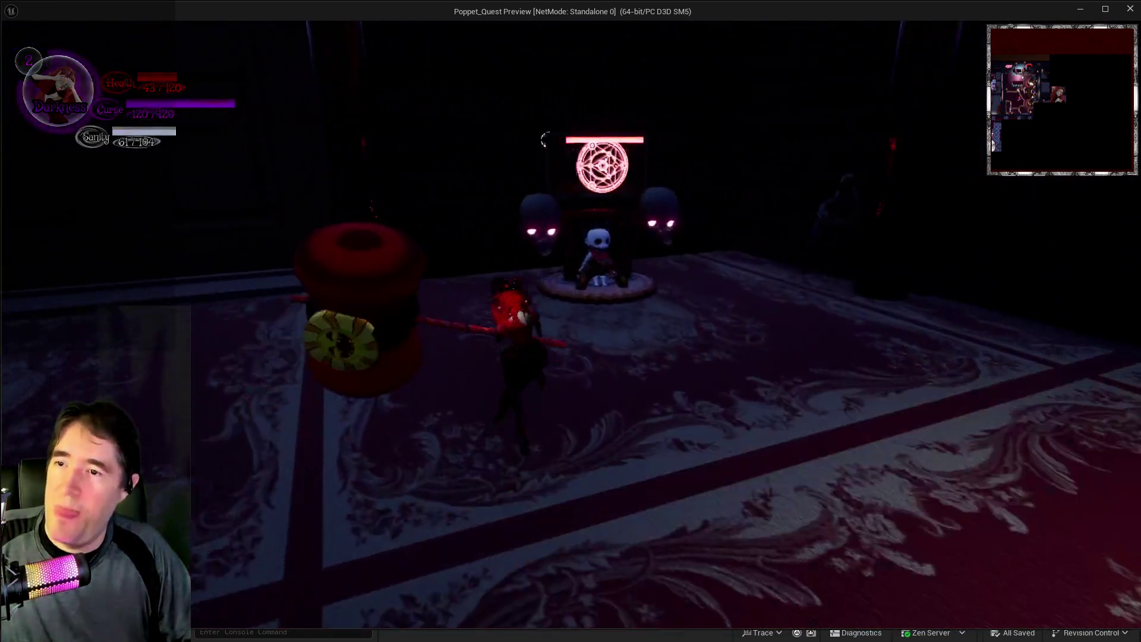
{"action": "key", "text": "w"}
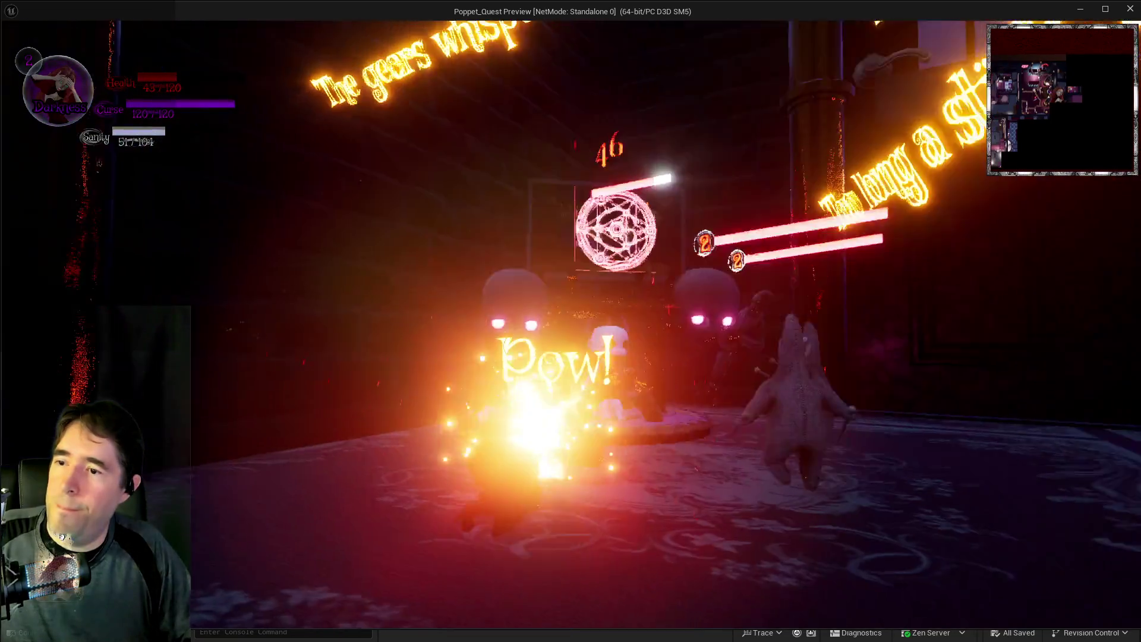
{"action": "key", "text": "w"}
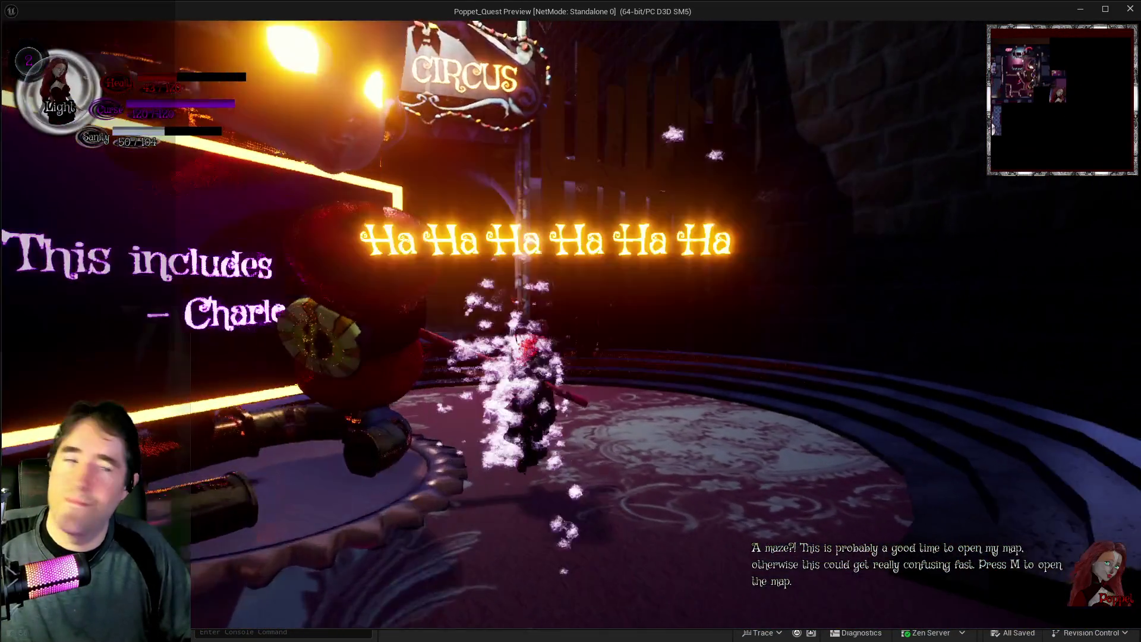
{"action": "key", "text": "w"}
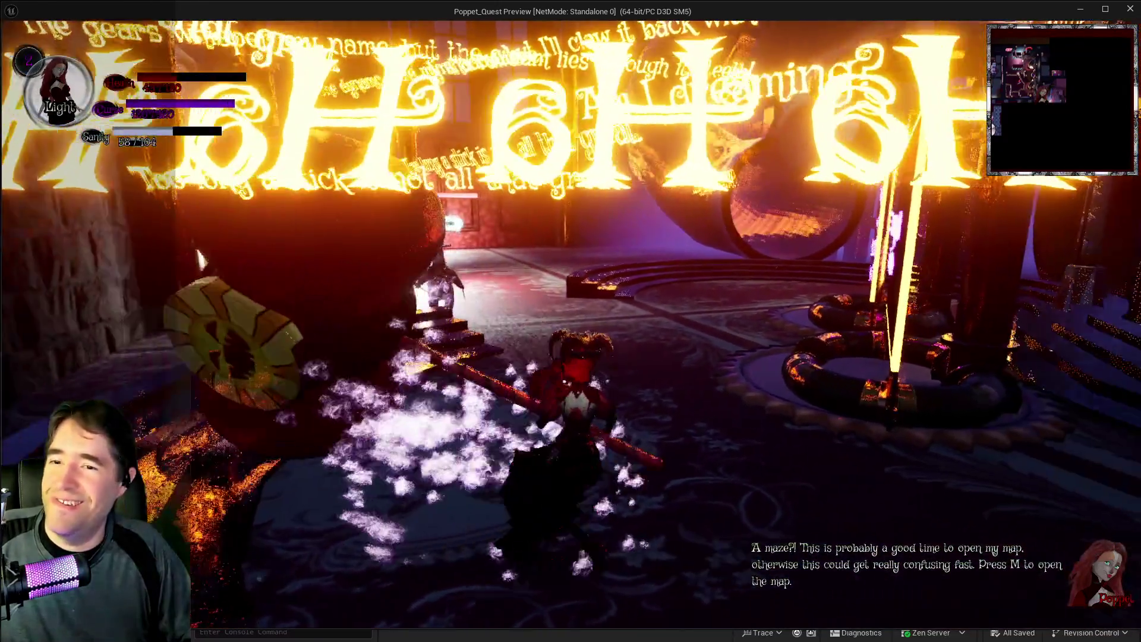
{"action": "key", "text": "w"}
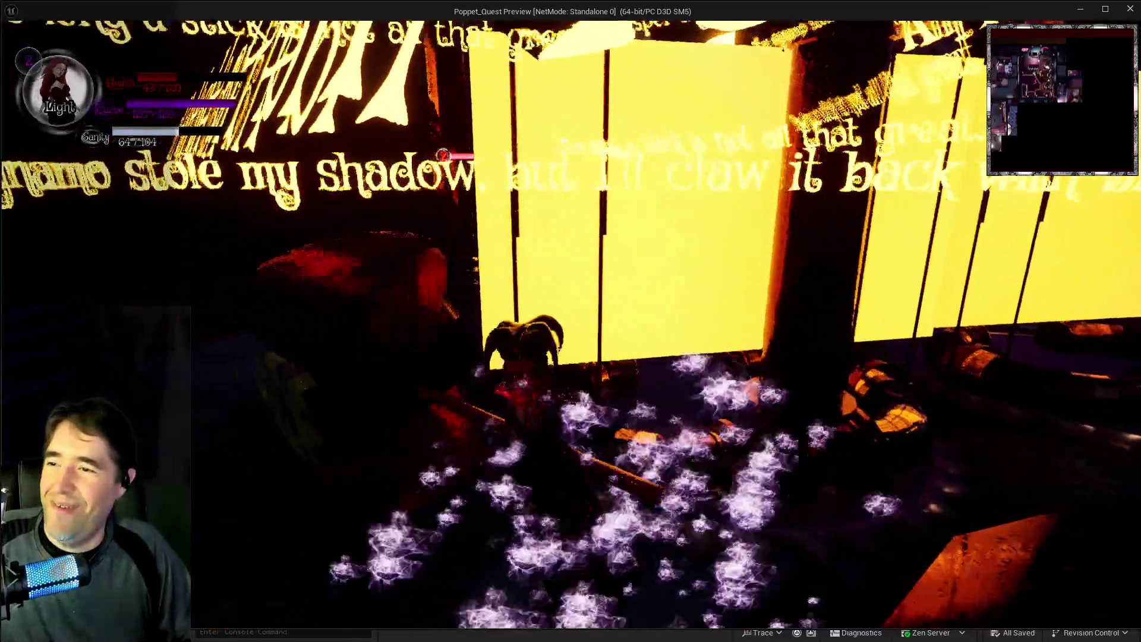
{"action": "key", "text": "w"}
{"action": "key", "text": "w"}
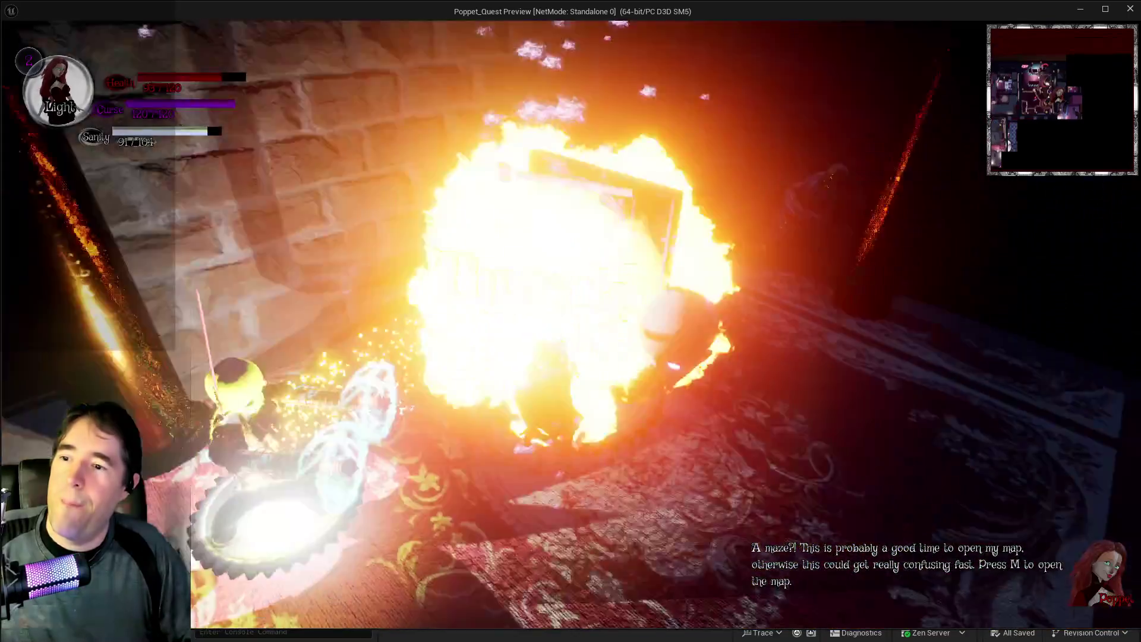
{"action": "key", "text": "w"}
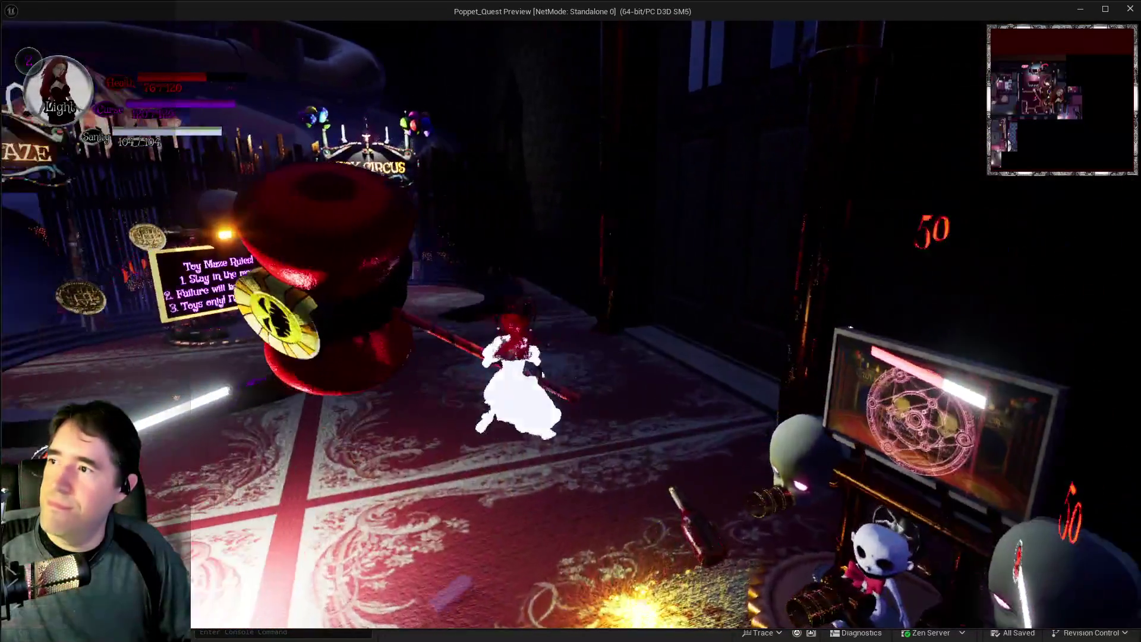
{"action": "key", "text": "w"}
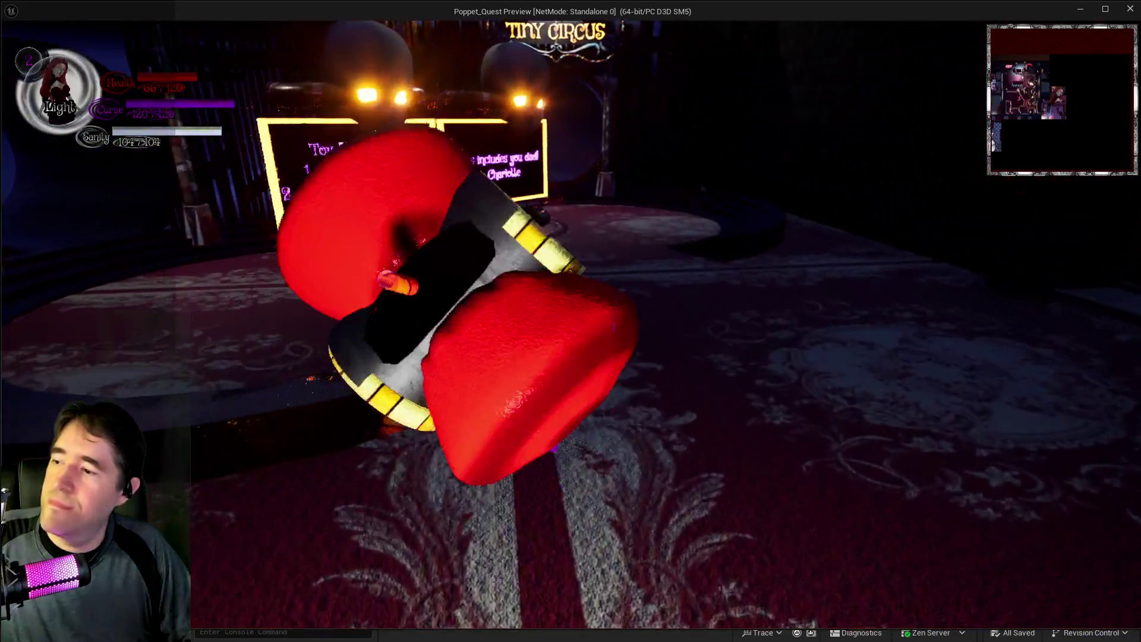
Run past the Tiny Circus sign and giant spool into the polka-dot corridor up to the barred gate.
{"action": "key", "text": "w"}
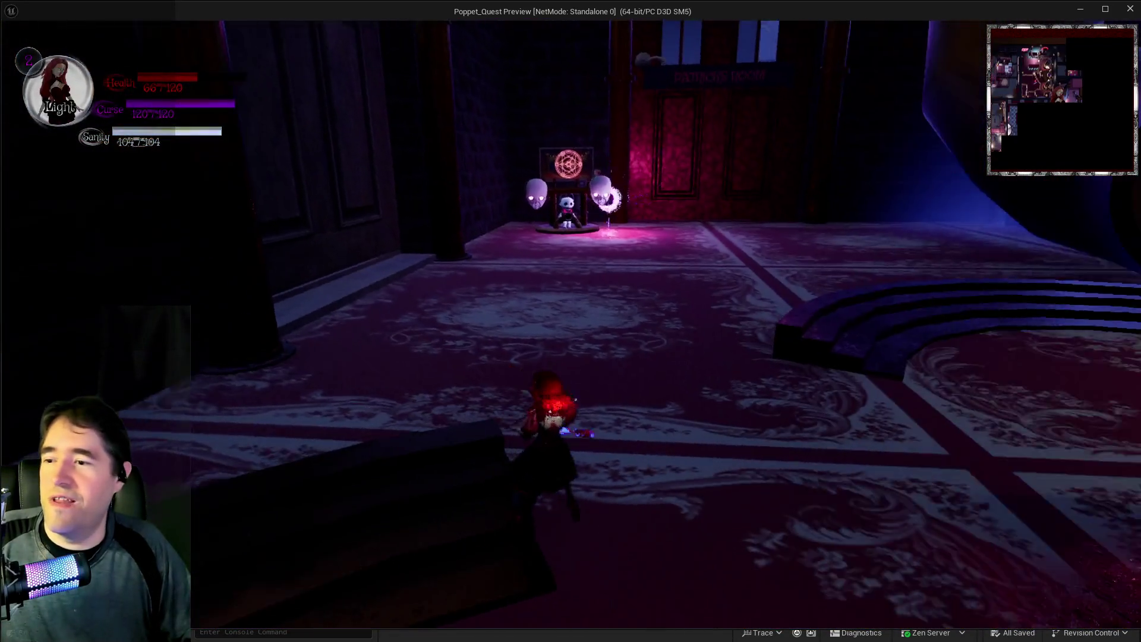
{"action": "key", "text": "w"}
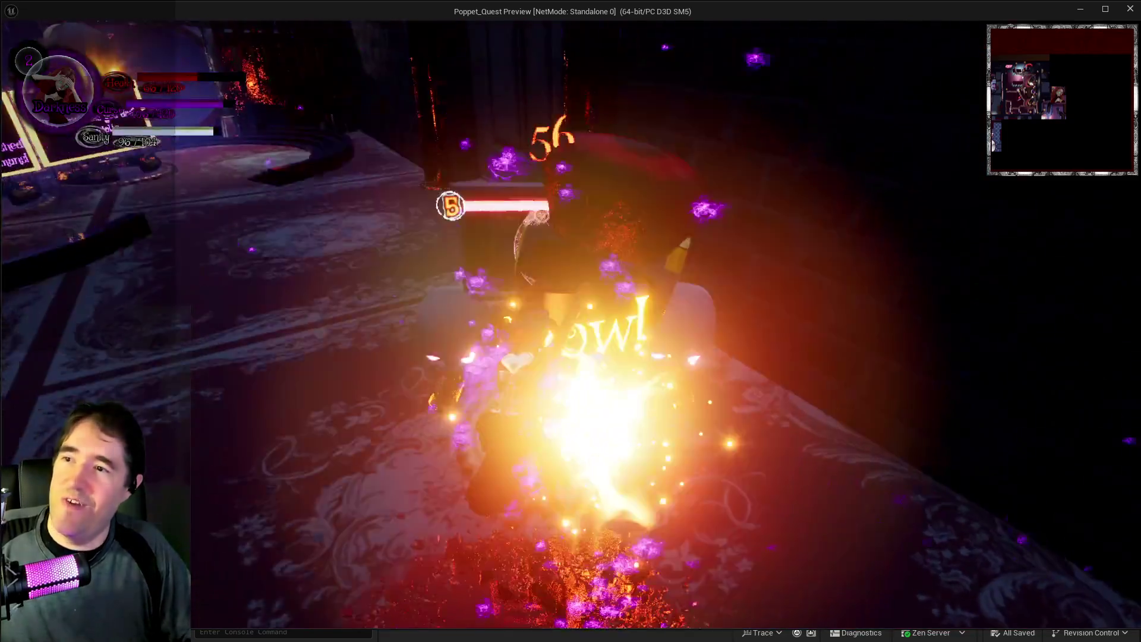
{"action": "key", "text": "w"}
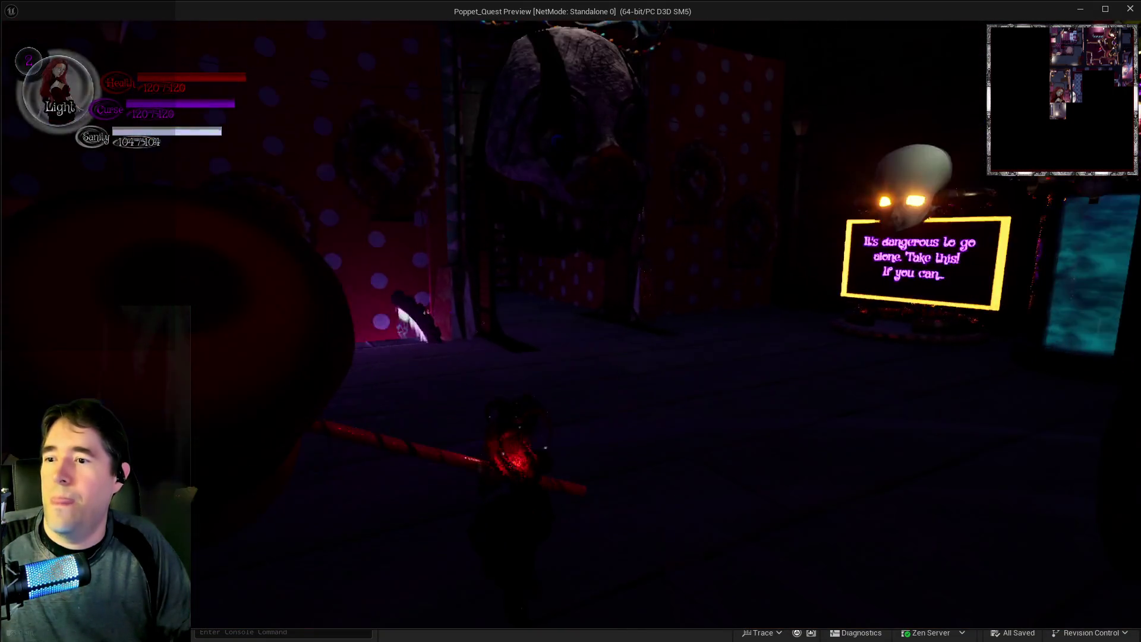
{"action": "key", "text": "w"}
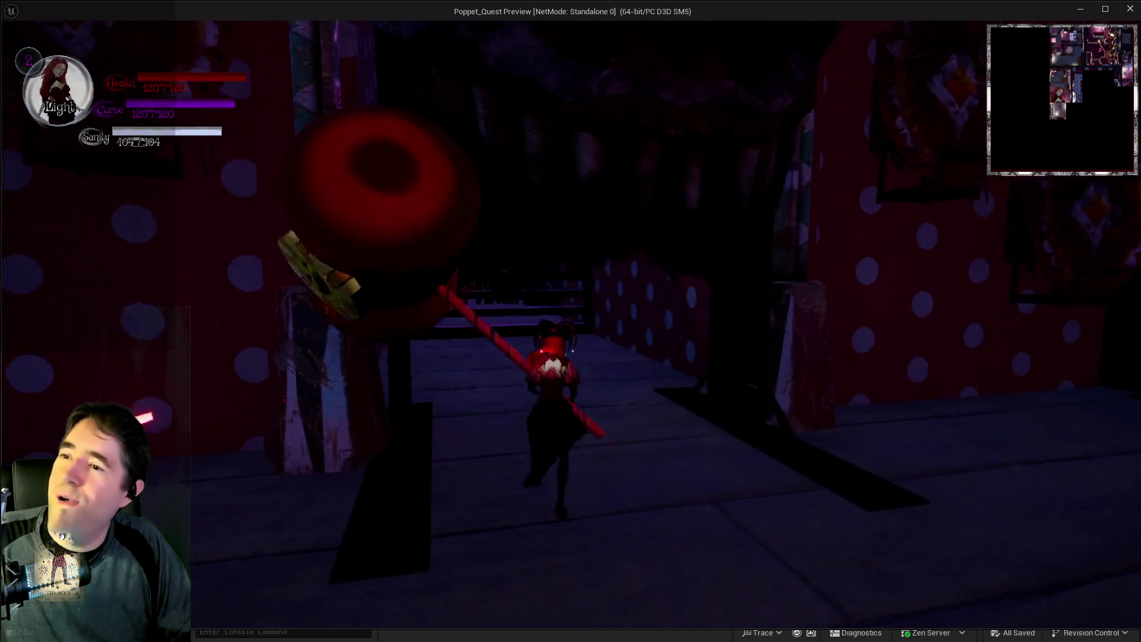
{"action": "key", "text": "w"}
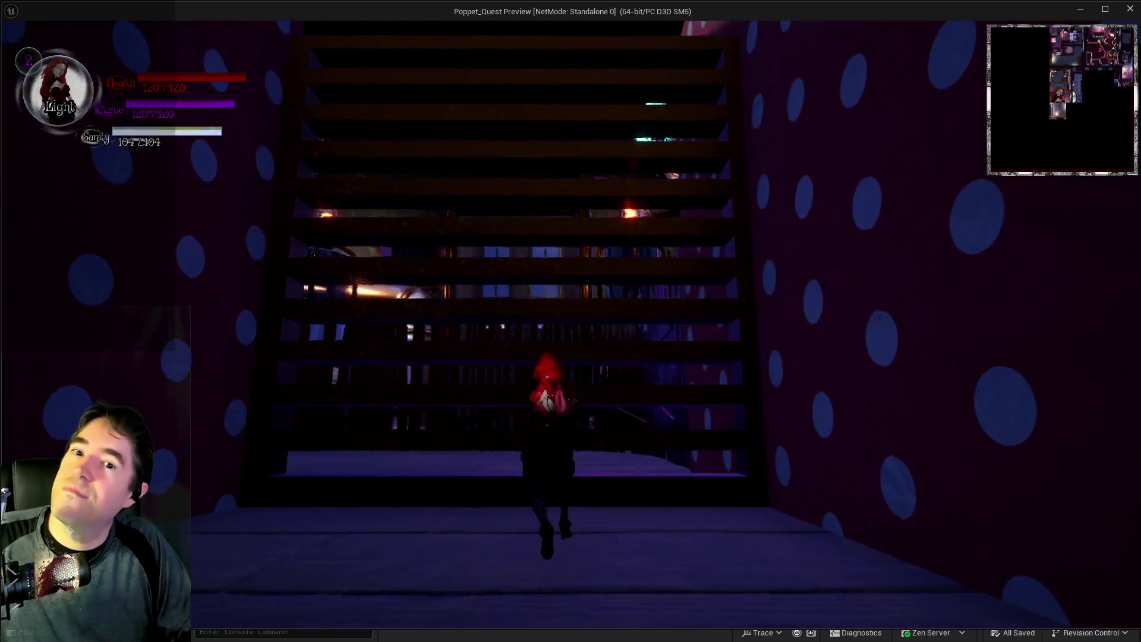
{"action": "key", "text": "w"}
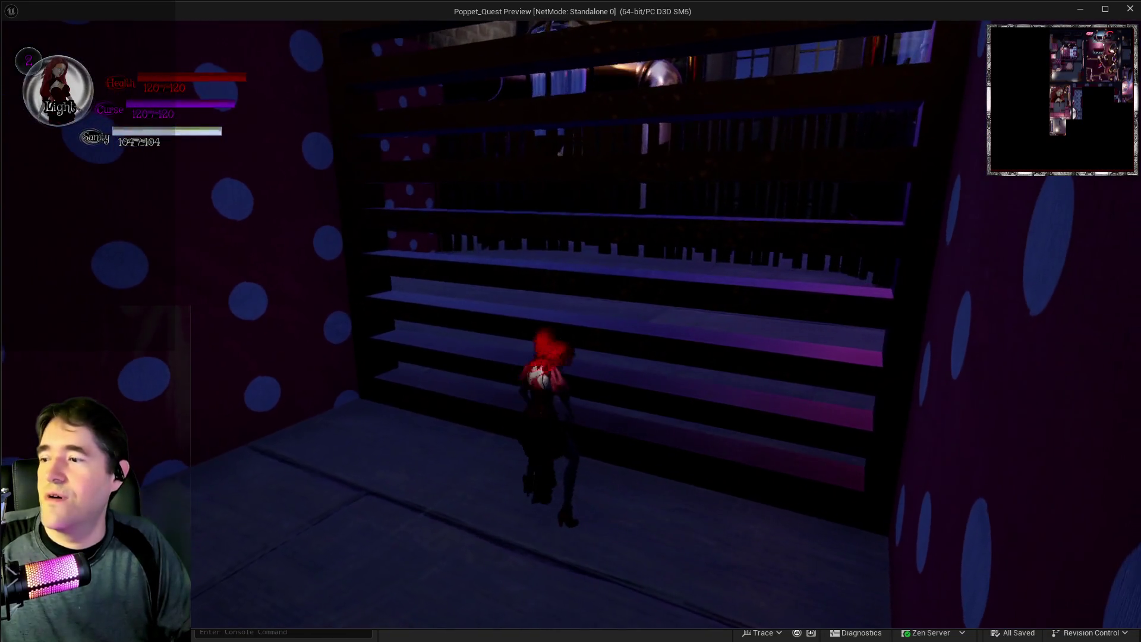
Swing the hammer down the corridor to the dark pillar and open the floor map.
{"action": "key", "text": "w"}
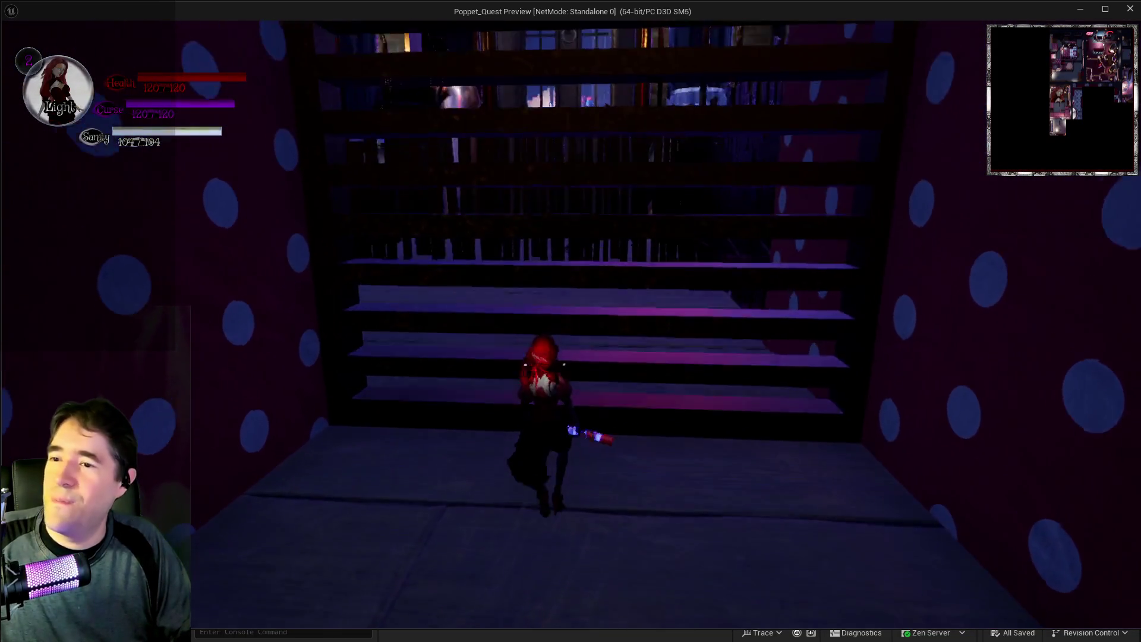
{"action": "key", "text": "w"}
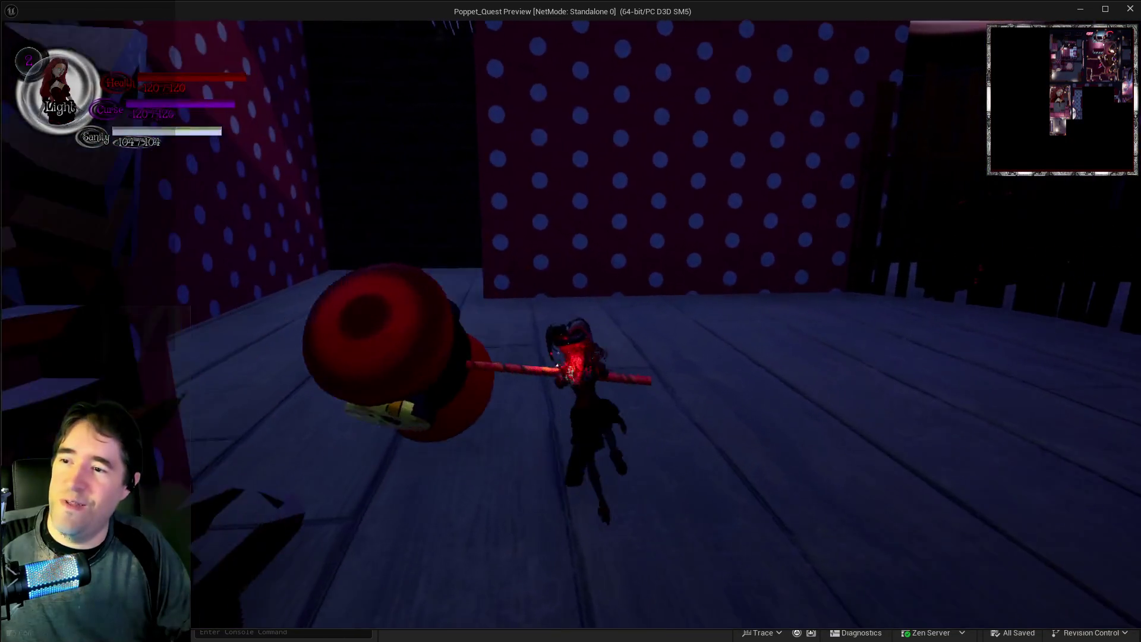
{"action": "key", "text": "w"}
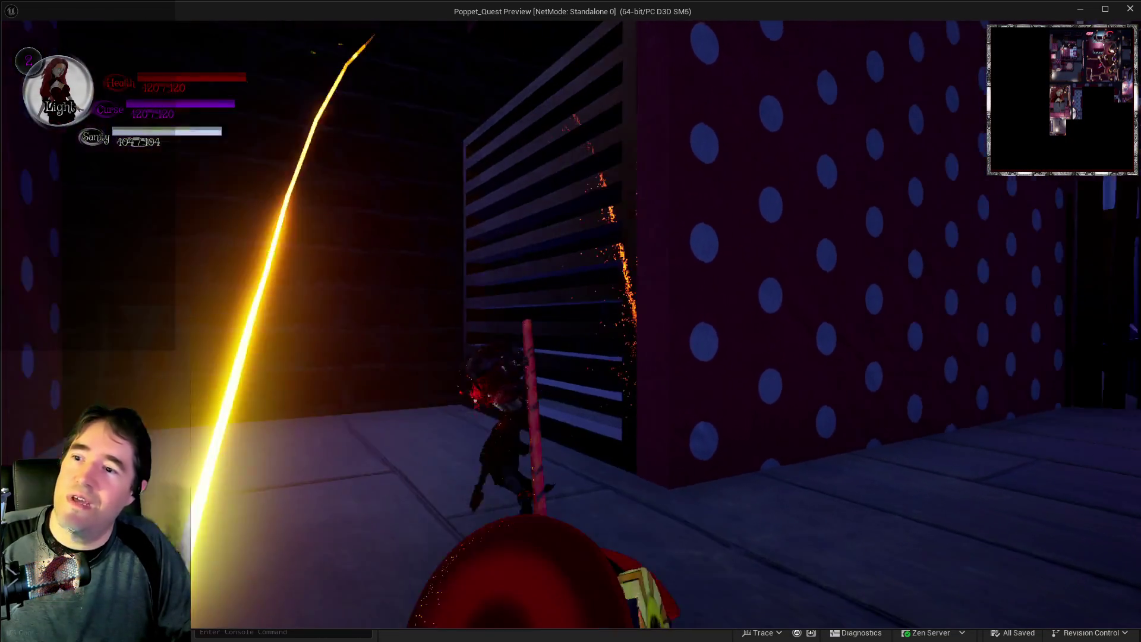
{"action": "key", "text": "w"}
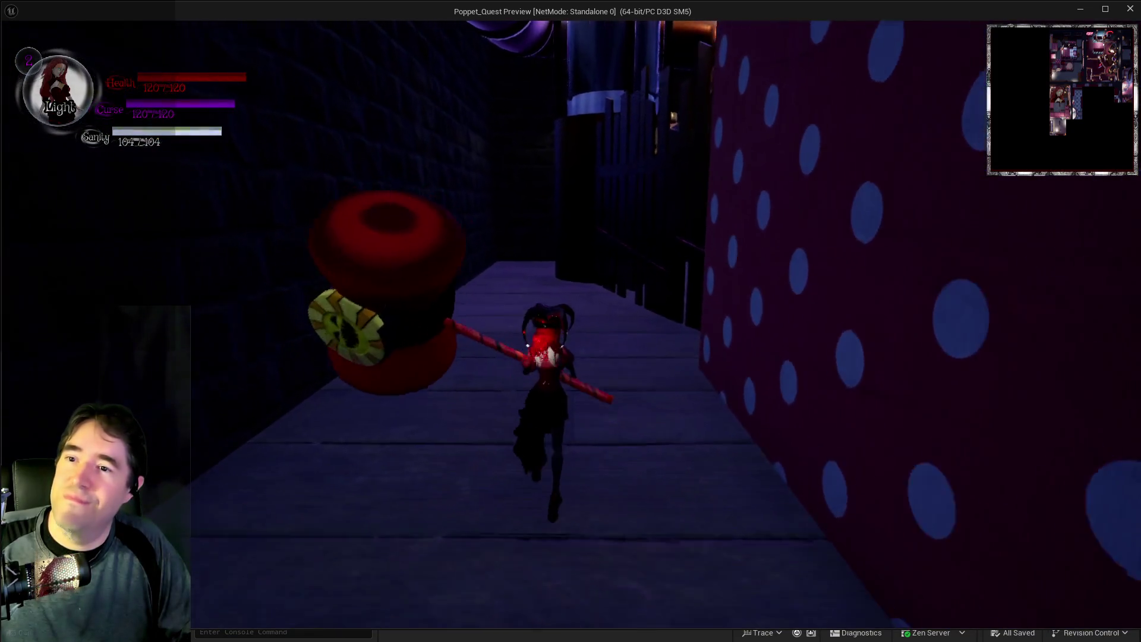
{"action": "key", "text": "w"}
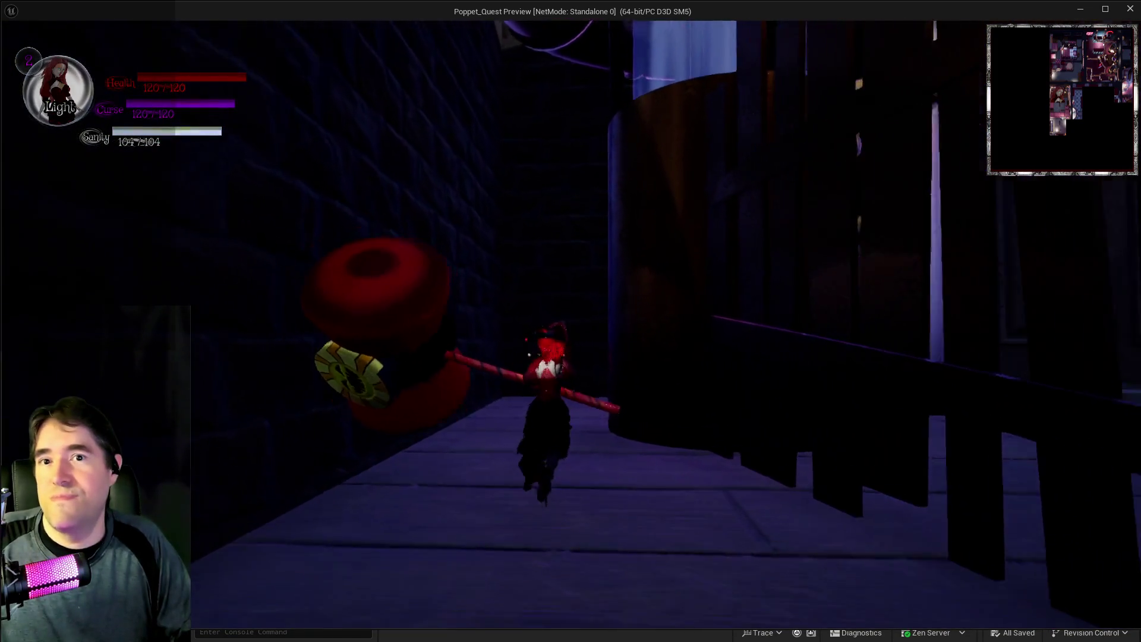
{"action": "key", "text": "m"}
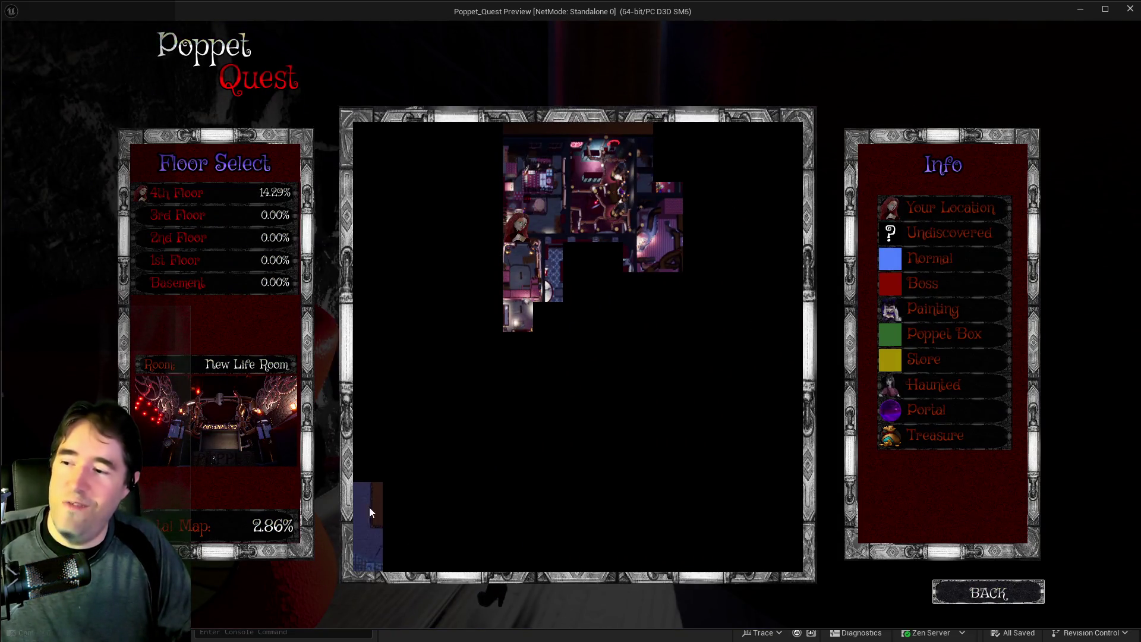
Close the floor map and run past the pillars, up the wooden ramp onto the pipe.
{"action": "left_click", "coordinate": [957, 604]}
{"action": "key", "text": "w"}
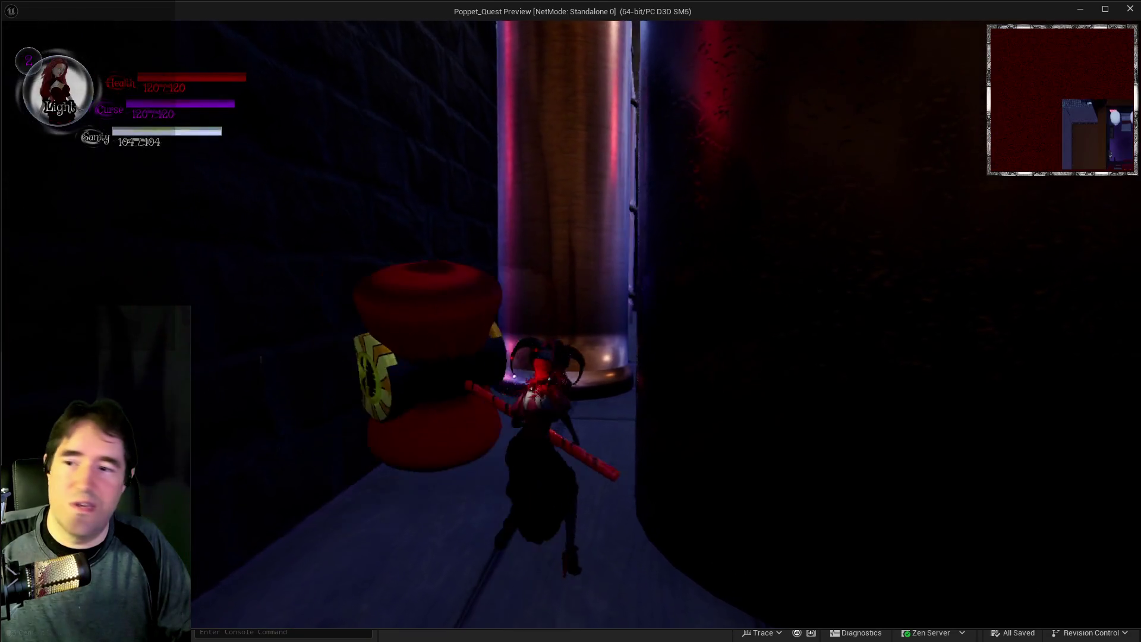
{"action": "key", "text": "w"}
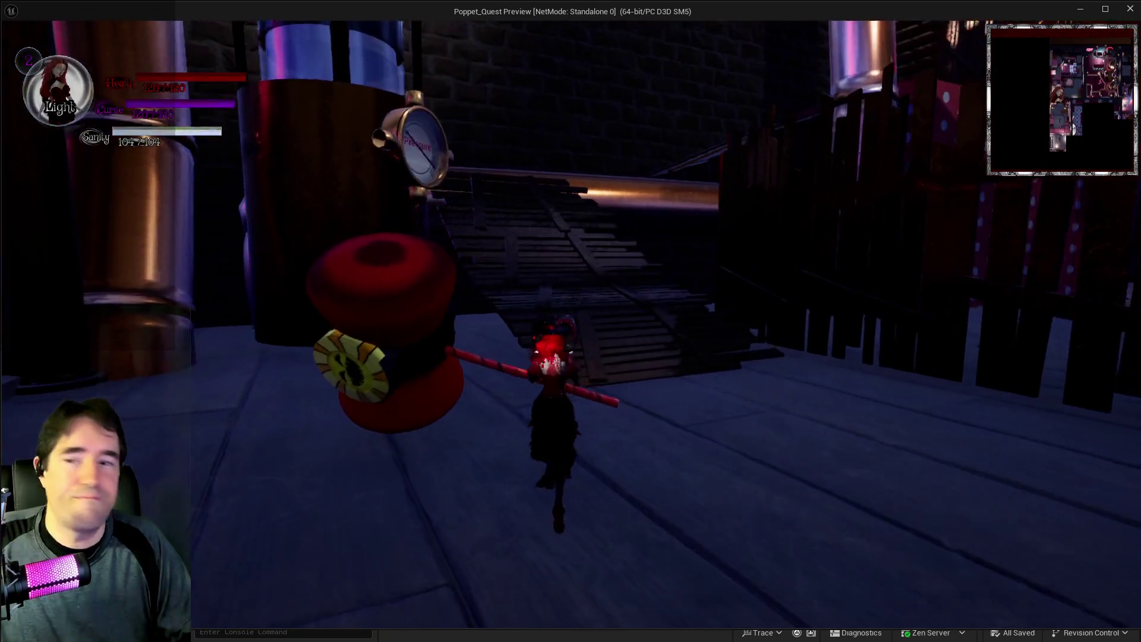
{"action": "key", "text": "w"}
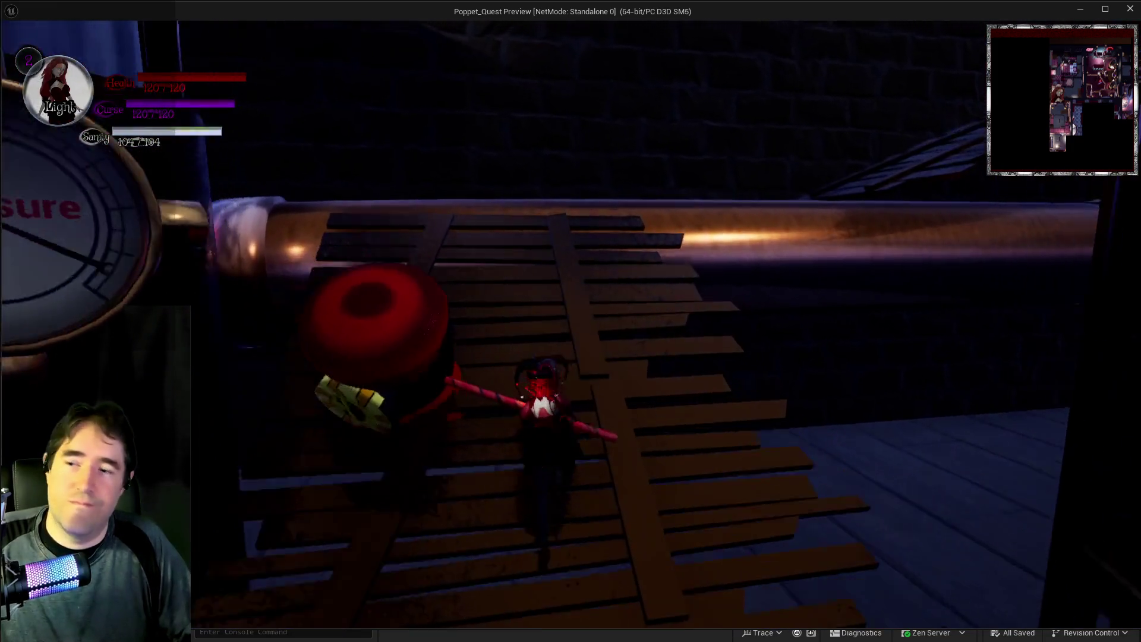
{"action": "key", "text": "w"}
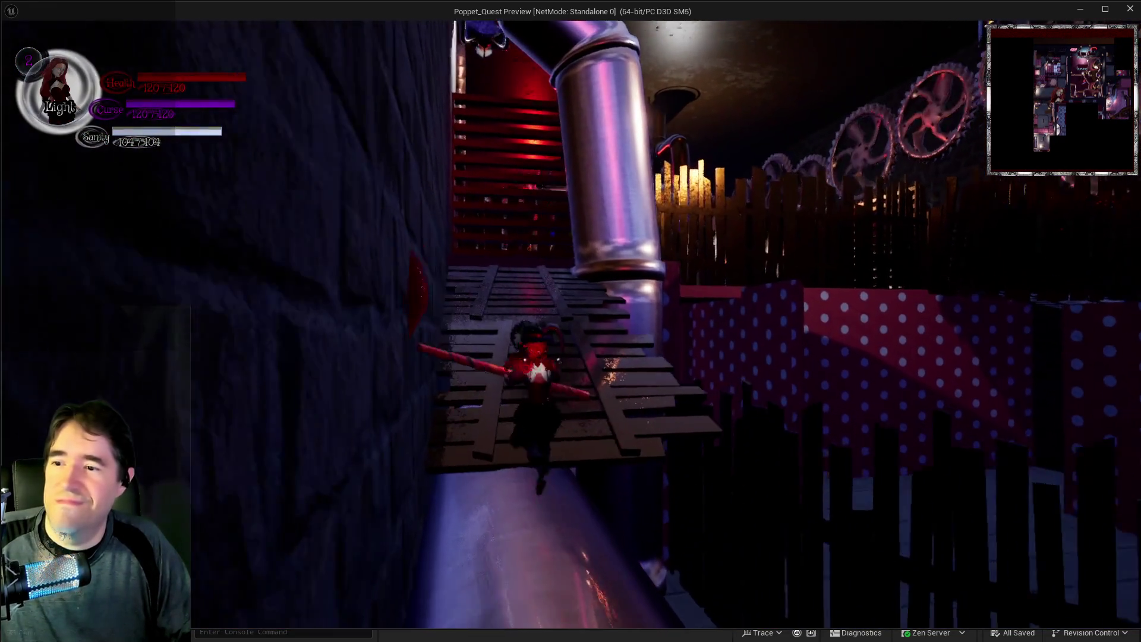
Attack the enemies in the polka-dot room and smash the staircase into debris.
{"action": "key", "text": "w"}
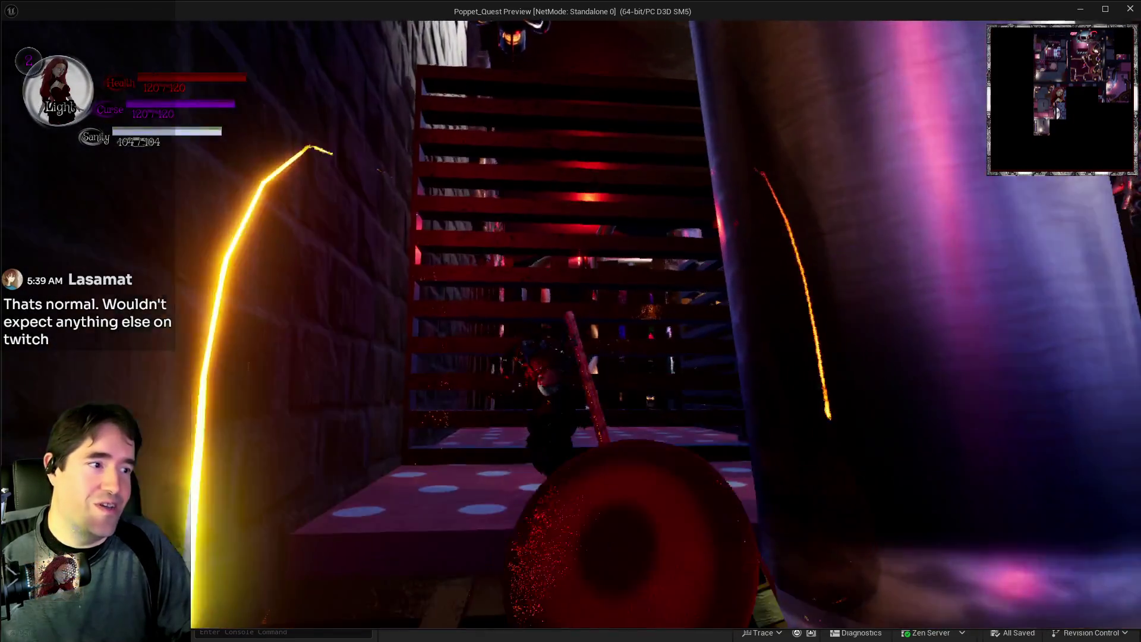
{"action": "key", "text": "w"}
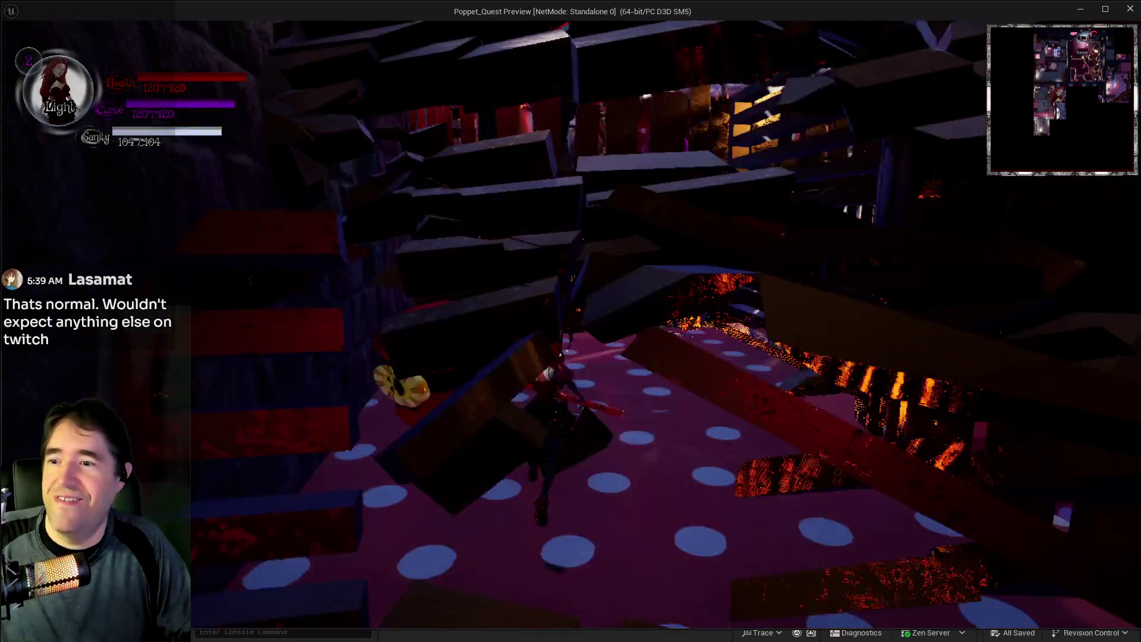
{"action": "key", "text": "w"}
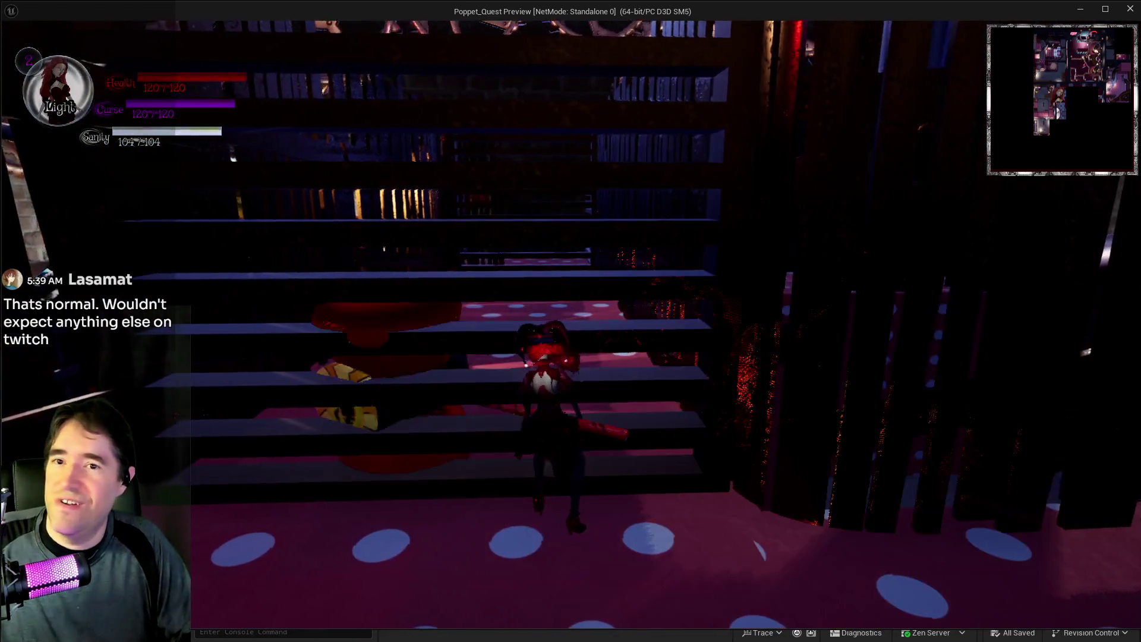
{"action": "key", "text": "w"}
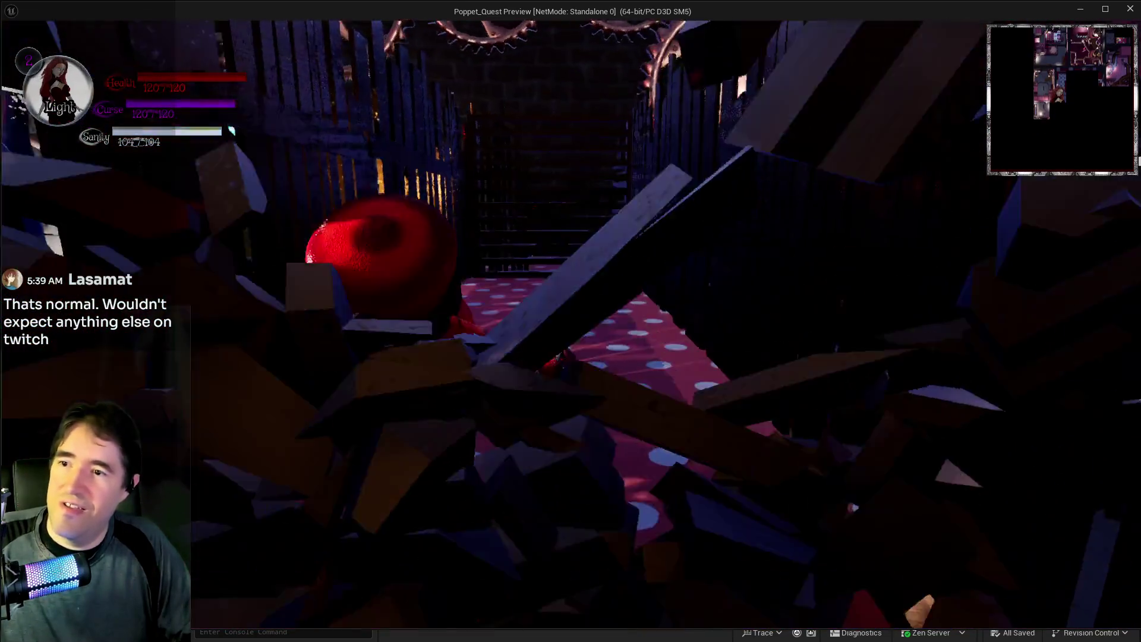
{"action": "key", "text": "w"}
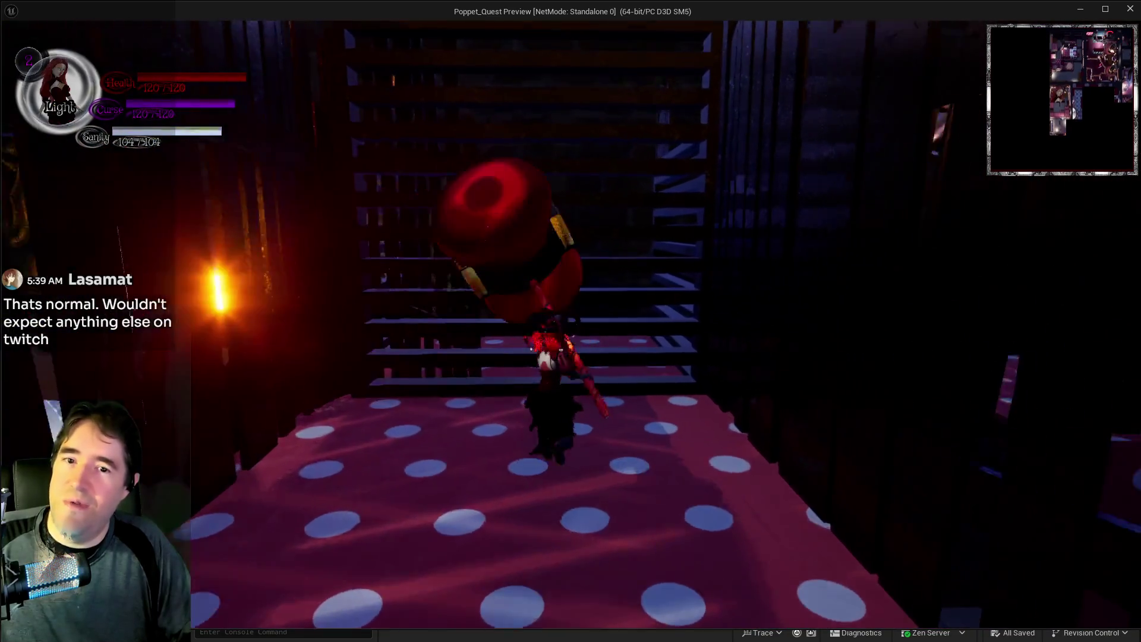
{"action": "key", "text": "w"}
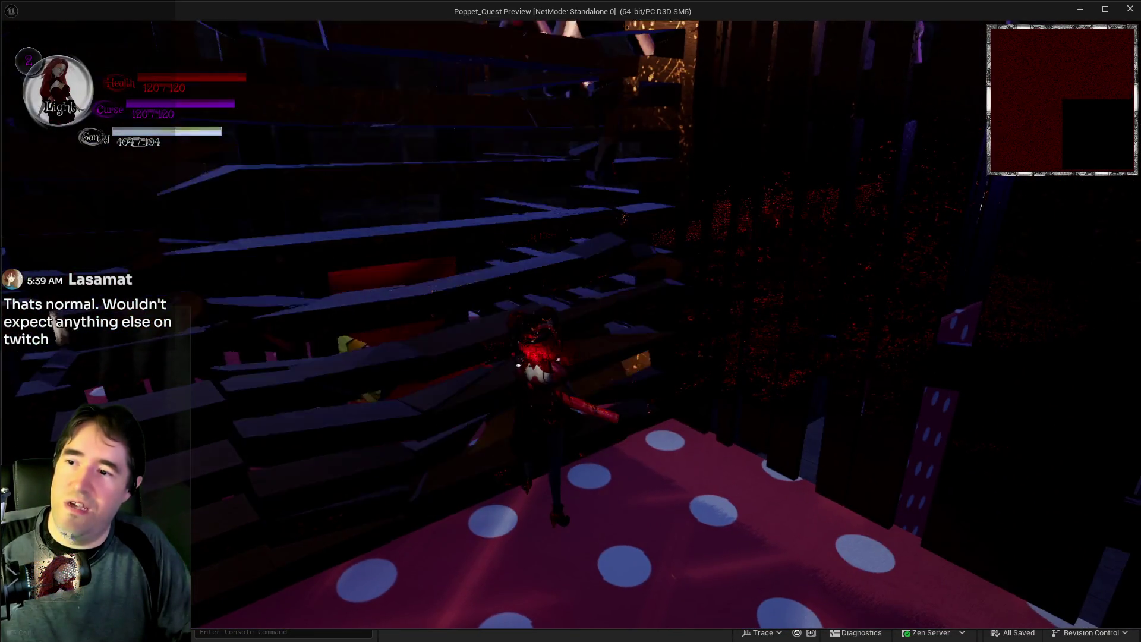
{"action": "key", "text": "w"}
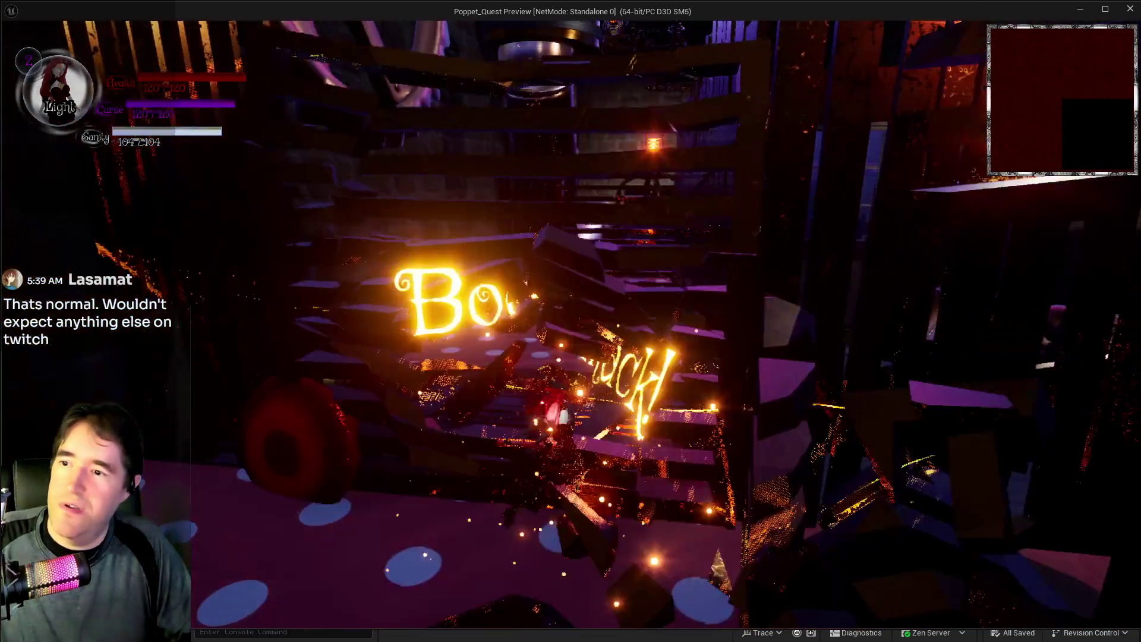
{"action": "key", "text": "w"}
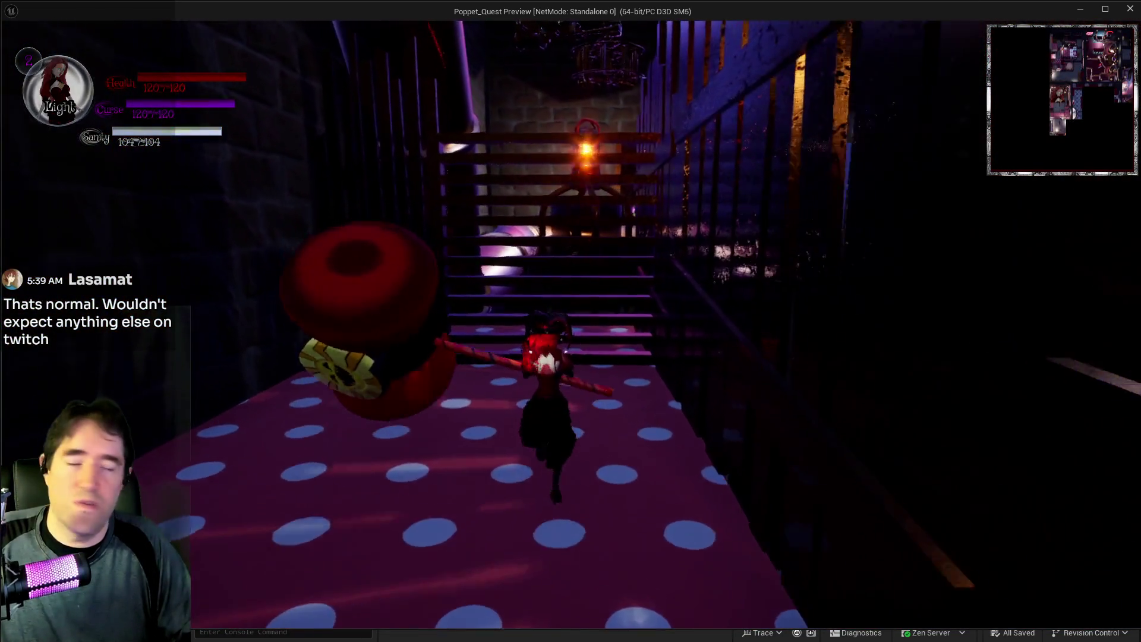
{"action": "key", "text": "w"}
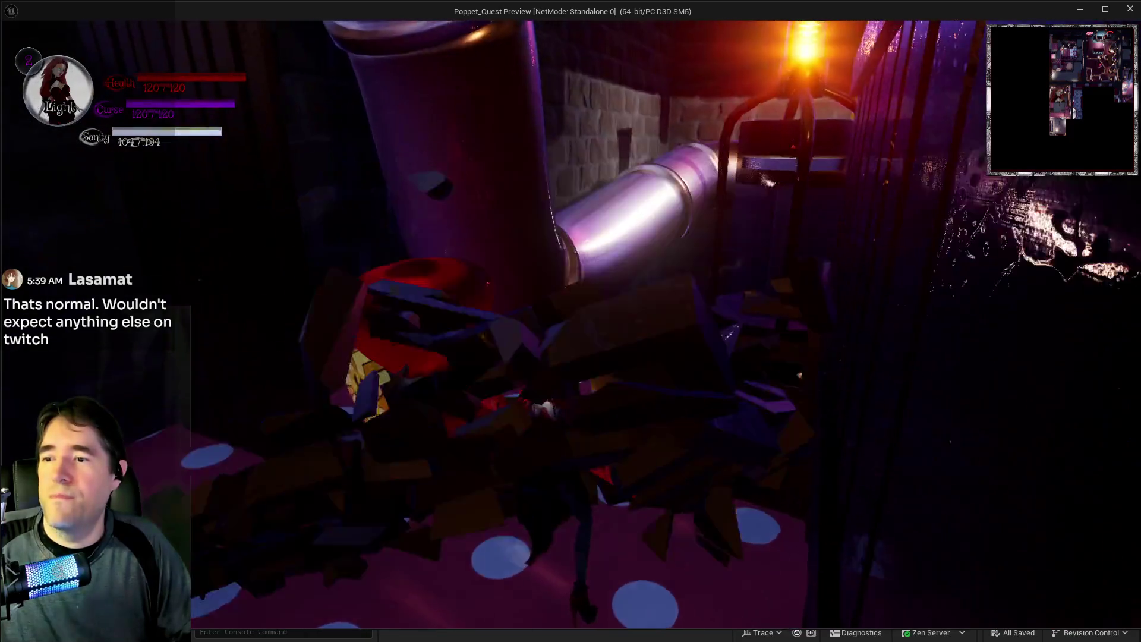
Walk along the large pipe past the lit tank and through the doorway into the carnival room.
{"action": "key", "text": "w"}
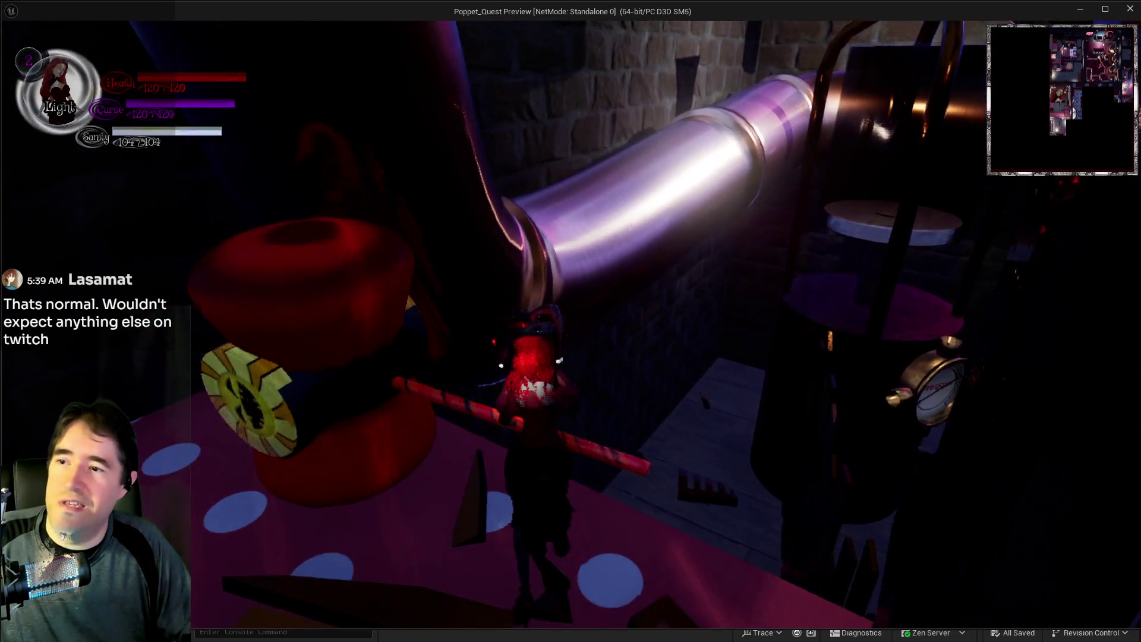
{"action": "key", "text": "w"}
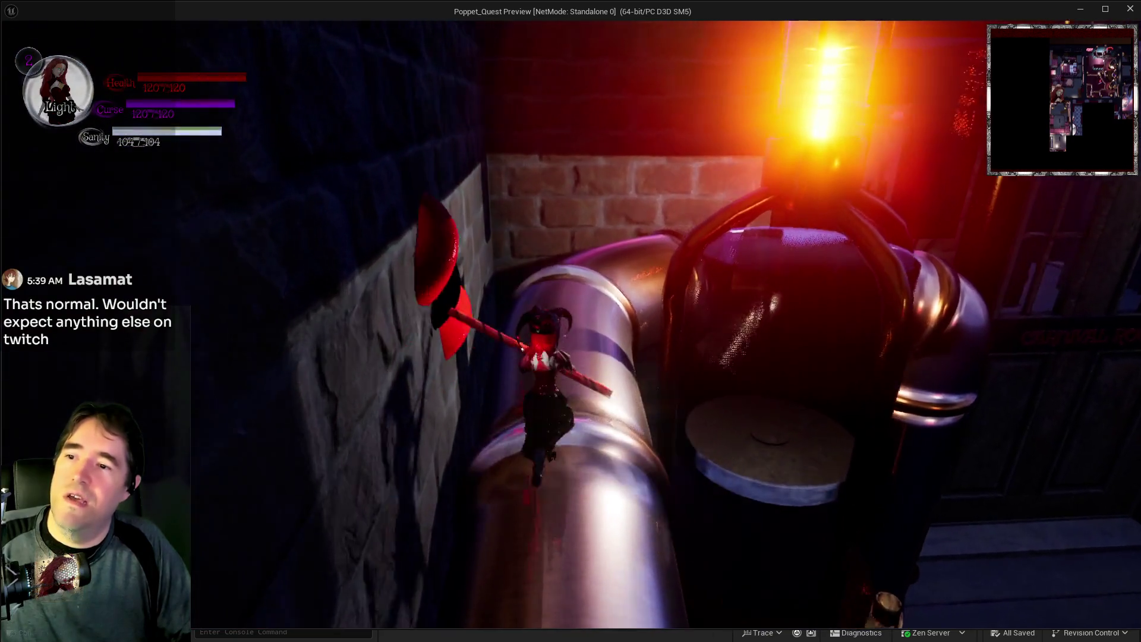
{"action": "key", "text": "w"}
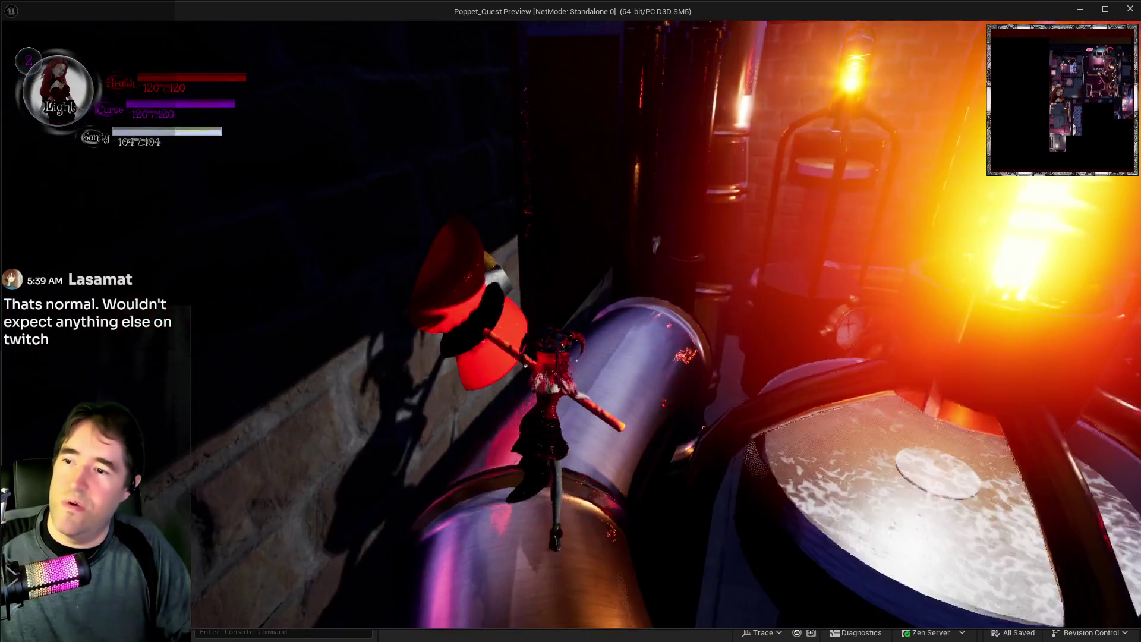
{"action": "key", "text": "w"}
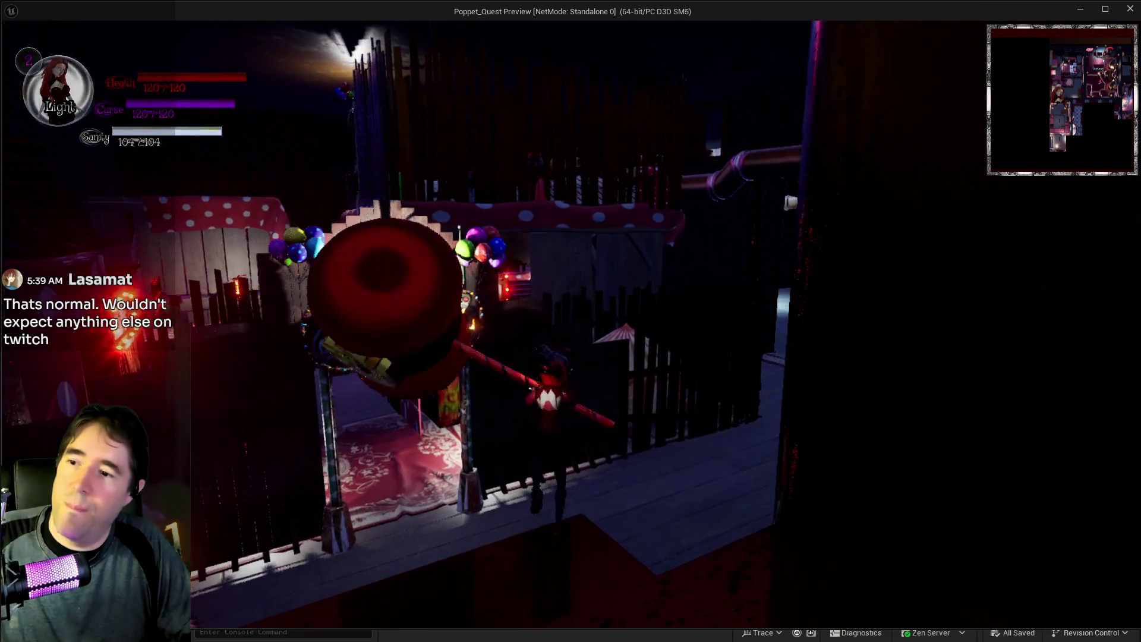
{"action": "key", "text": "w"}
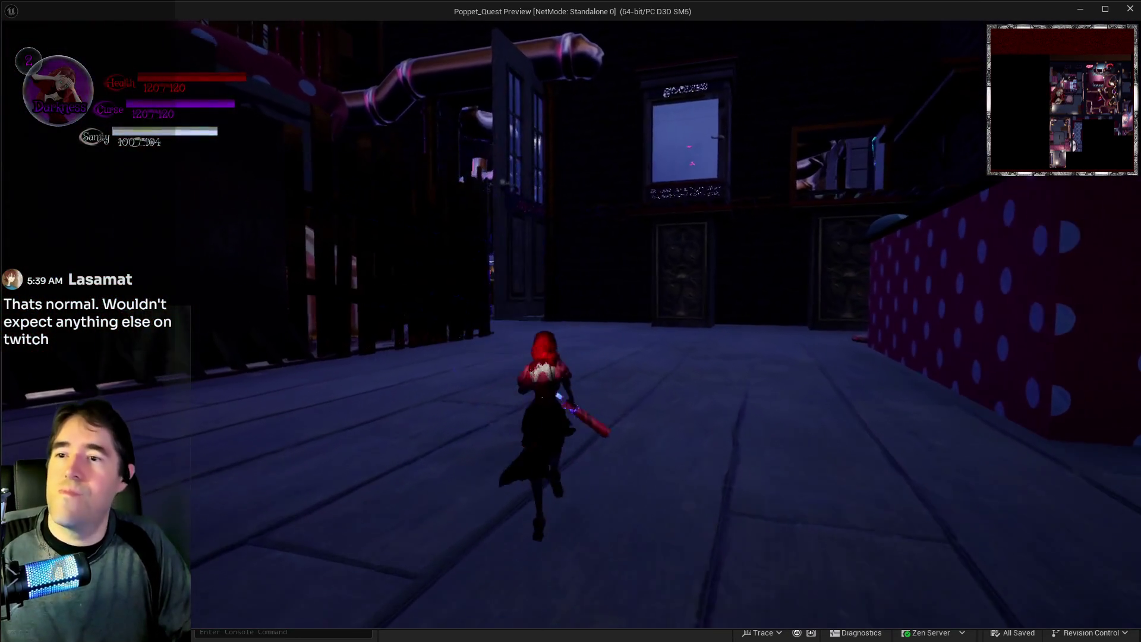
Cast darkness bursts while walking past the windowed room toward the purple portal.
{"action": "key", "text": "w"}
{"action": "left_click", "coordinate": [572, 324]}
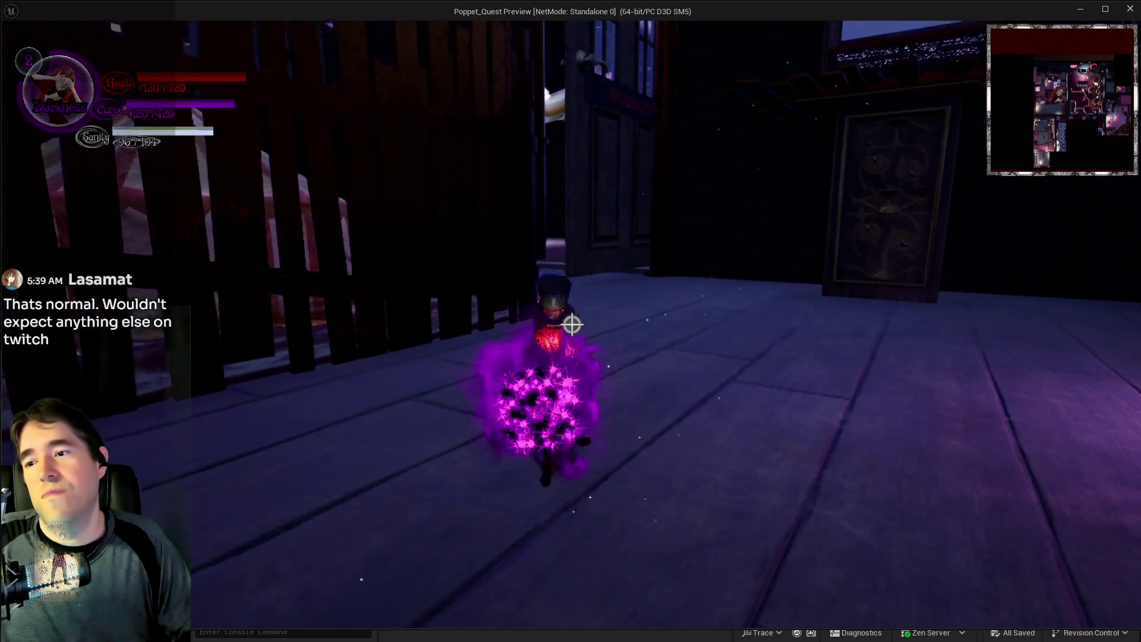
{"action": "key", "text": "w"}
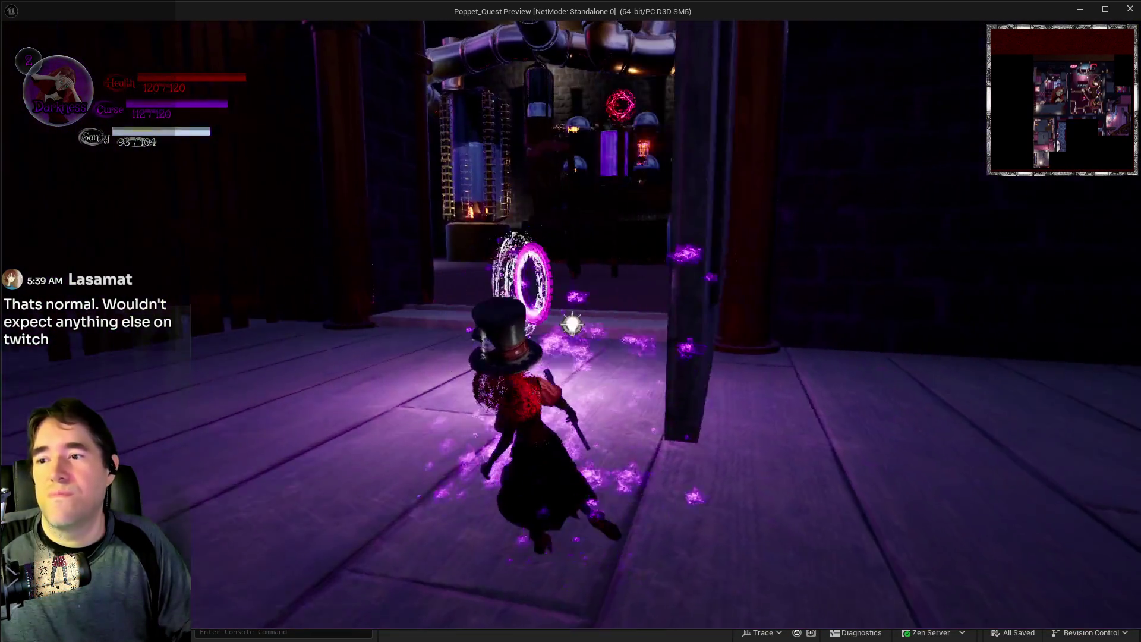
{"action": "key", "text": "w"}
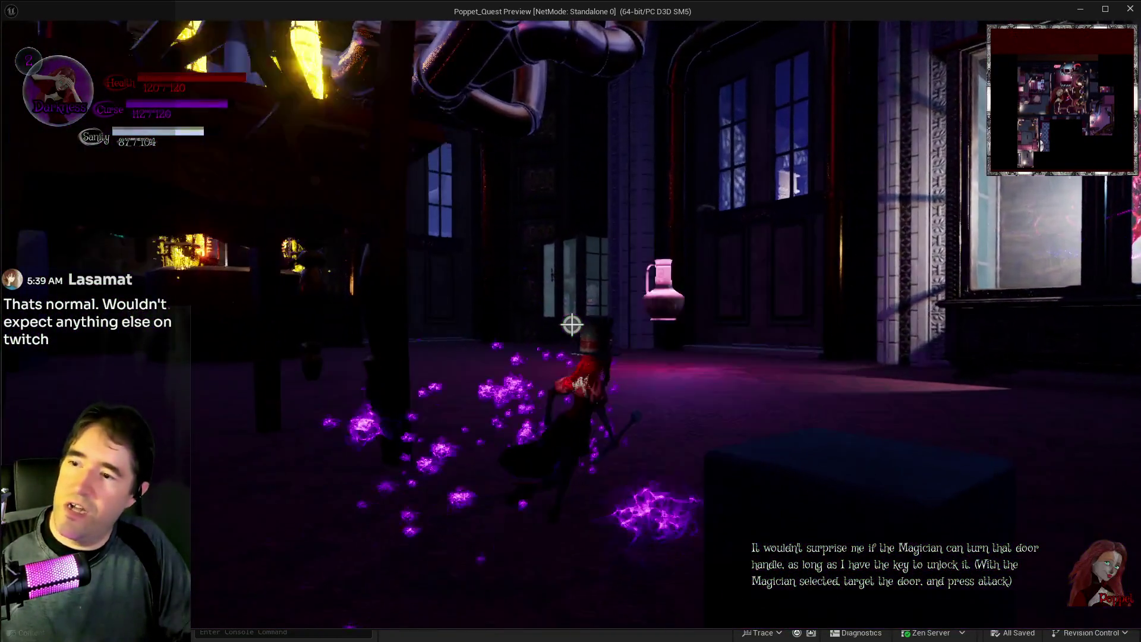
{"action": "key", "text": "w"}
{"action": "left_click", "coordinate": [572, 324]}
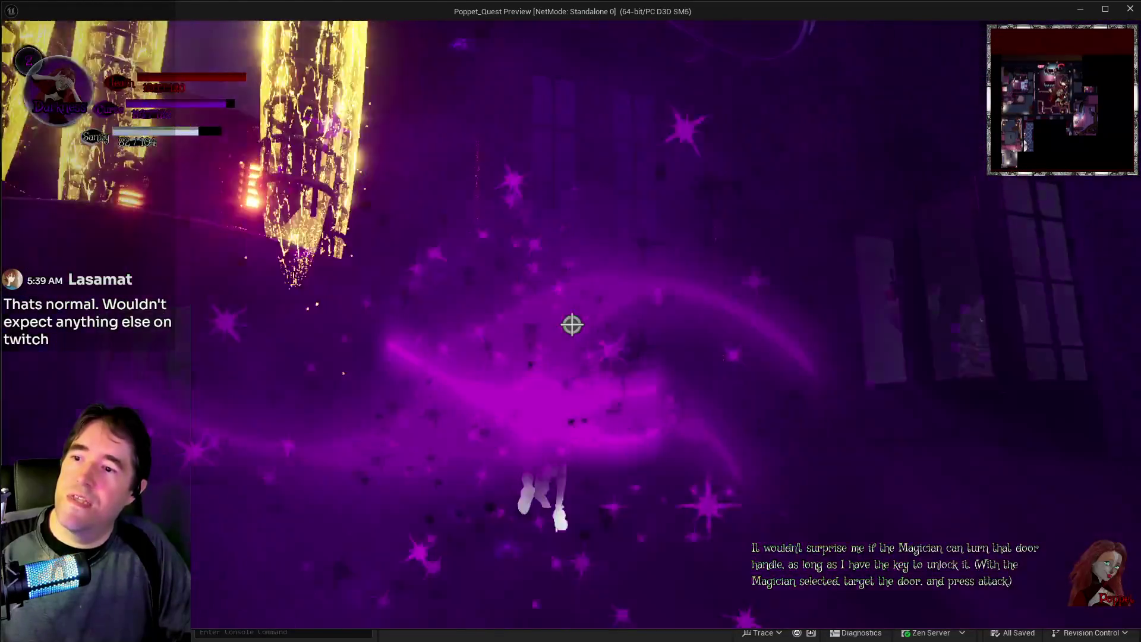
Walk through the Tiny Circus gate and the big ring doorway into the circus ring tunnel.
{"action": "key", "text": "w"}
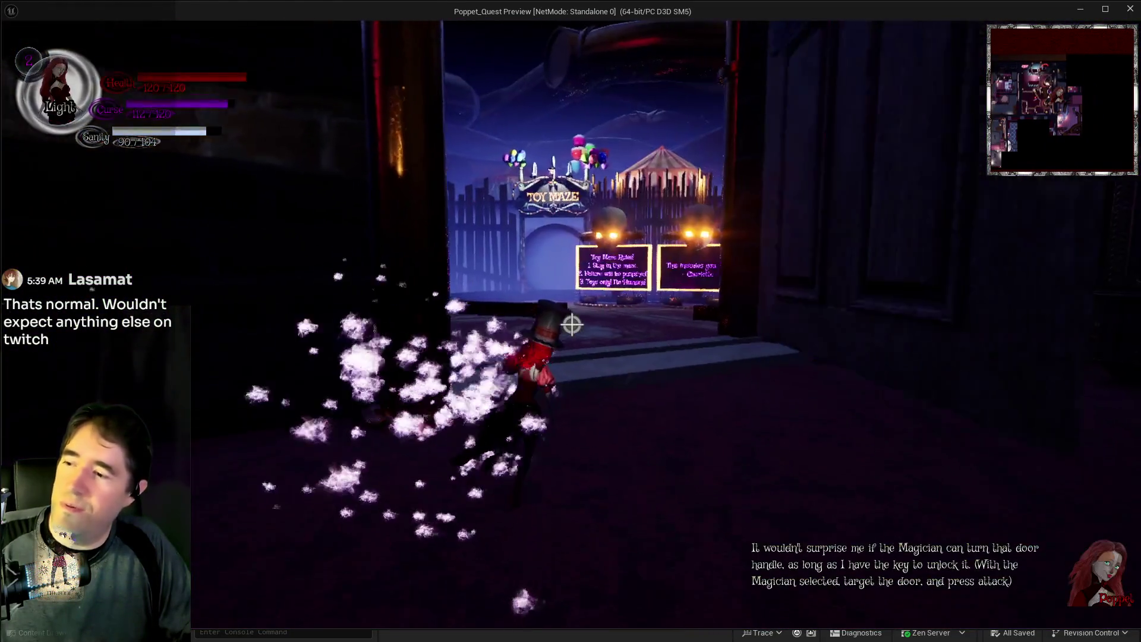
{"action": "key", "text": "w"}
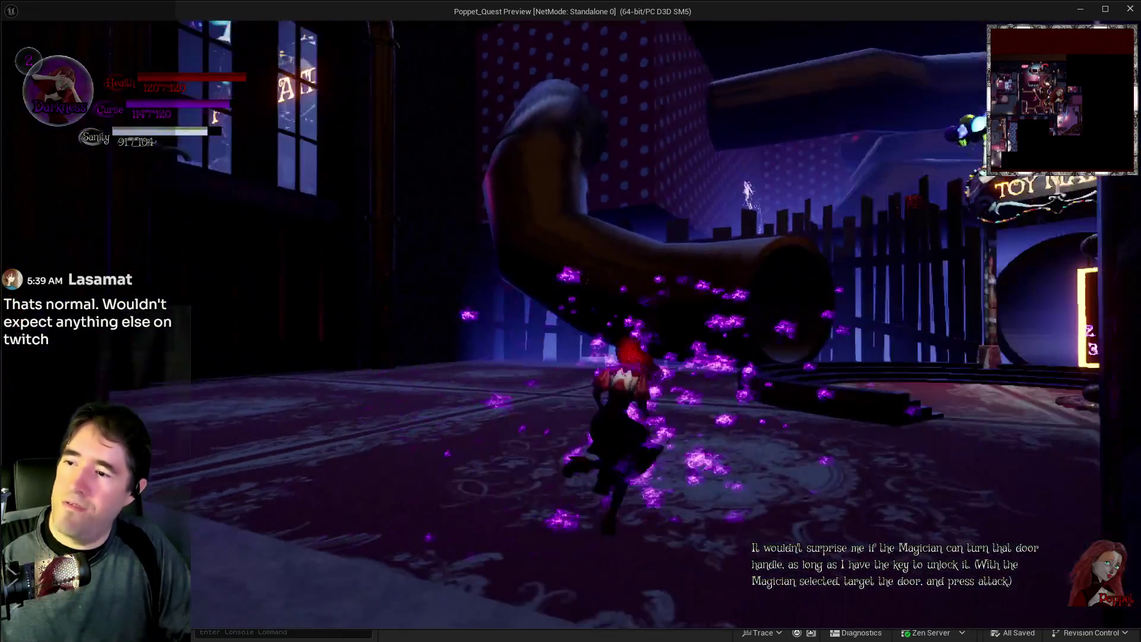
{"action": "key", "text": "w"}
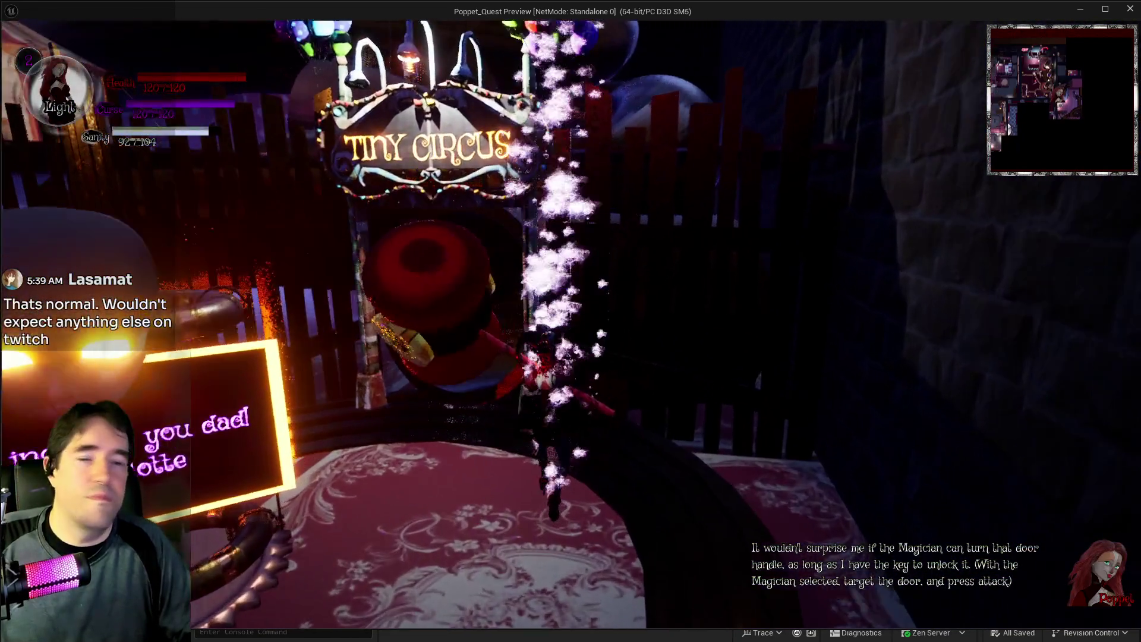
{"action": "key", "text": "w"}
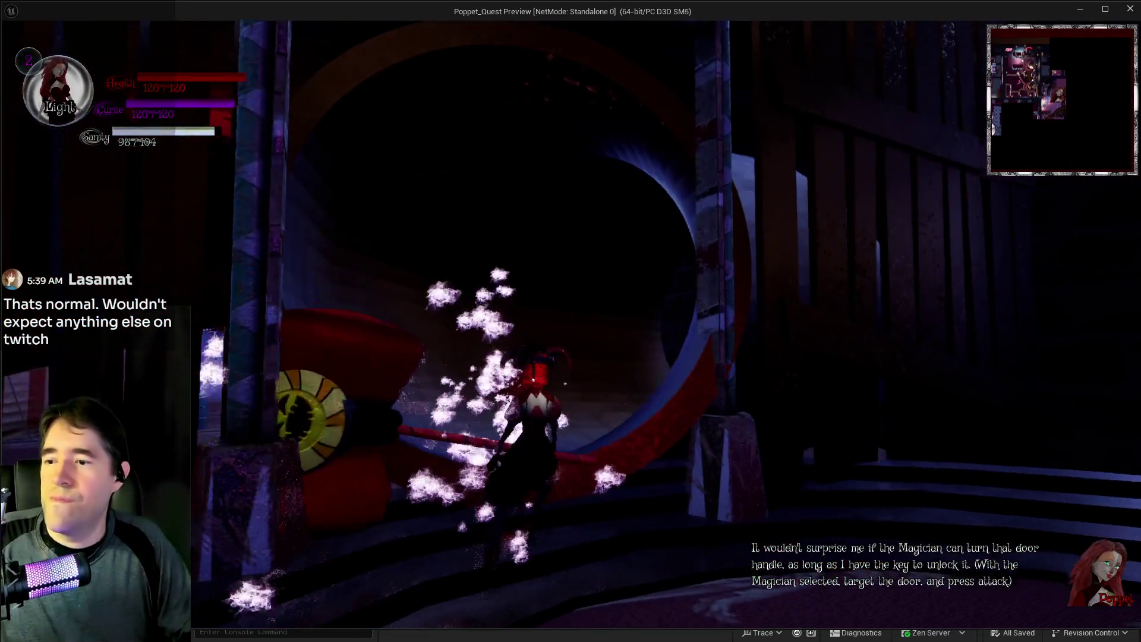
{"action": "key", "text": "w"}
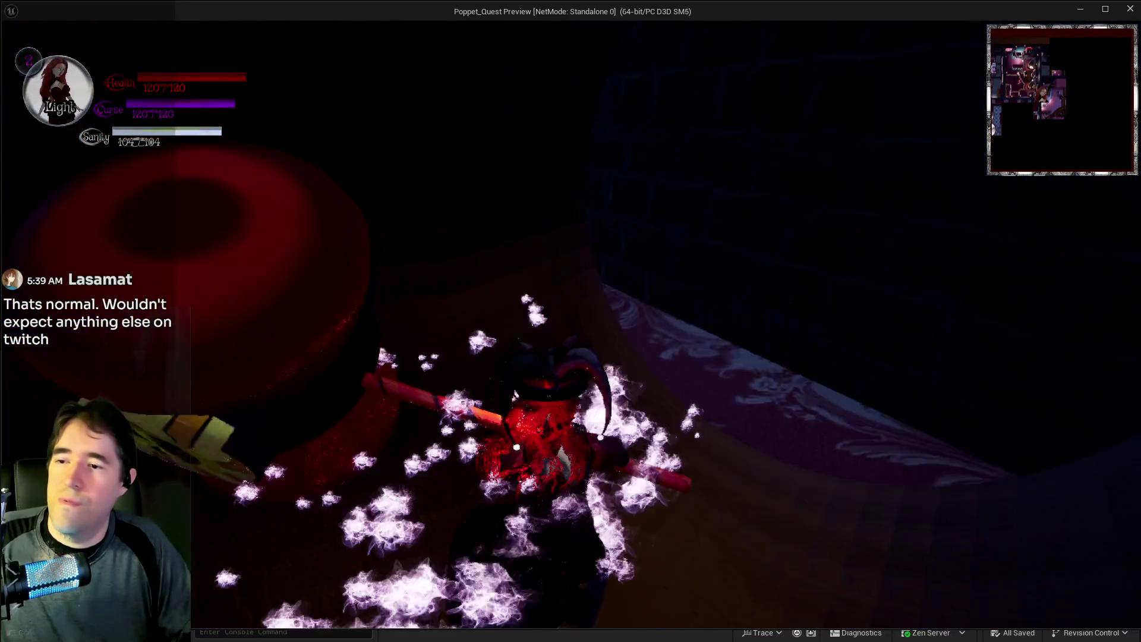
{"action": "key", "text": "w"}
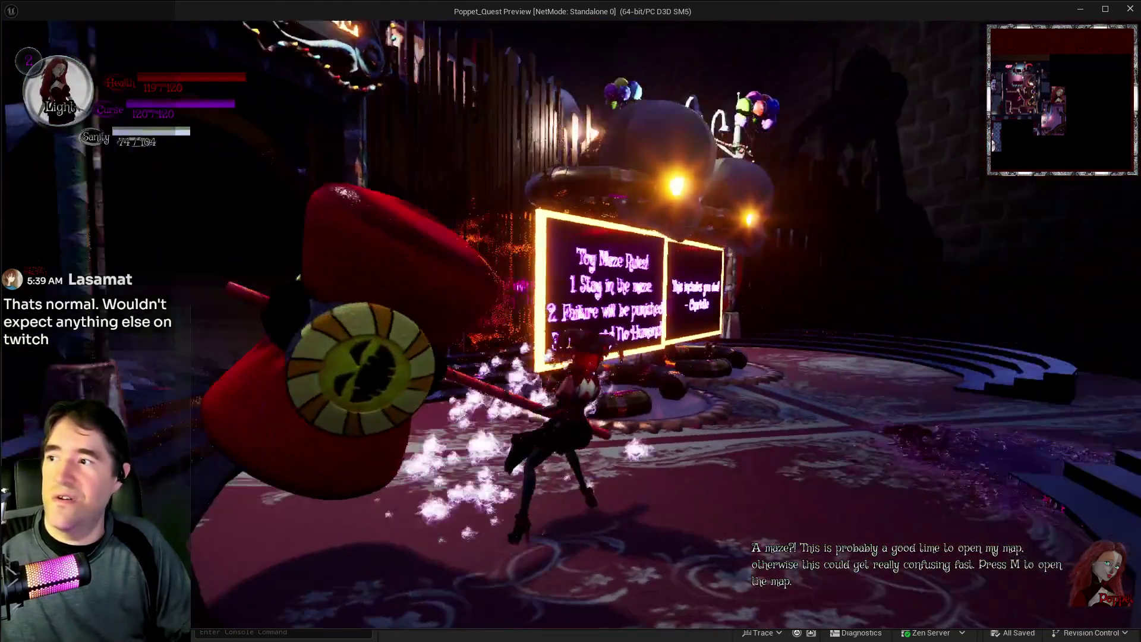
Walk past the Toy Maze Rules signs and the pillar toward the Ducky Land archway.
{"action": "key", "text": "w"}
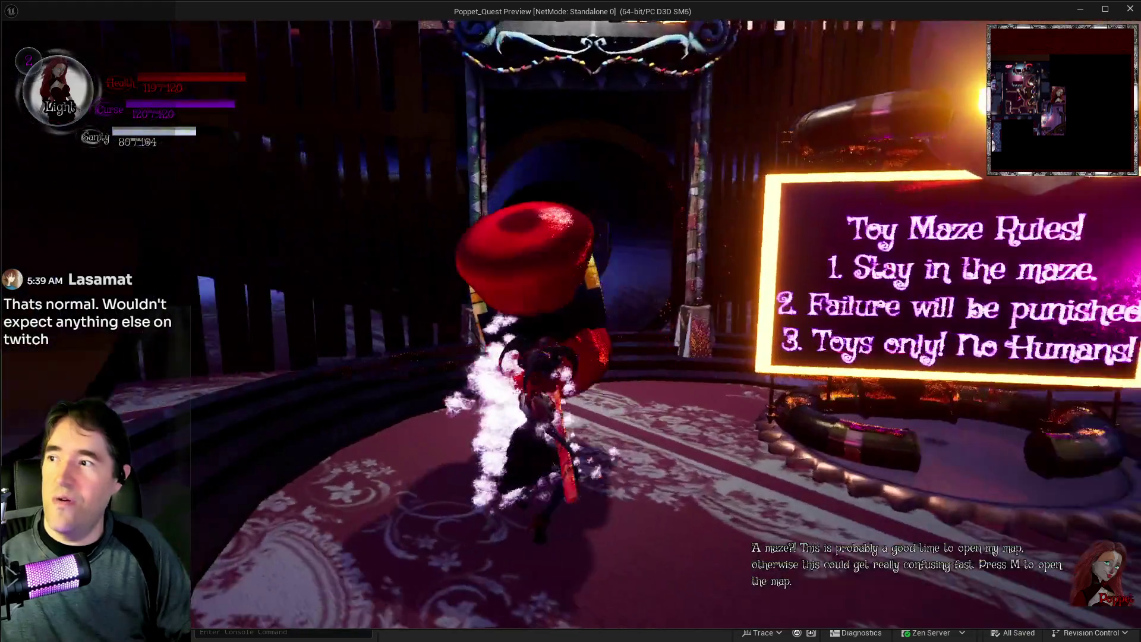
{"action": "key", "text": "w"}
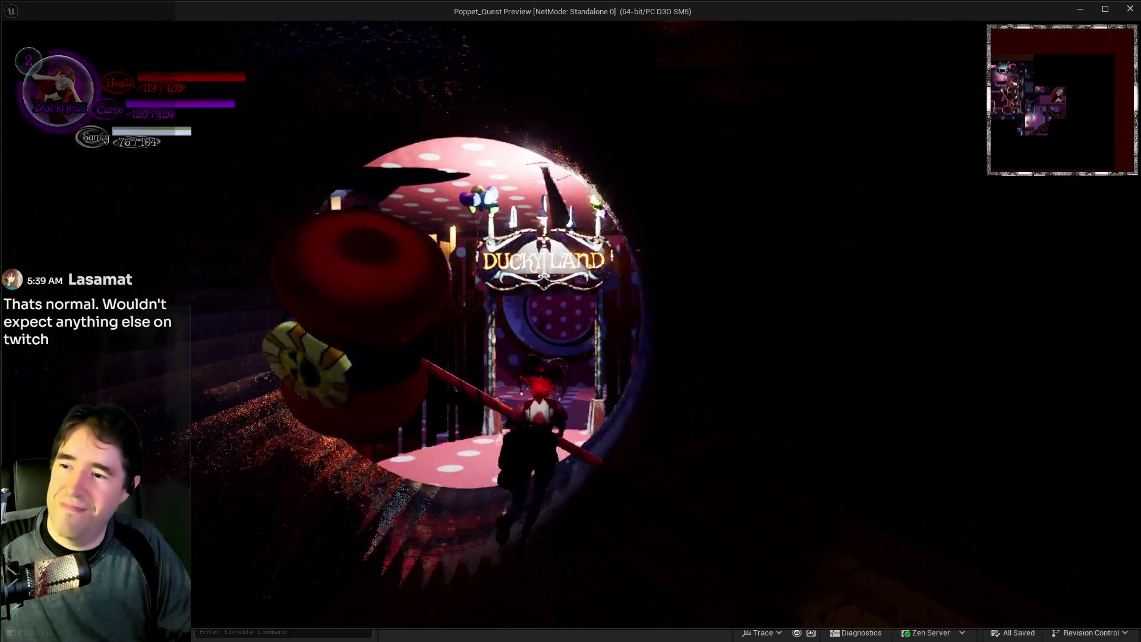
Run through the Ducky Land gateway past the fence into the tunnel room.
{"action": "key", "text": "w"}
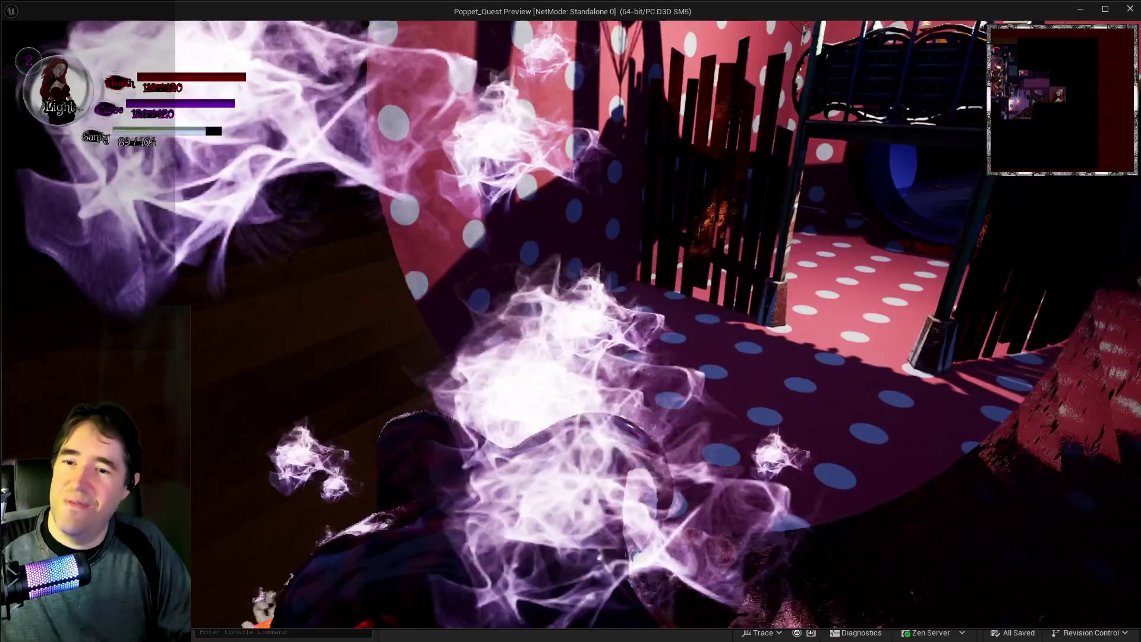
{"action": "key", "text": "w"}
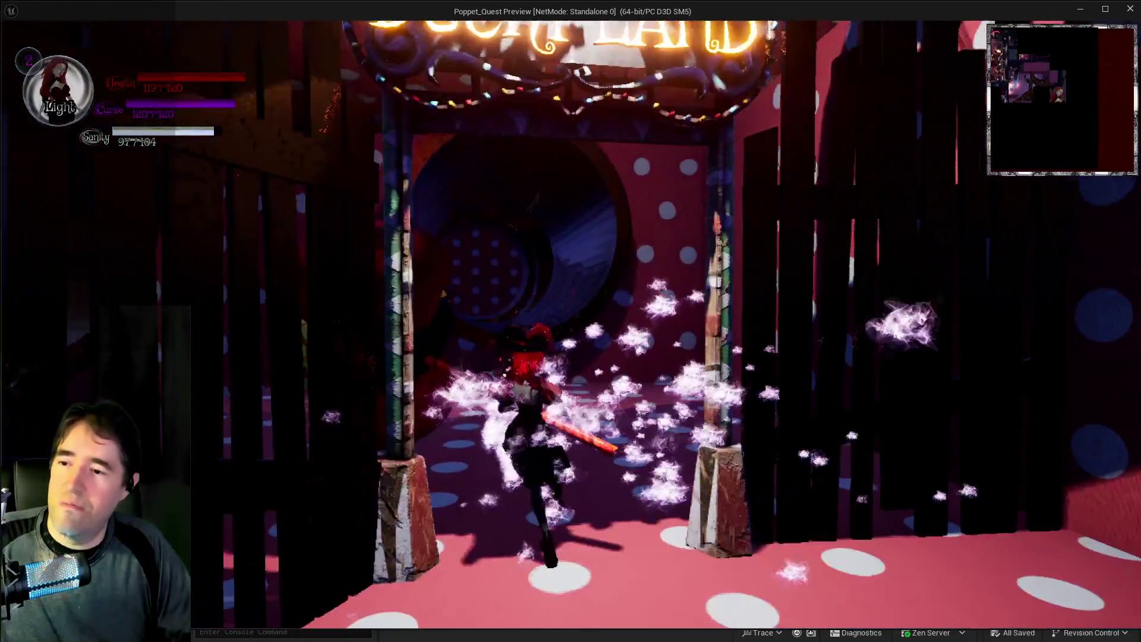
{"action": "key", "text": "w"}
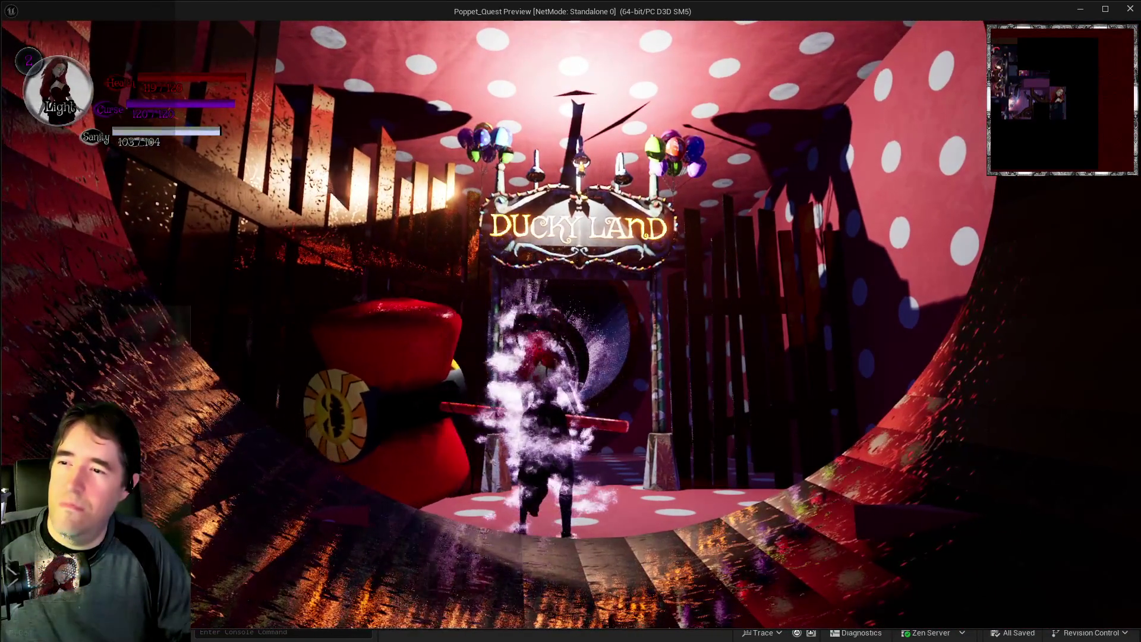
{"action": "key", "text": "w"}
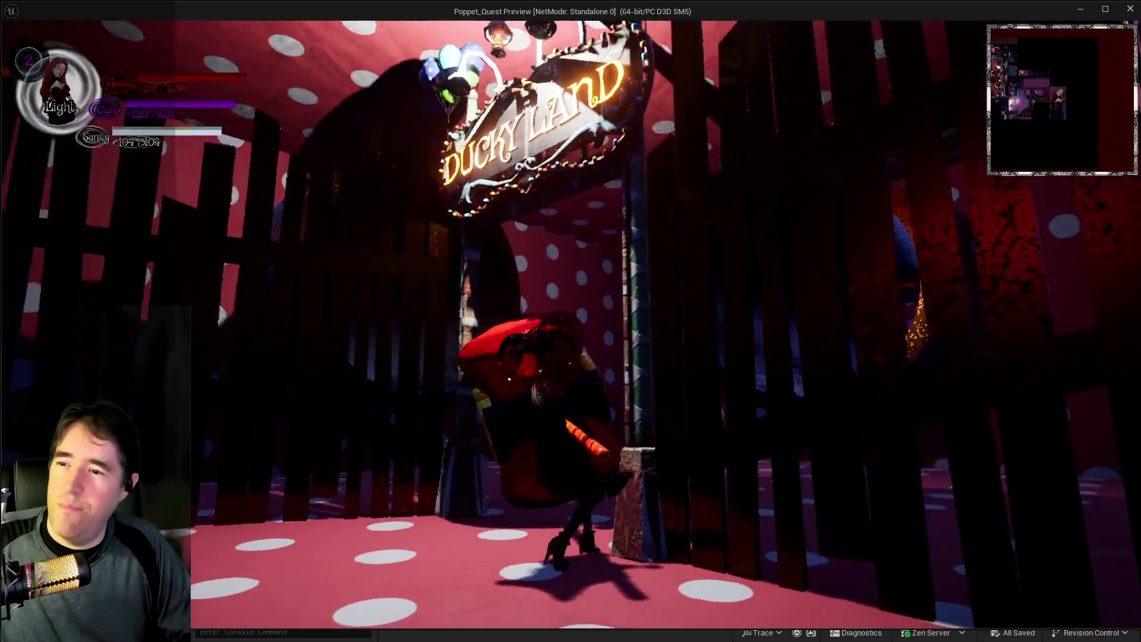
{"action": "key", "text": "w"}
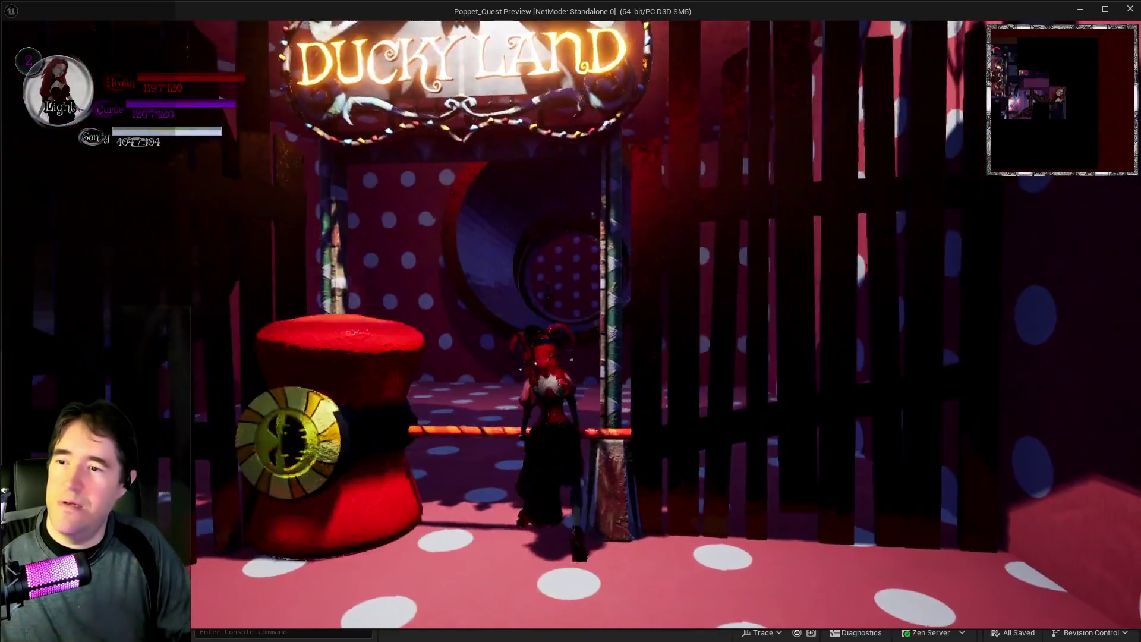
{"action": "key", "text": "w"}
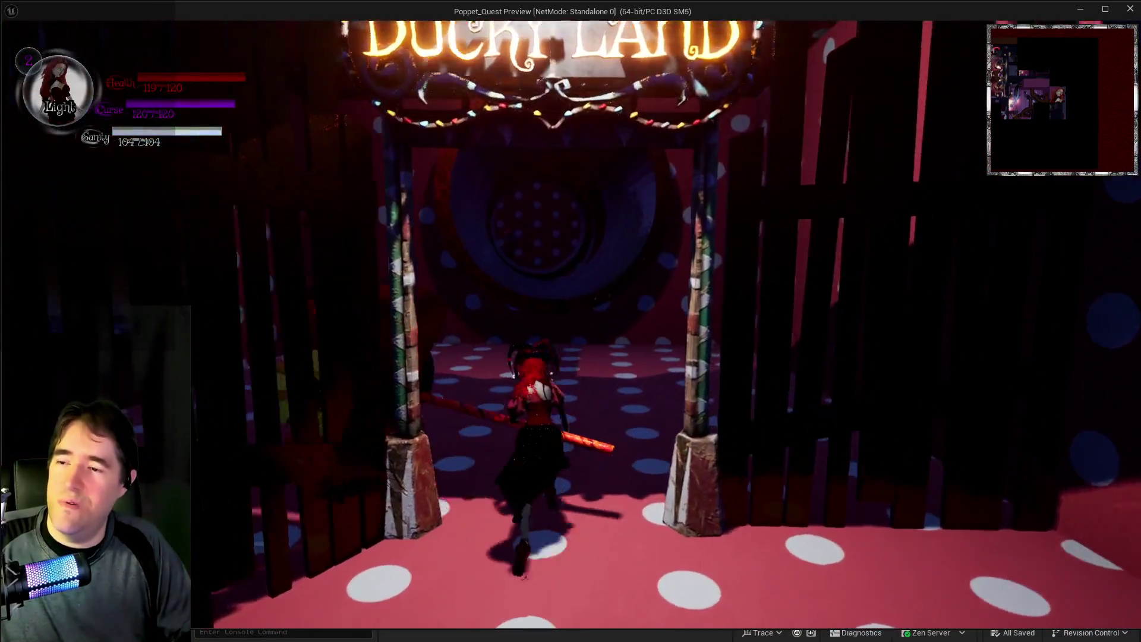
Follow the dark polka-dot spiral tunnel into the chamber and hammer the enemy at the doll's shrine.
{"action": "key", "text": "w"}
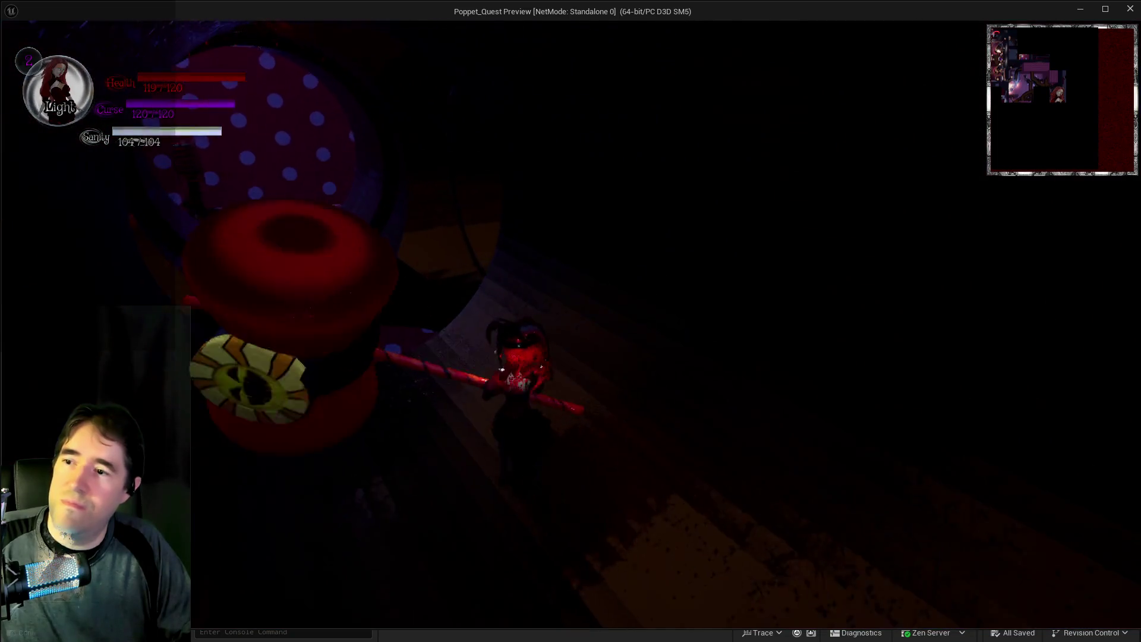
{"action": "key", "text": "w"}
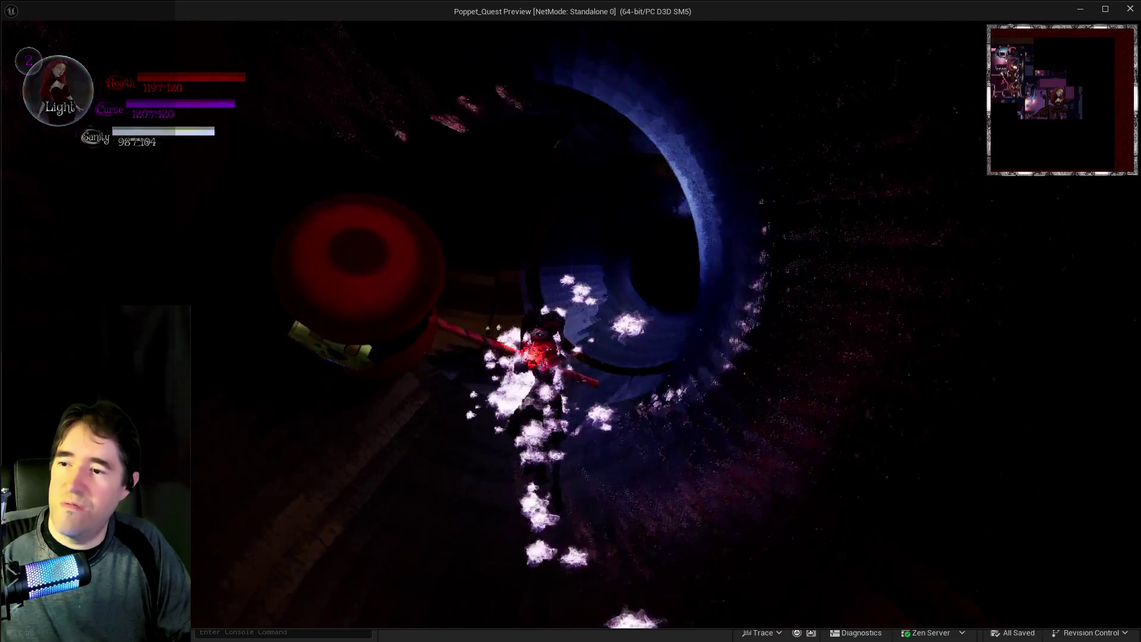
{"action": "key", "text": "w"}
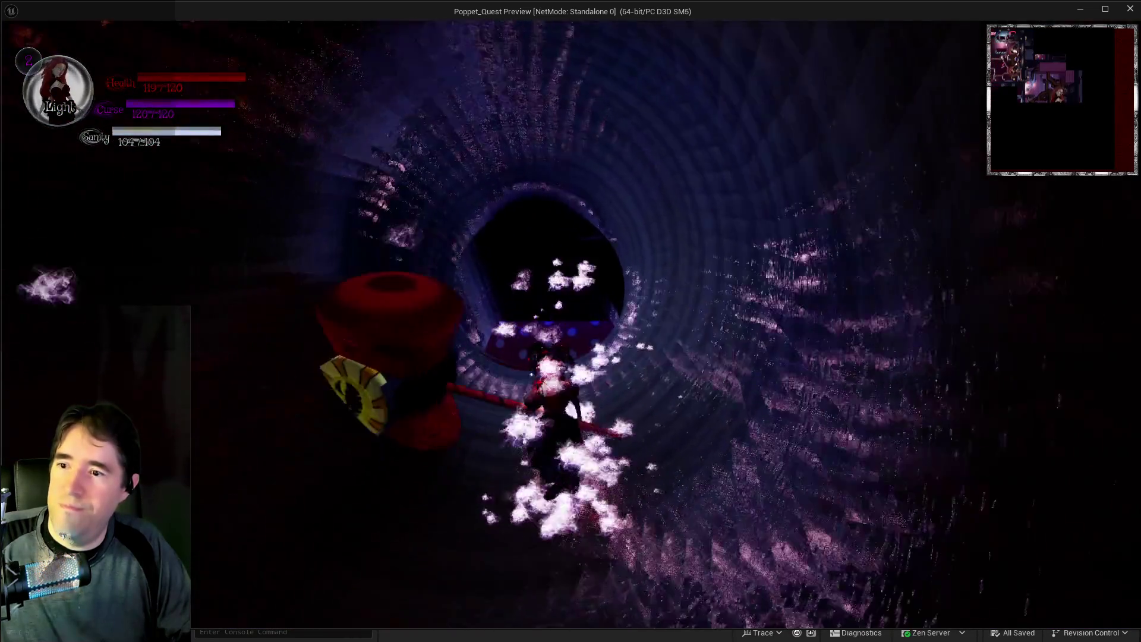
{"action": "key", "text": "w"}
{"action": "key", "text": "w"}
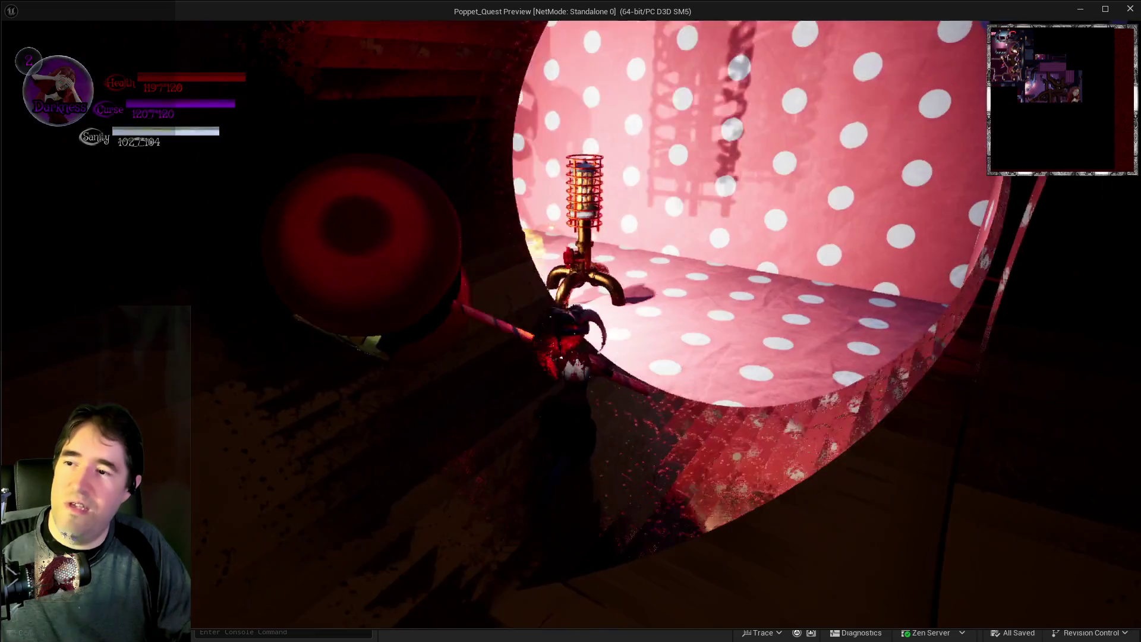
{"action": "key", "text": "w"}
{"action": "key", "text": "w"}
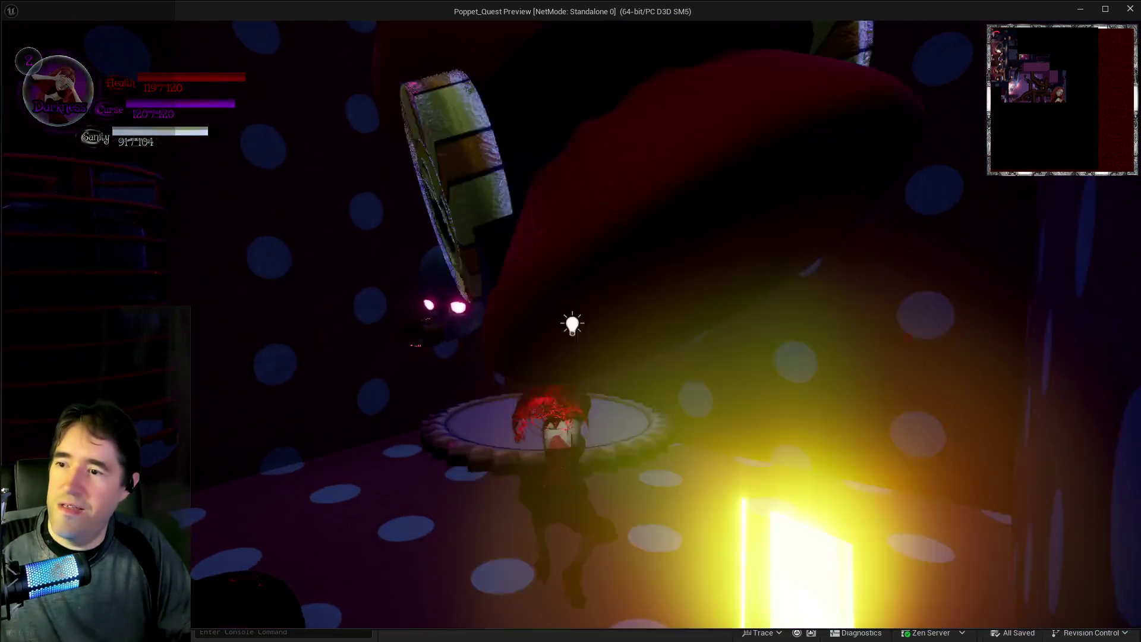
{"action": "key", "text": "w"}
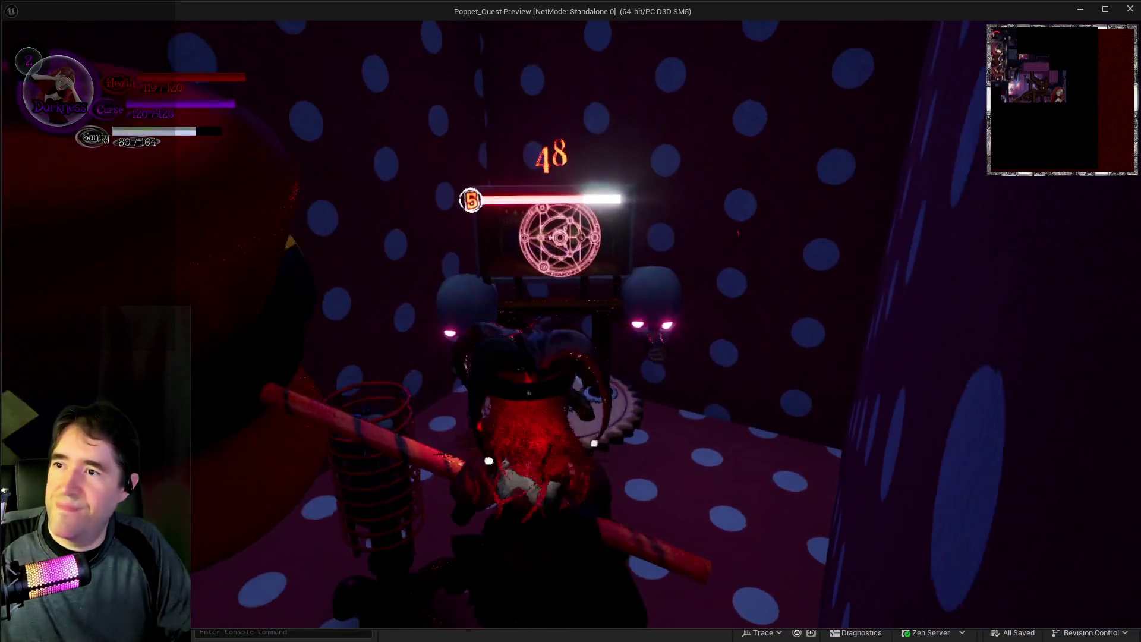
{"action": "key", "text": "w"}
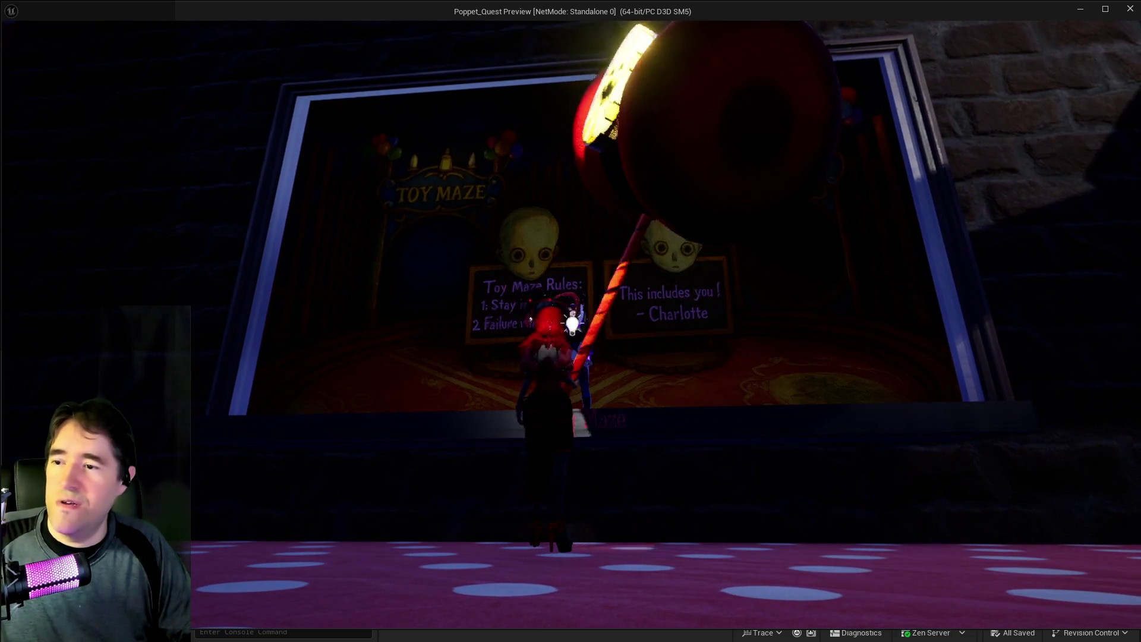
Ask why a painting is there, end the chat, then dismiss the shopkeeper's refusal with Rude!
{"action": "left_click", "coordinate": [560, 524]}
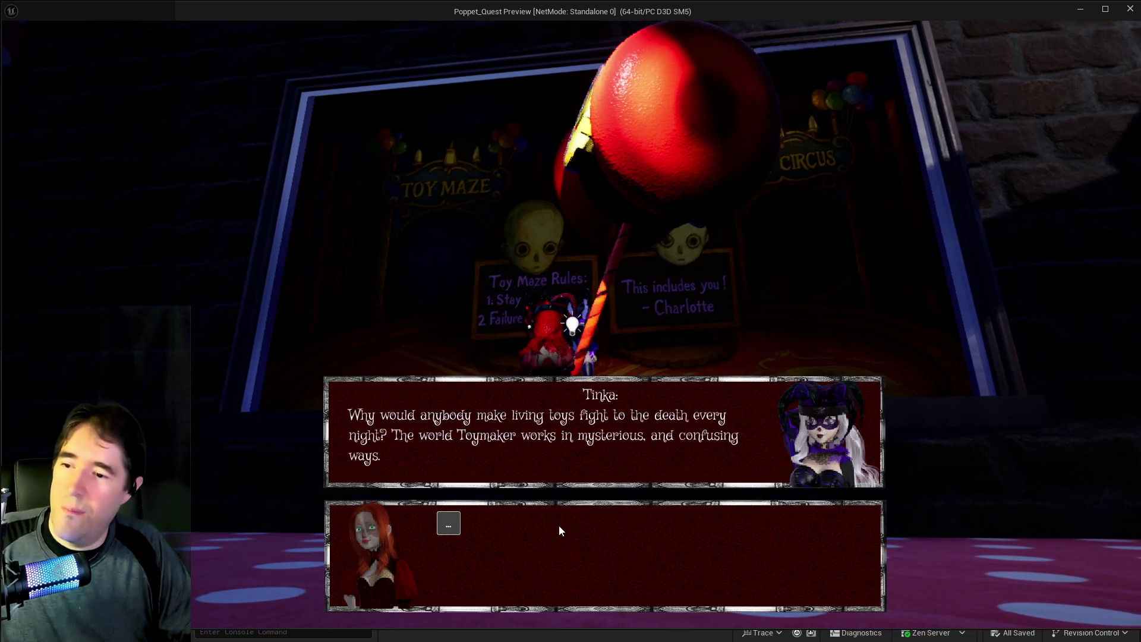
{"action": "left_click", "coordinate": [448, 523]}
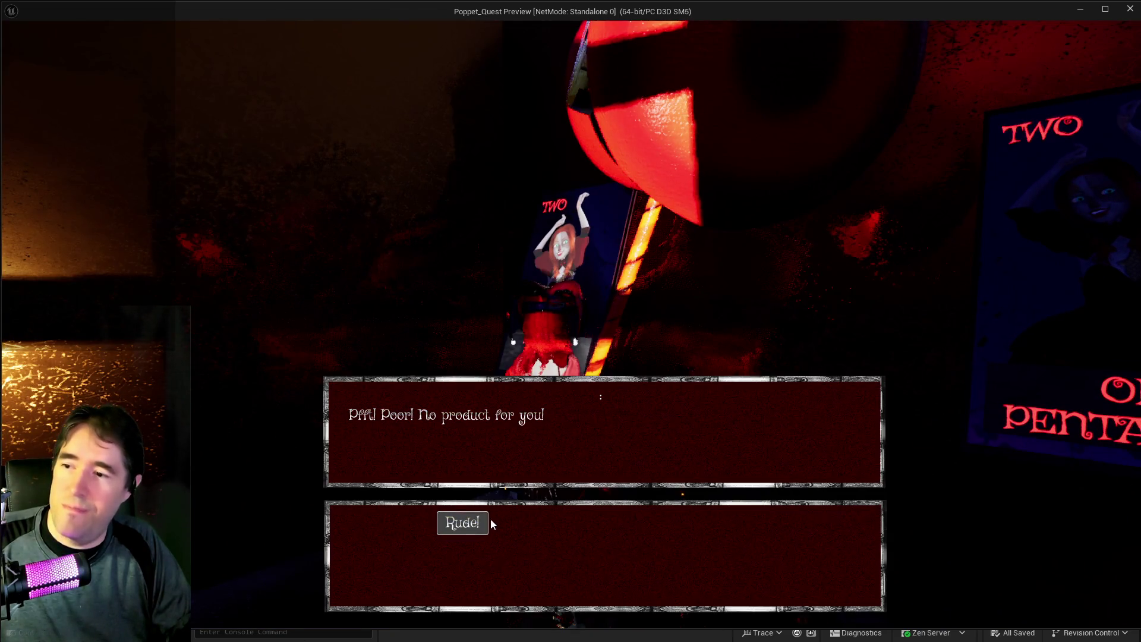
{"action": "left_click", "coordinate": [469, 522]}
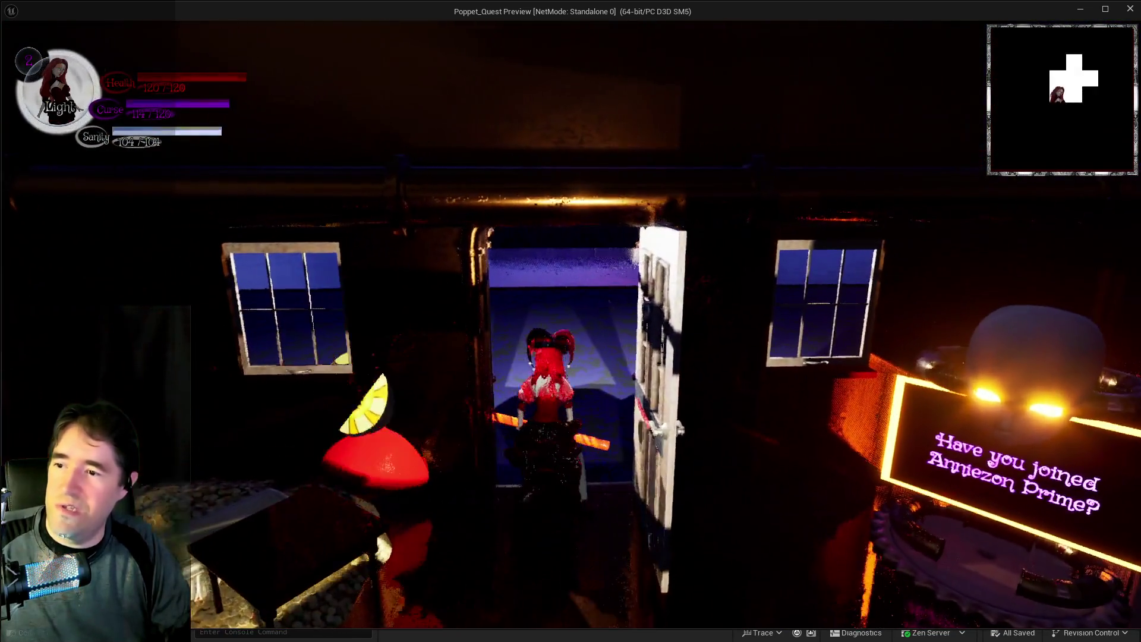
Enter the neon room, switching Poppet's form to Darkness with E.
{"action": "key", "text": "w"}
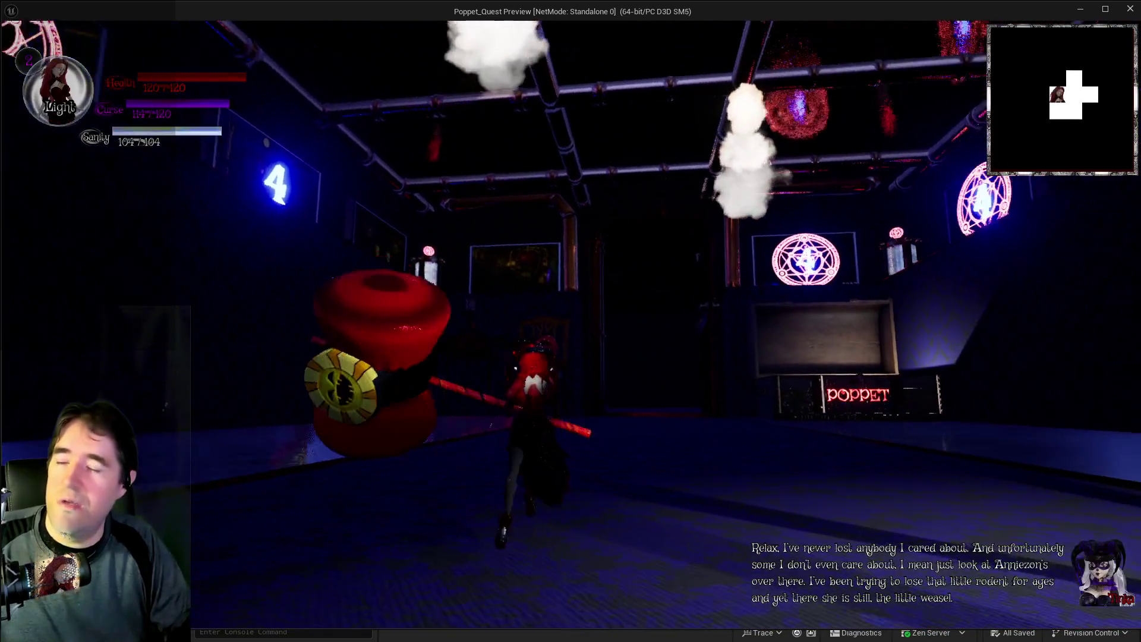
{"action": "key", "text": "e"}
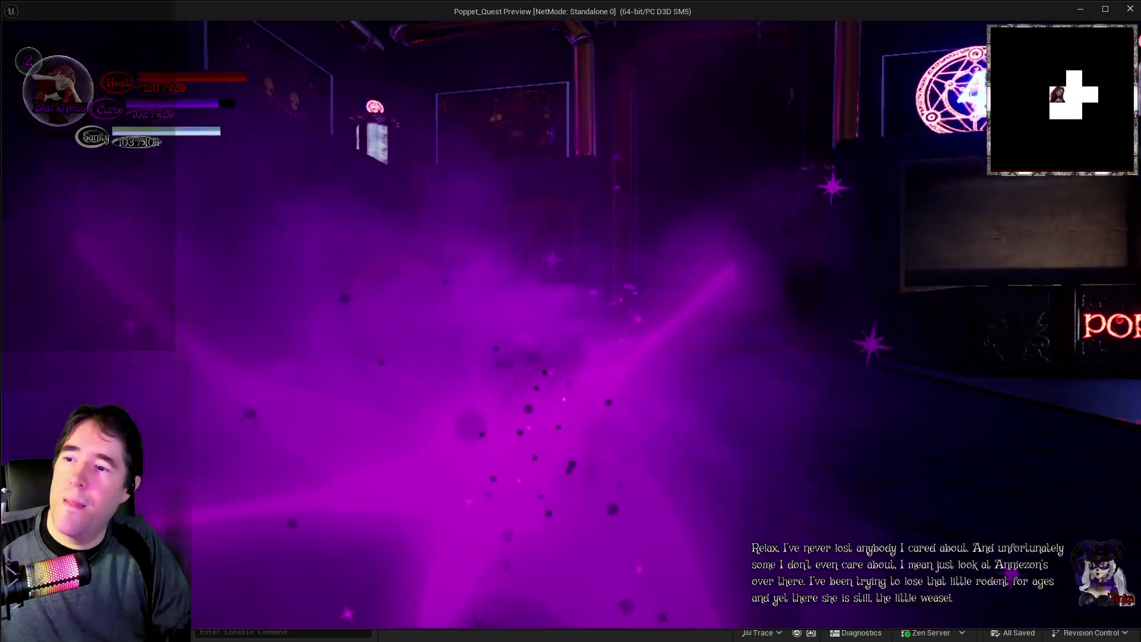
{"action": "key", "text": "w"}
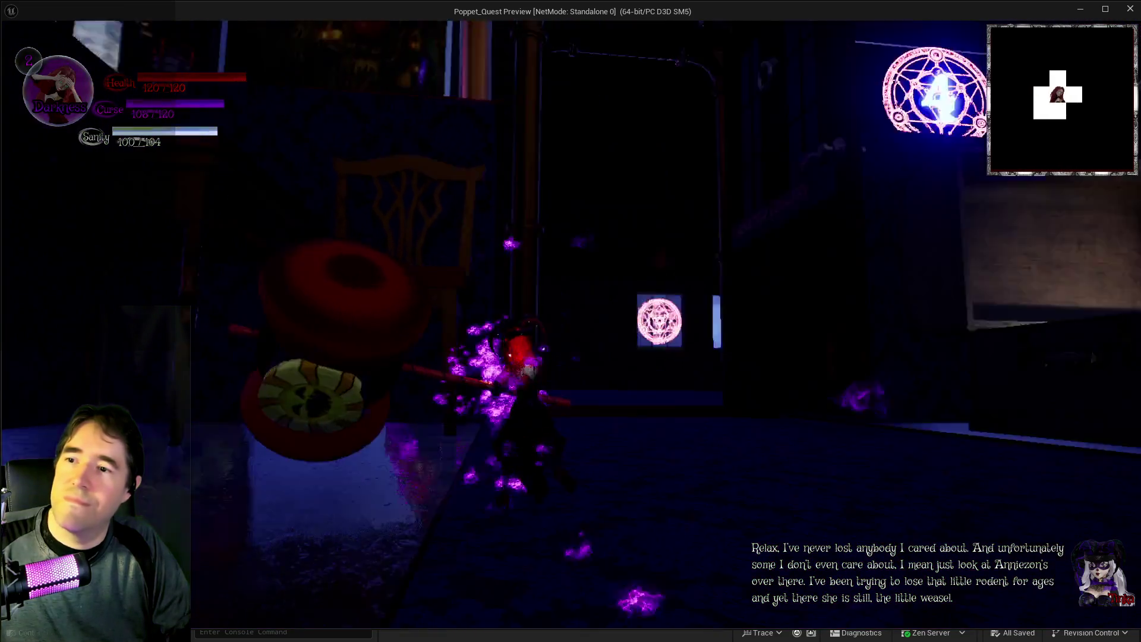
{"action": "key", "text": "w"}
{"action": "key", "text": "e"}
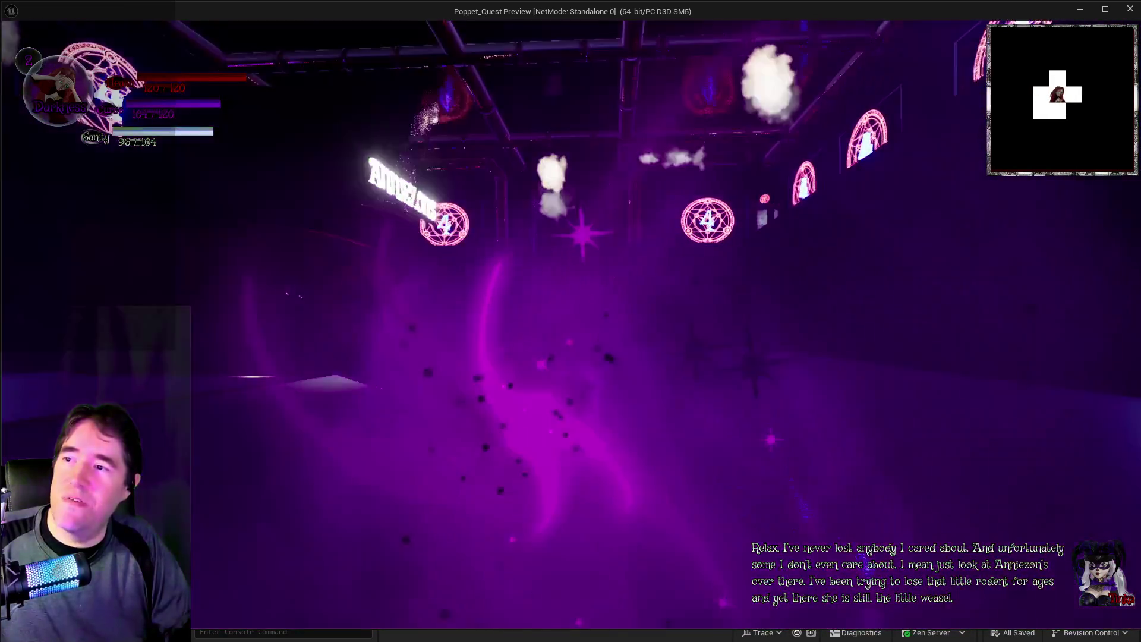
Approach Anniezon's open shop door, then turn past the smoke toward the POPPET shopfront.
{"action": "key", "text": "w"}
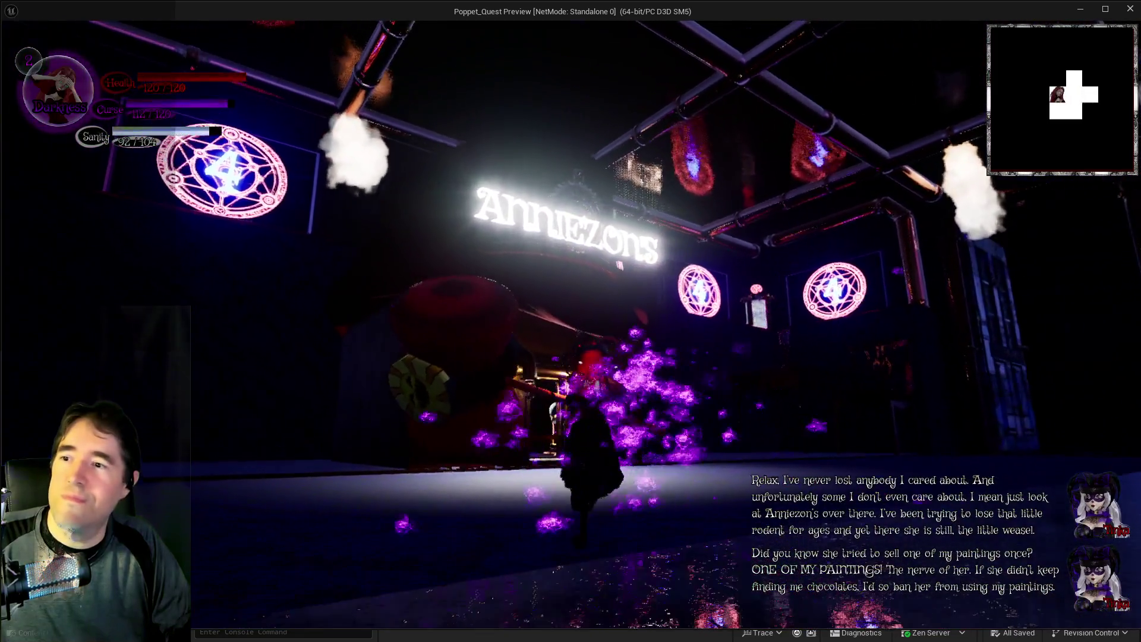
{"action": "key", "text": "w"}
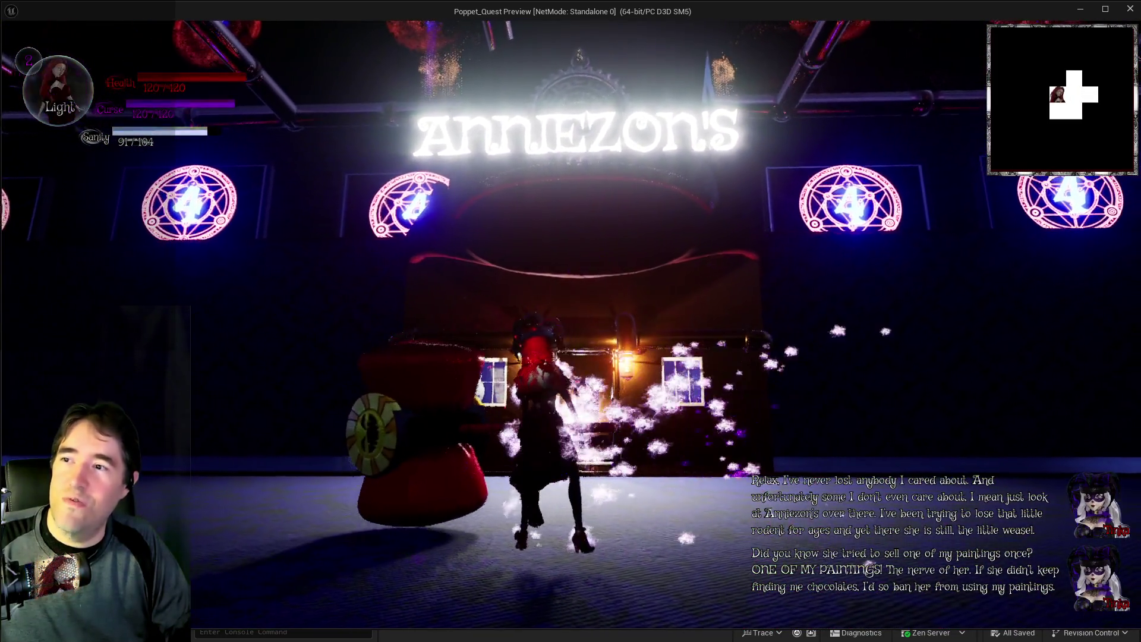
{"action": "key", "text": "w"}
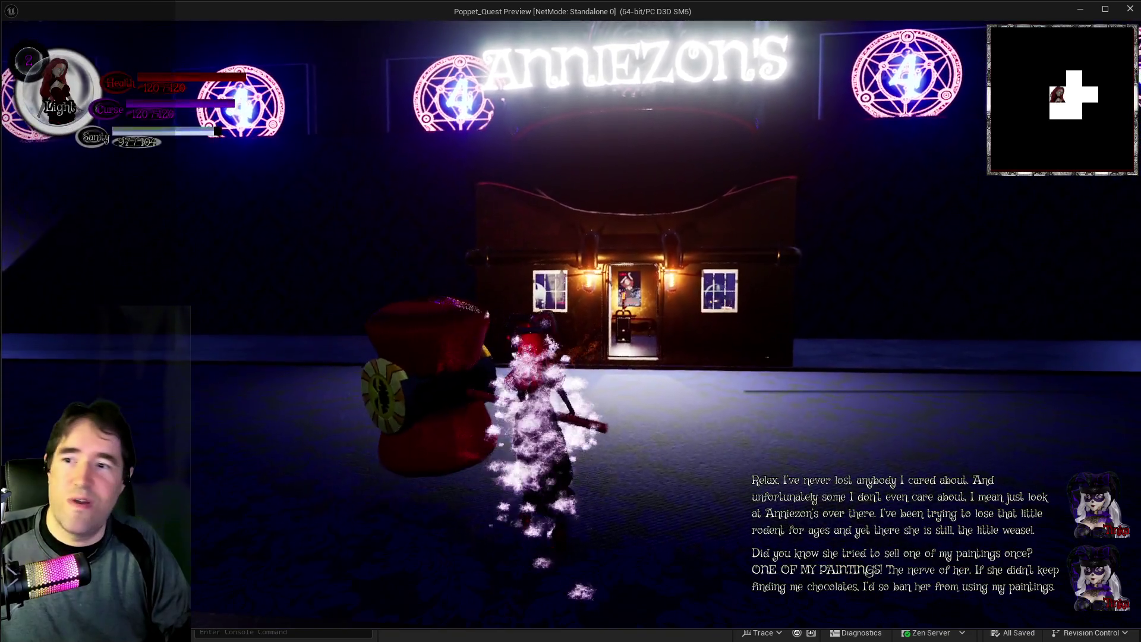
{"action": "key", "text": "w"}
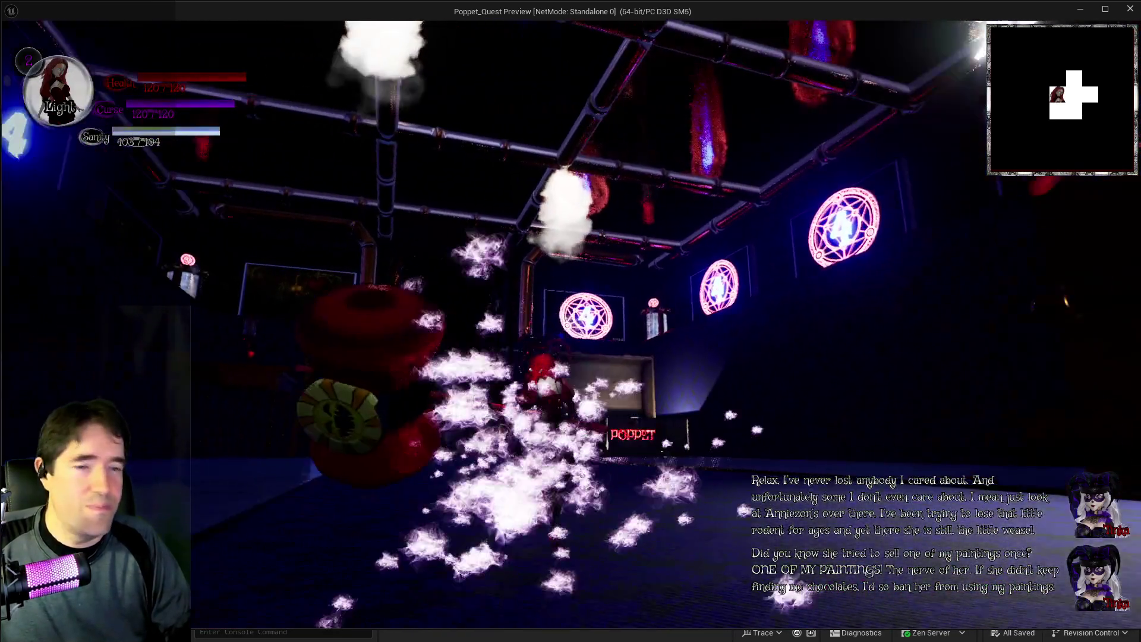
{"action": "key", "text": "w"}
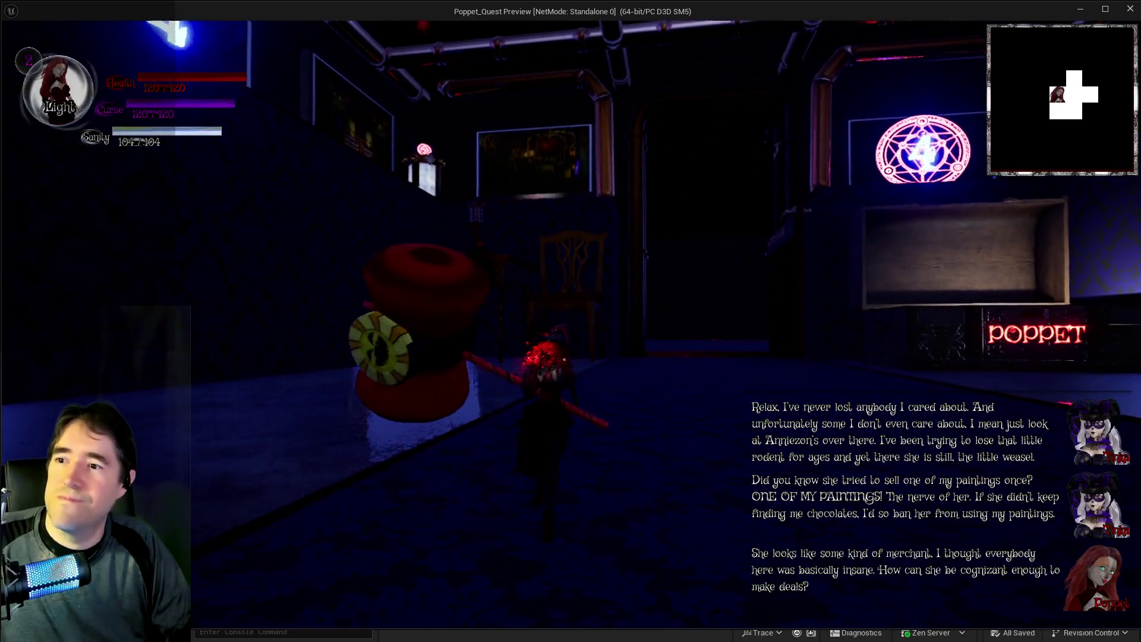
In Darkness stance, pass the chair and neon-sign corridor and enter the glowing 4 doorway.
{"action": "key", "text": "q"}
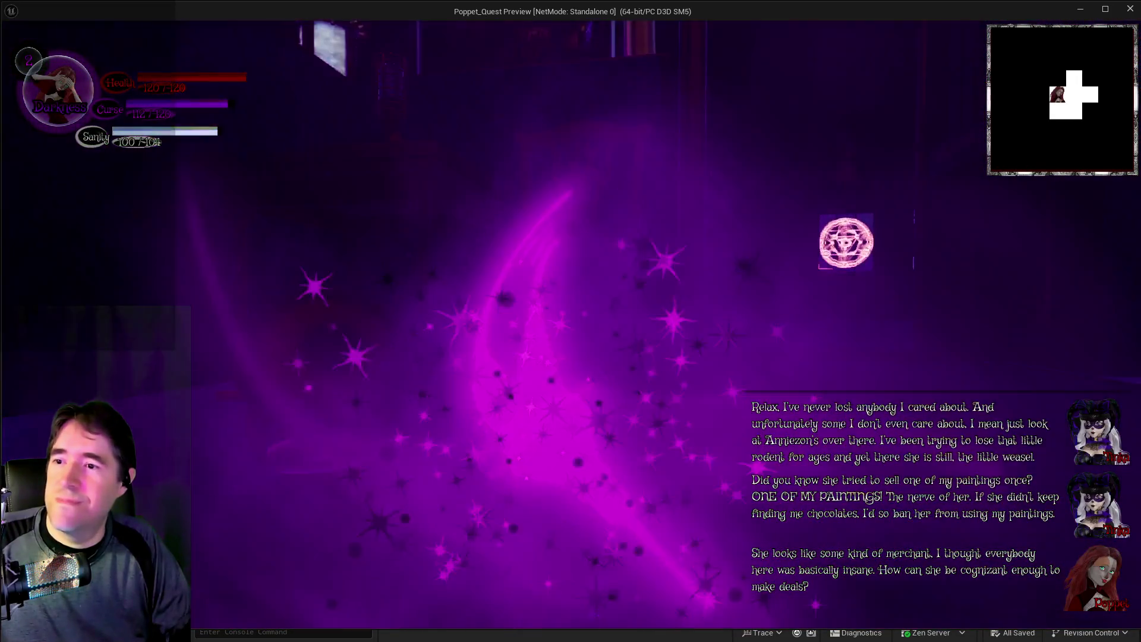
{"action": "key", "text": "w"}
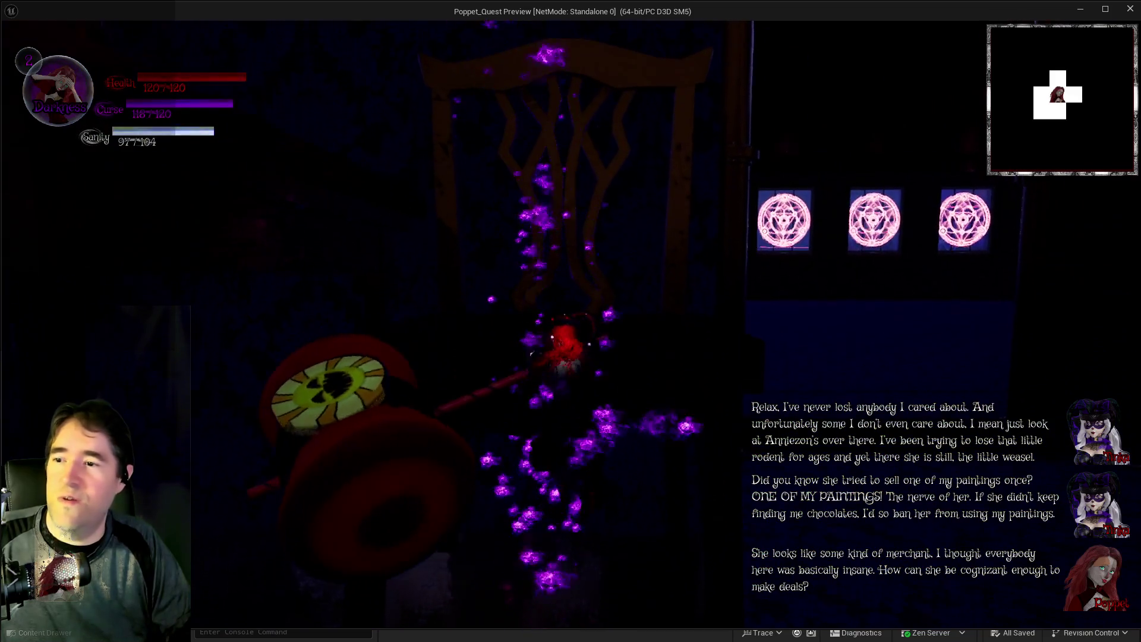
{"action": "key", "text": "w"}
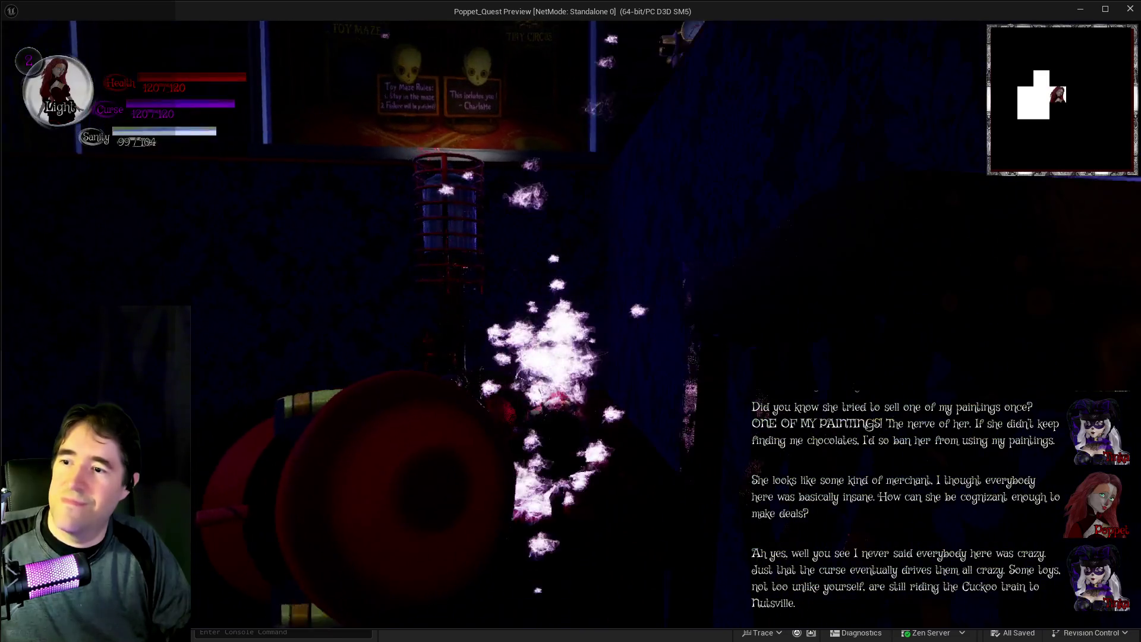
{"action": "key", "text": "w"}
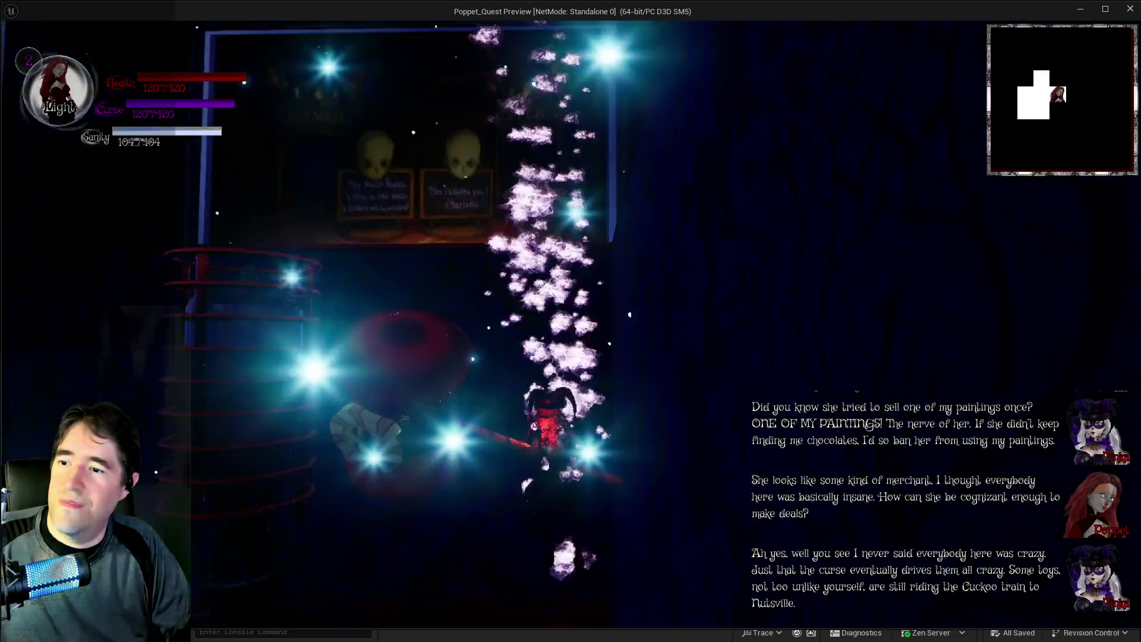
{"action": "key", "text": "w"}
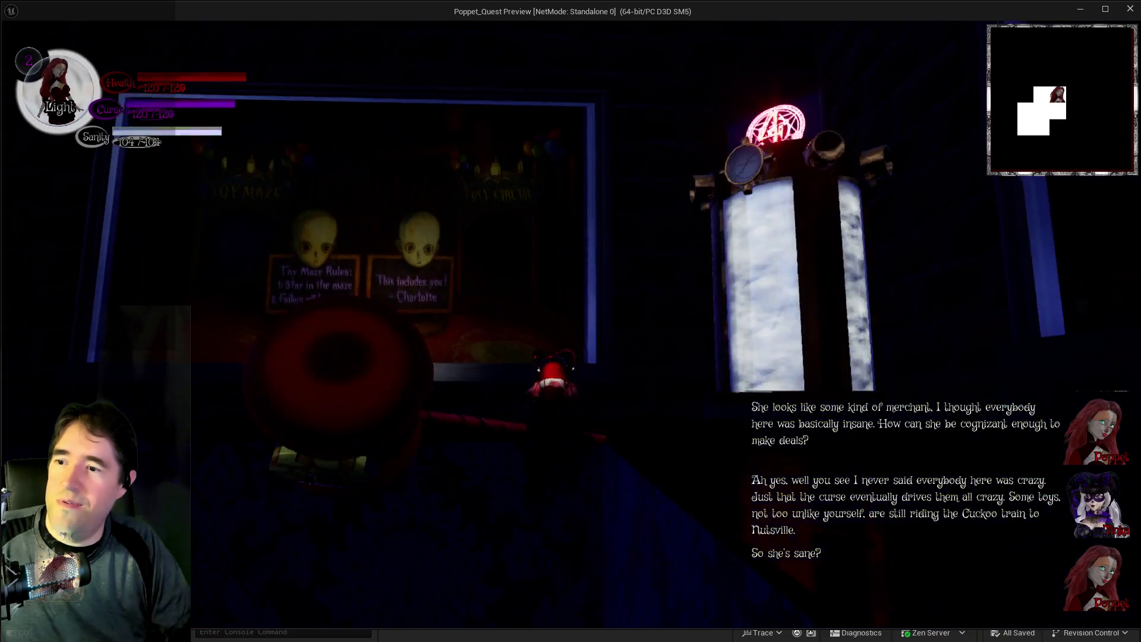
{"action": "key", "text": "w"}
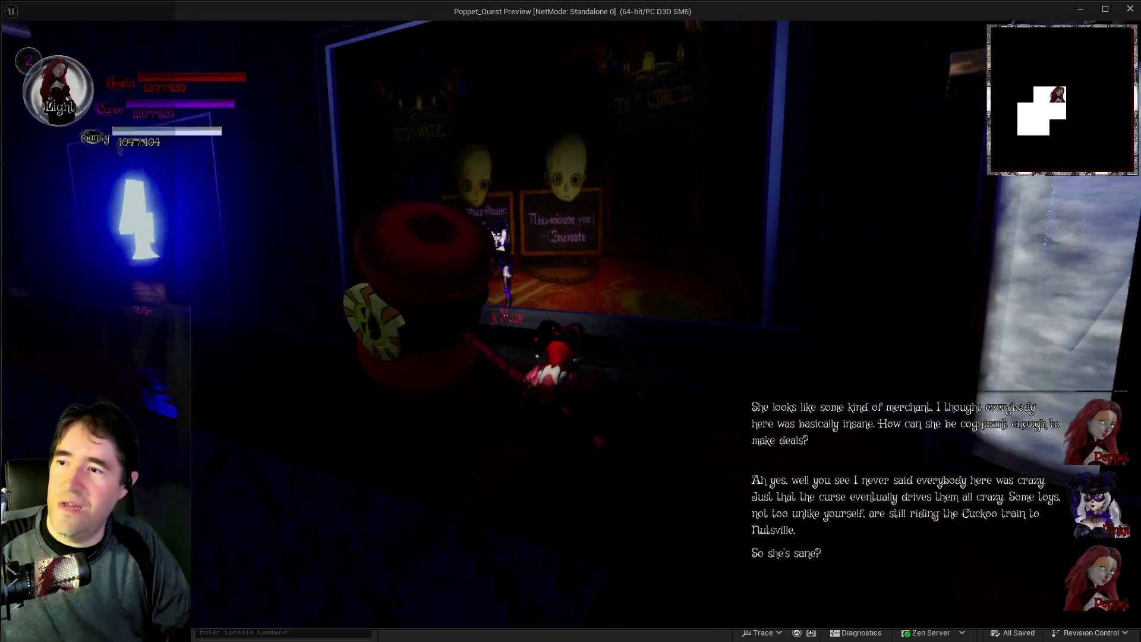
{"action": "key", "text": "w"}
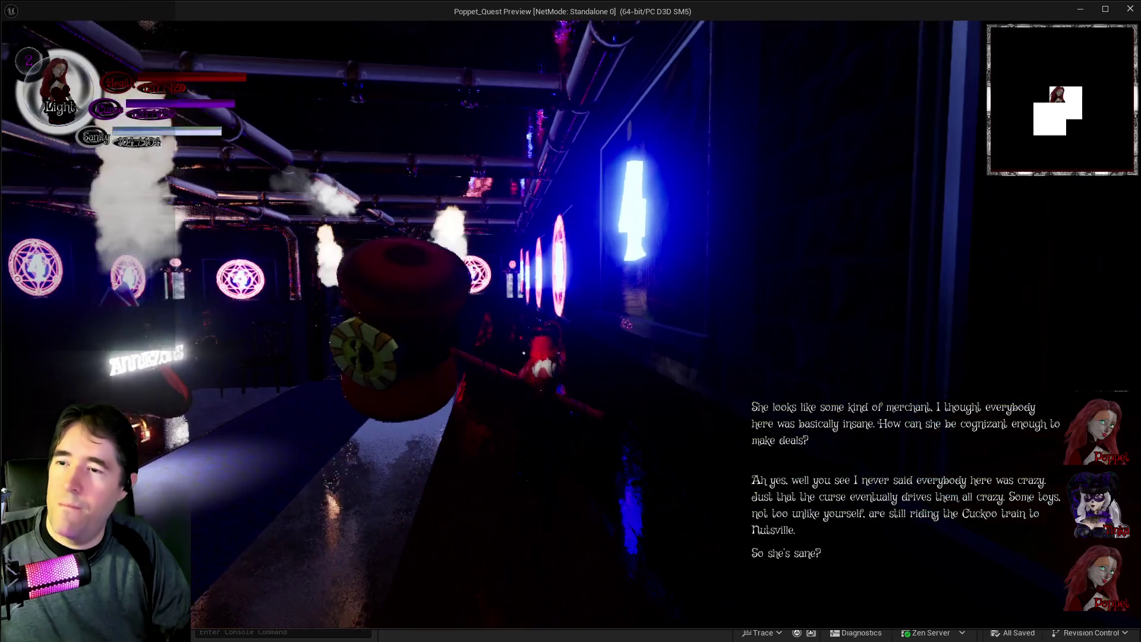
{"action": "key", "text": "w"}
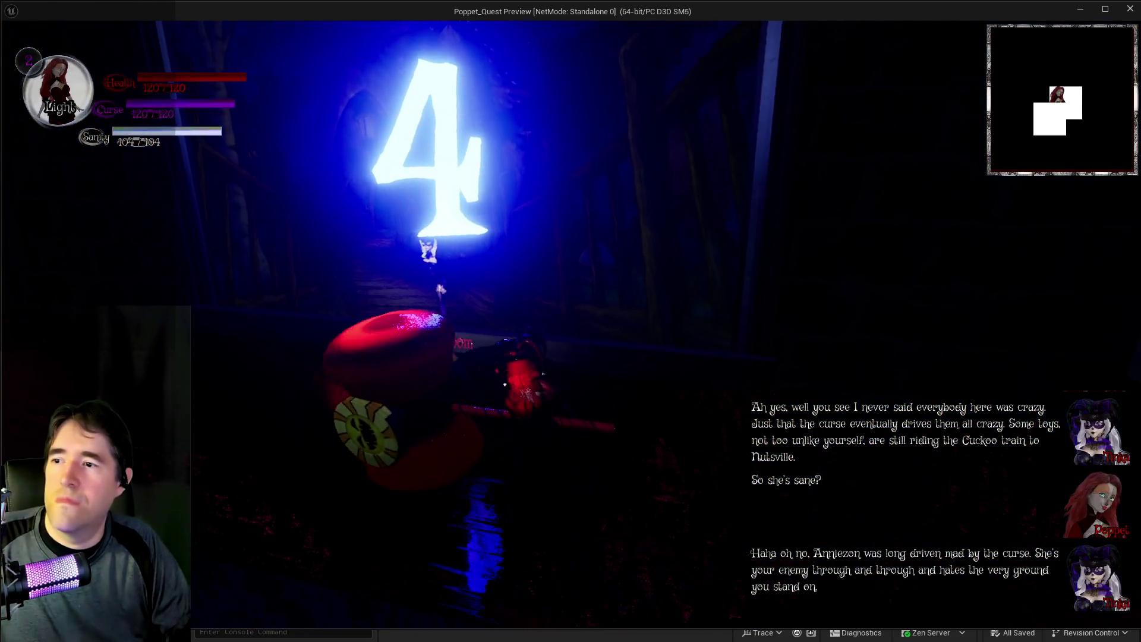
{"action": "key", "text": "w"}
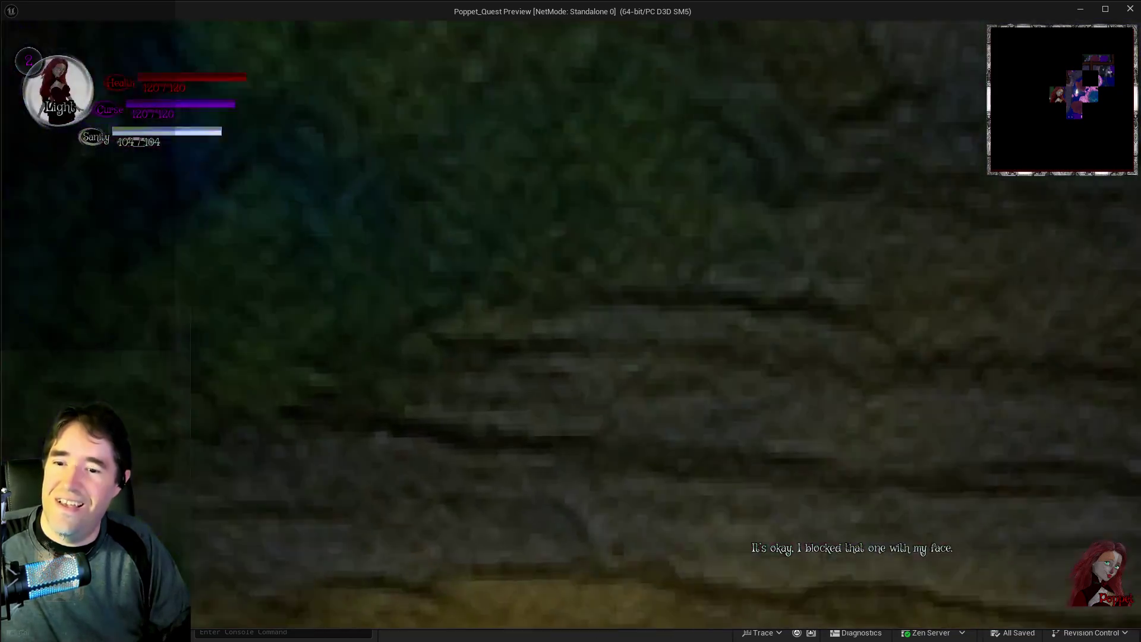
Run across the wooden deck and bridge onto the glowing mushroom platform.
{"action": "key", "text": "w"}
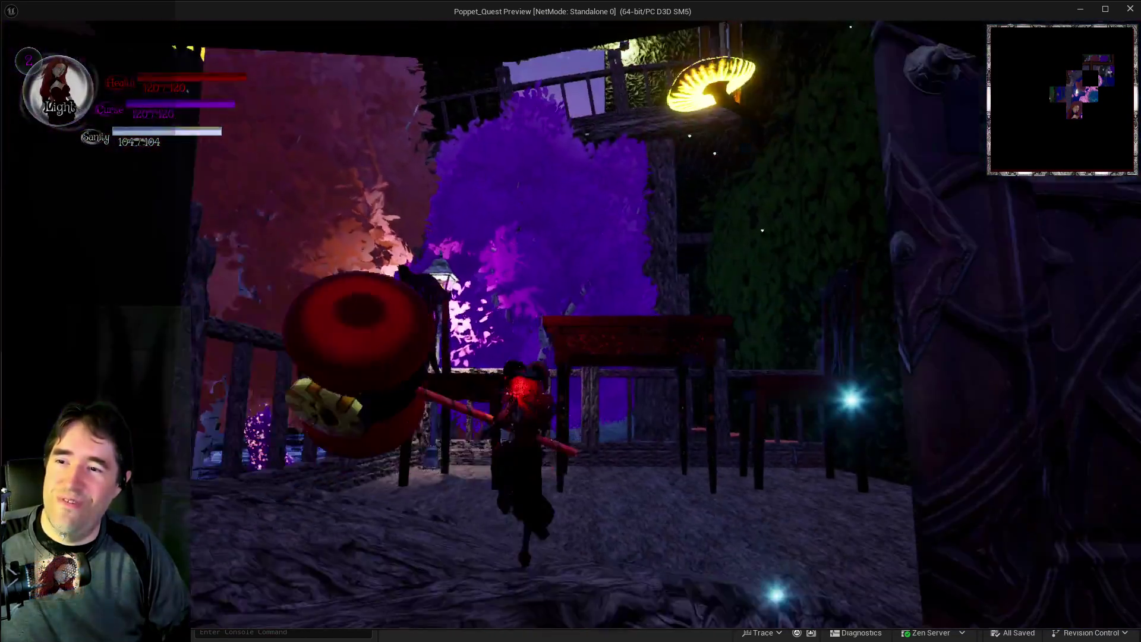
{"action": "key", "text": "w"}
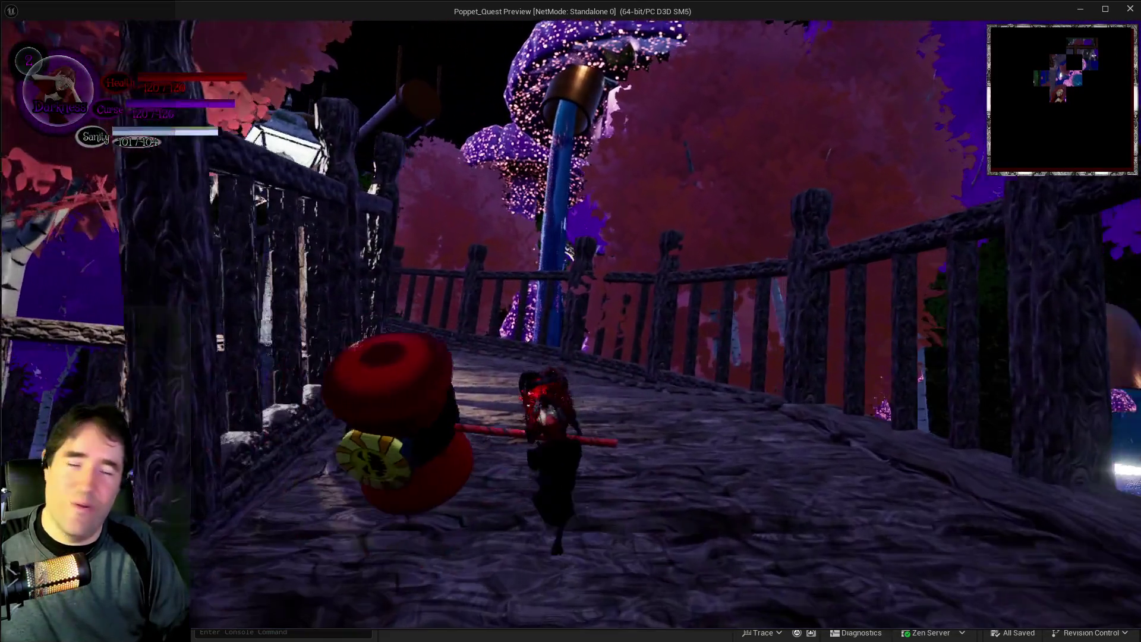
{"action": "key", "text": "w"}
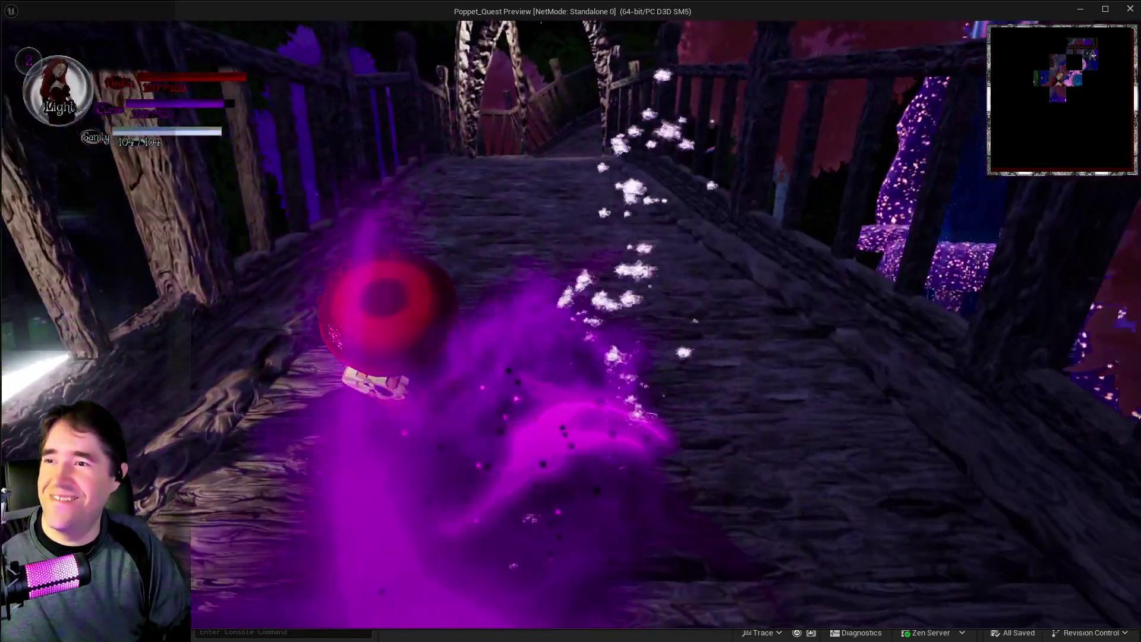
{"action": "key", "text": "w"}
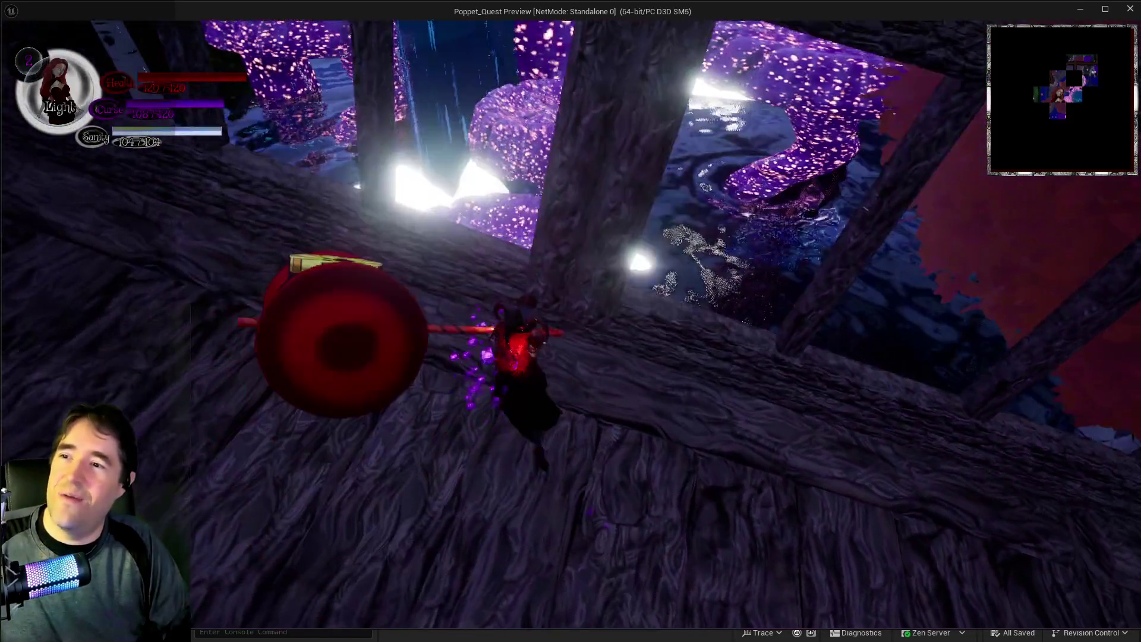
{"action": "key", "text": "w"}
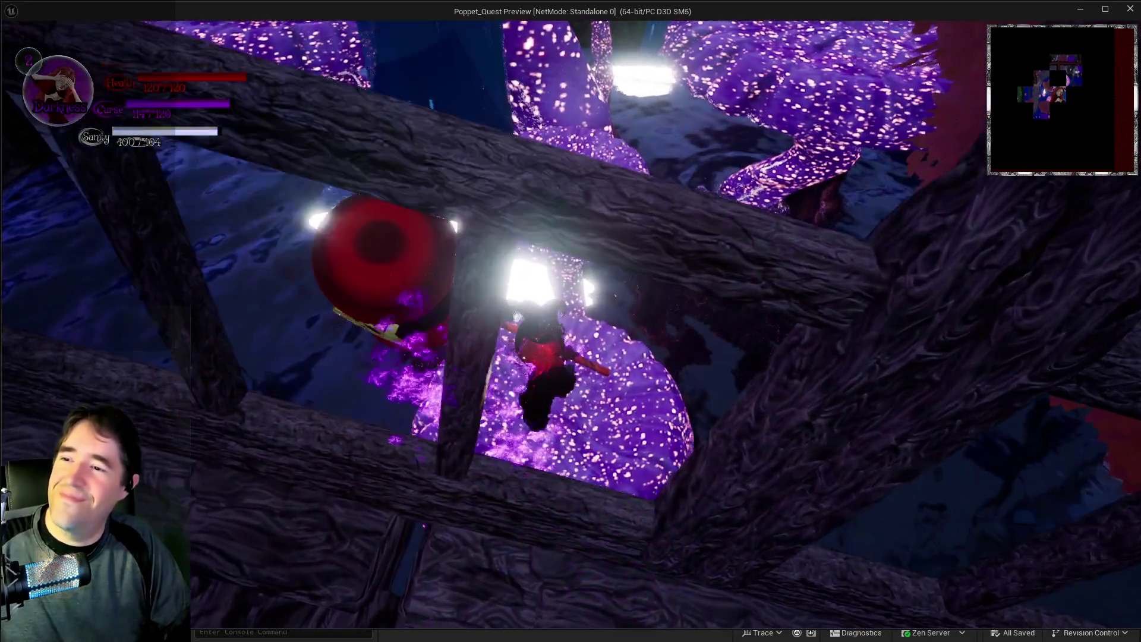
Jump across the glowing mushrooms and drop onto the path below.
{"action": "key", "text": "space"}
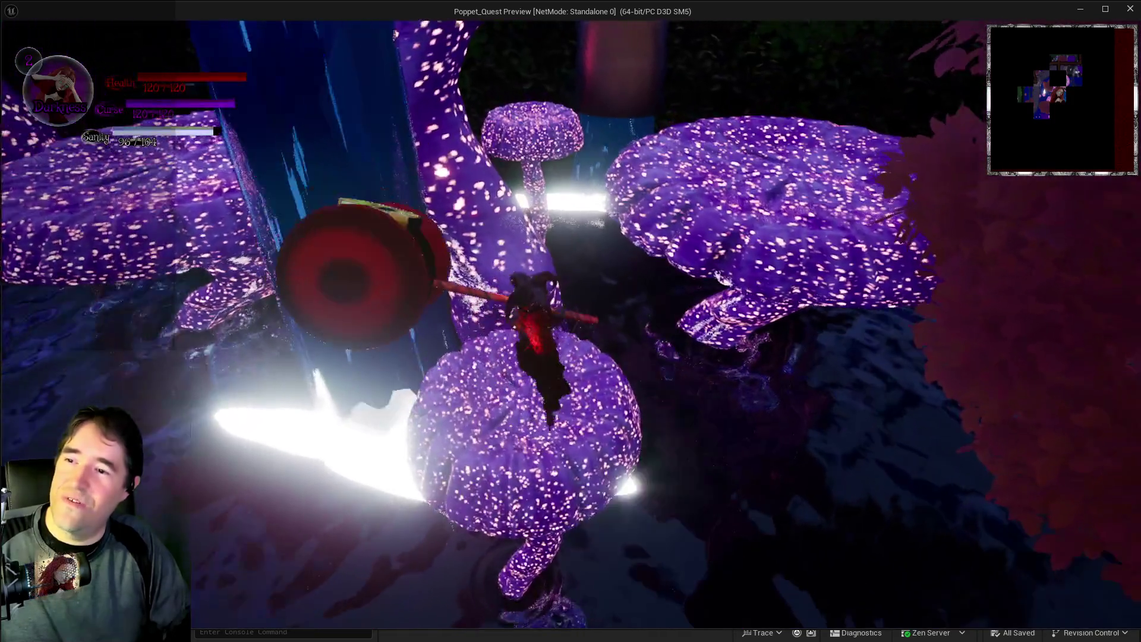
{"action": "key", "text": "w"}
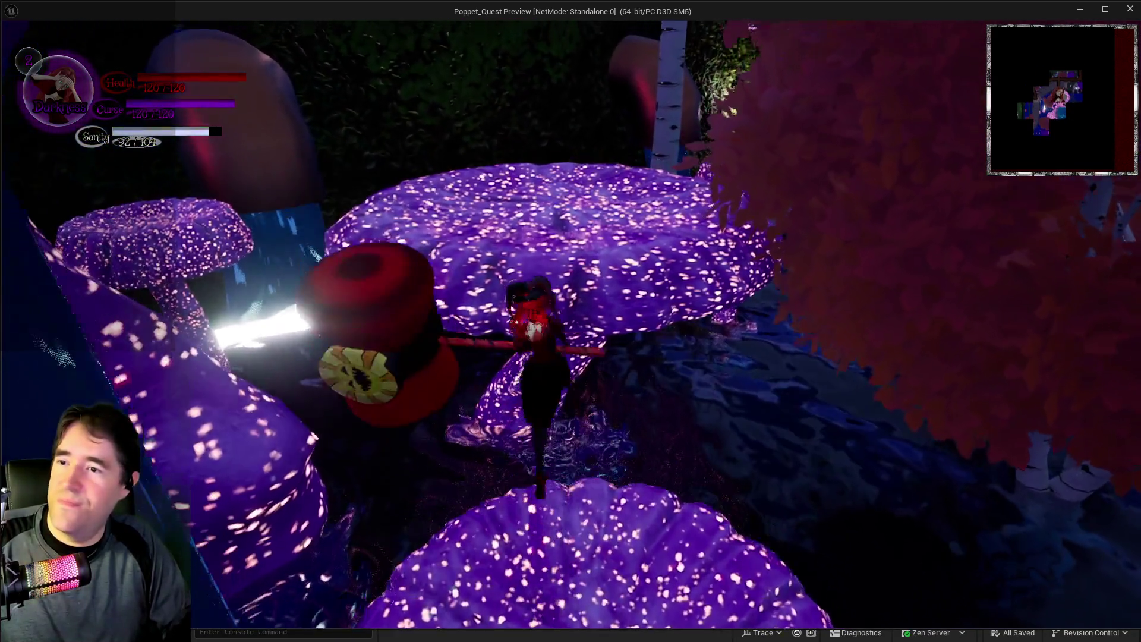
{"action": "key", "text": "w"}
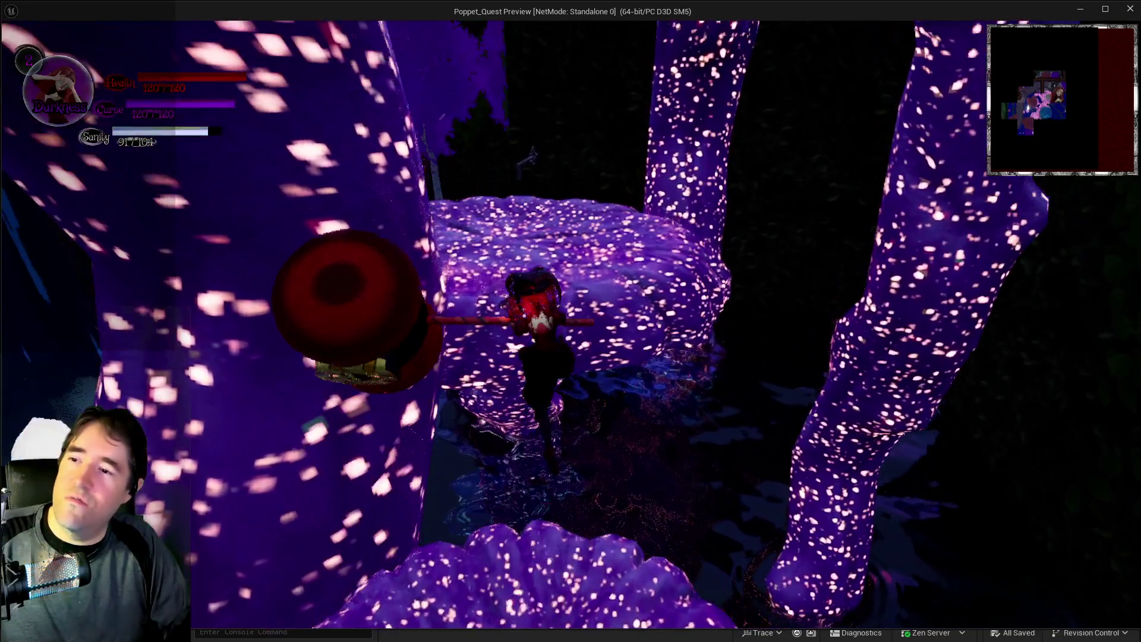
{"action": "key", "text": "w"}
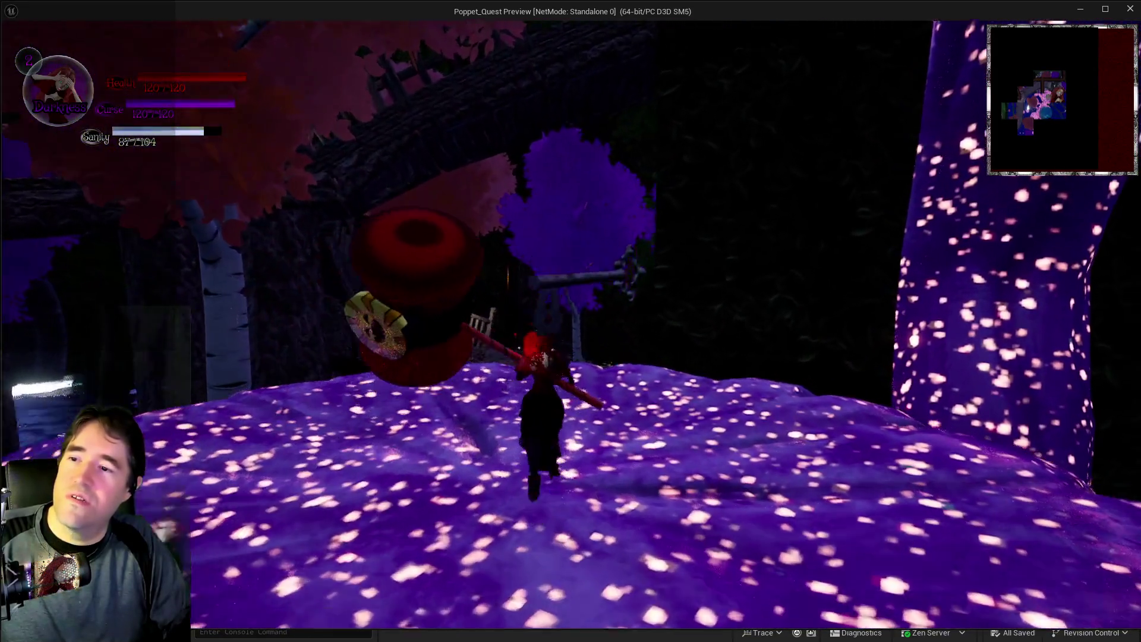
{"action": "key", "text": "w"}
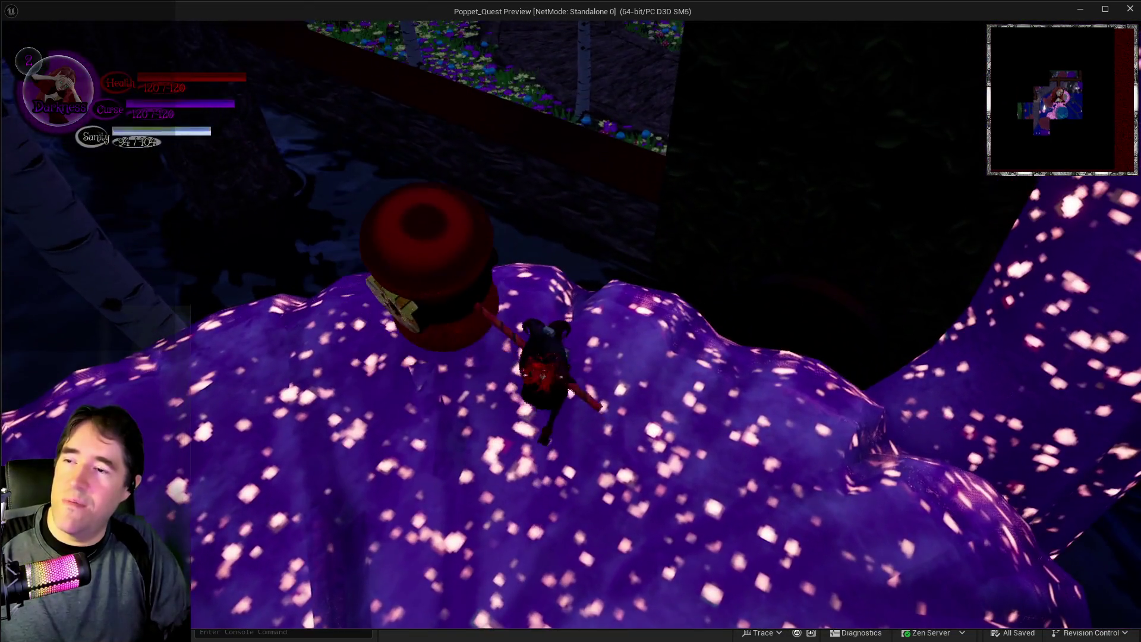
{"action": "key", "text": "w"}
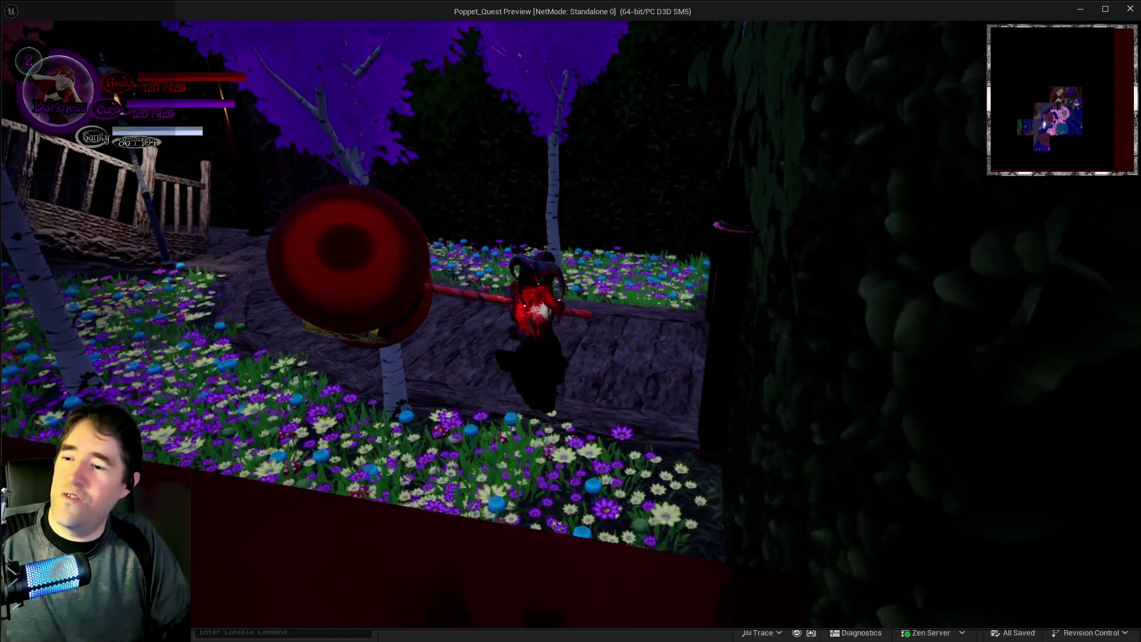
Follow the fenced path to the purple portal and attack the enemies there.
{"action": "key", "text": "w"}
{"action": "key", "text": "w"}
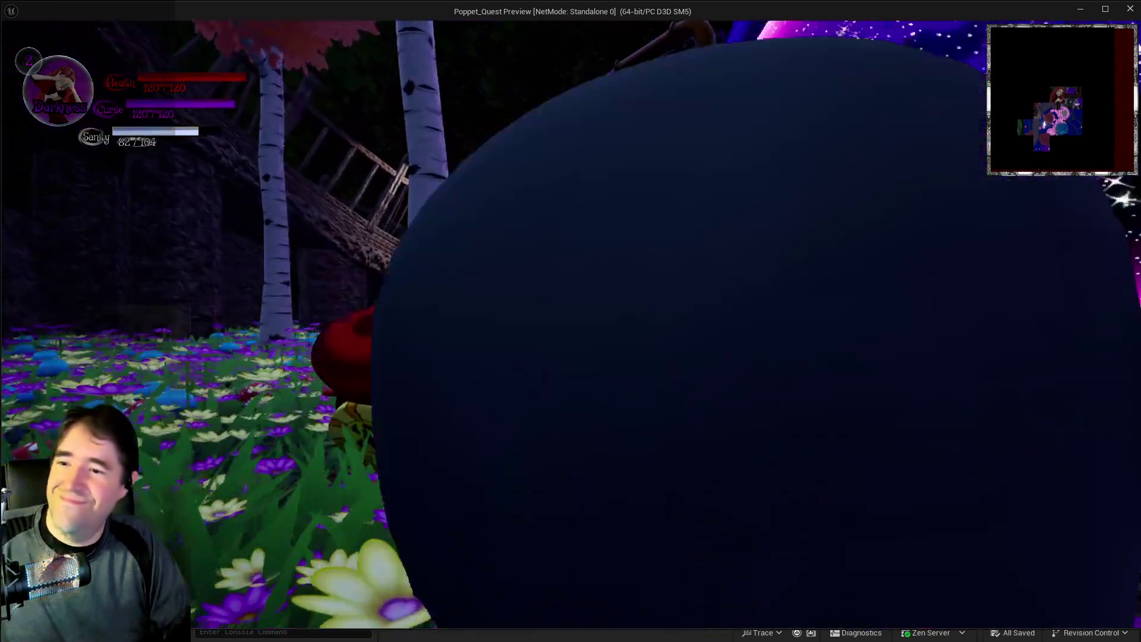
{"action": "key", "text": "w"}
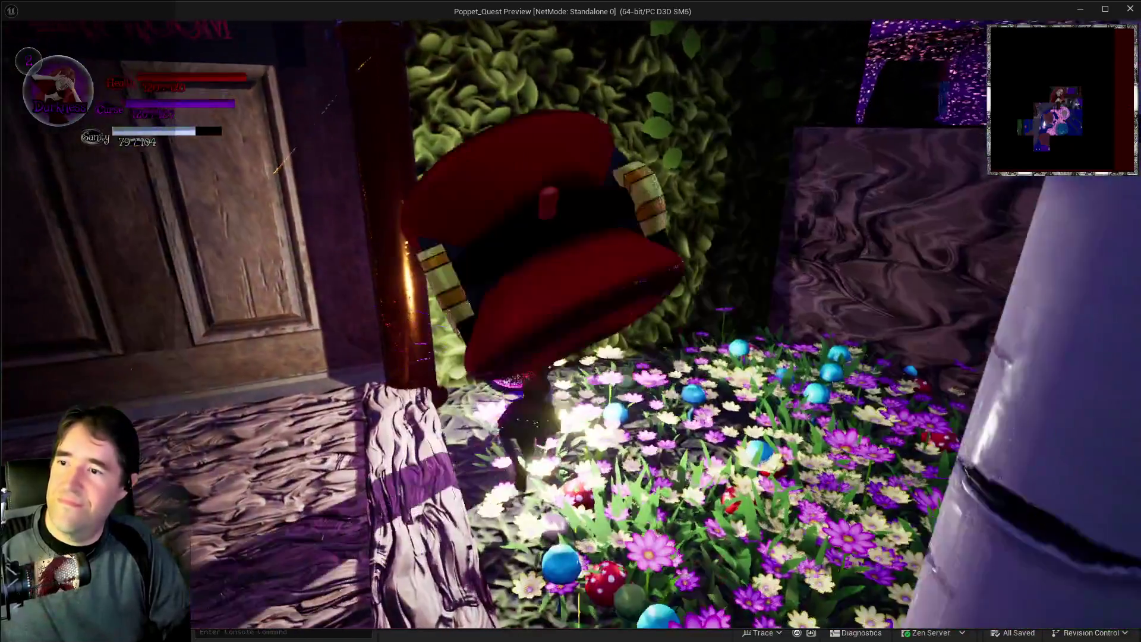
Run back along the wooden path and bridge, toggling between Light and Darkness stances.
{"action": "key", "text": "w"}
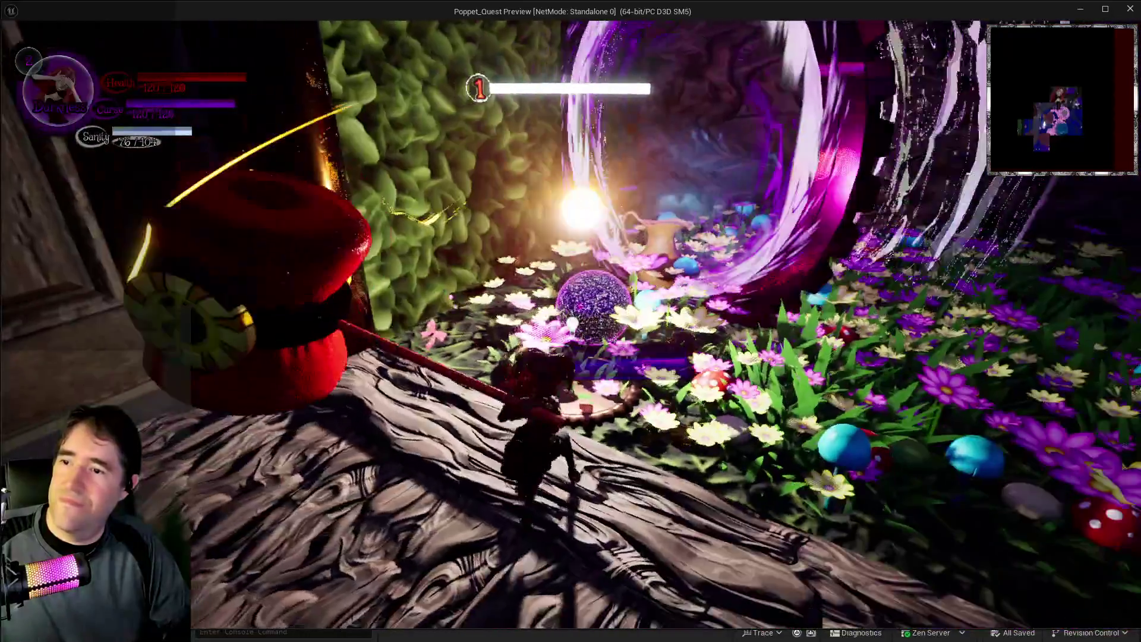
{"action": "key", "text": "w"}
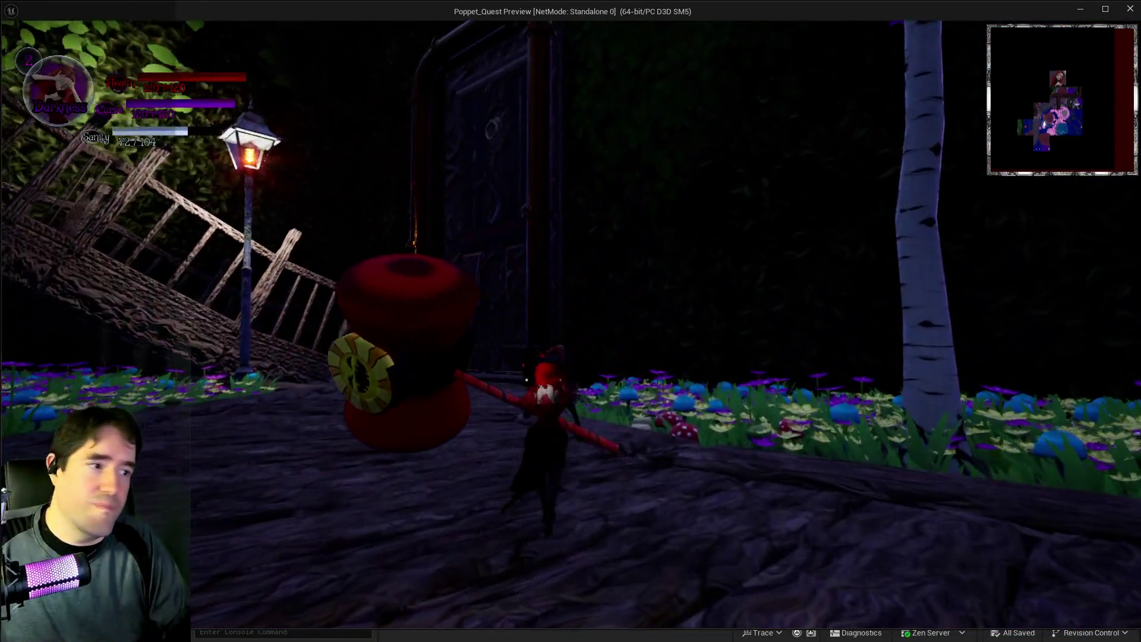
{"action": "key", "text": "w"}
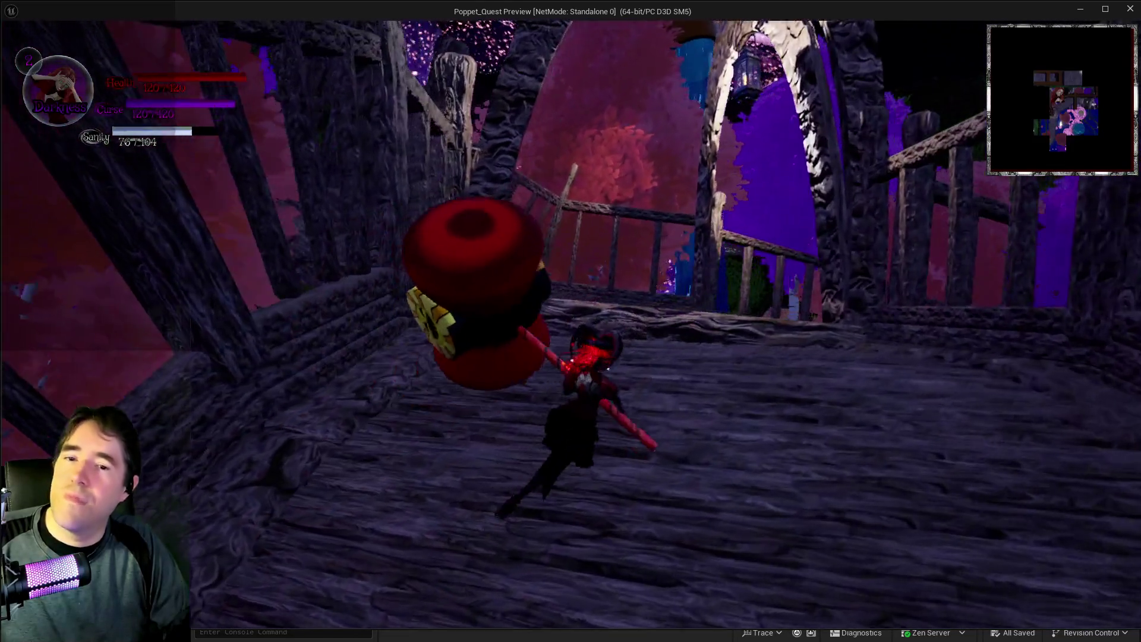
{"action": "key", "text": "q"}
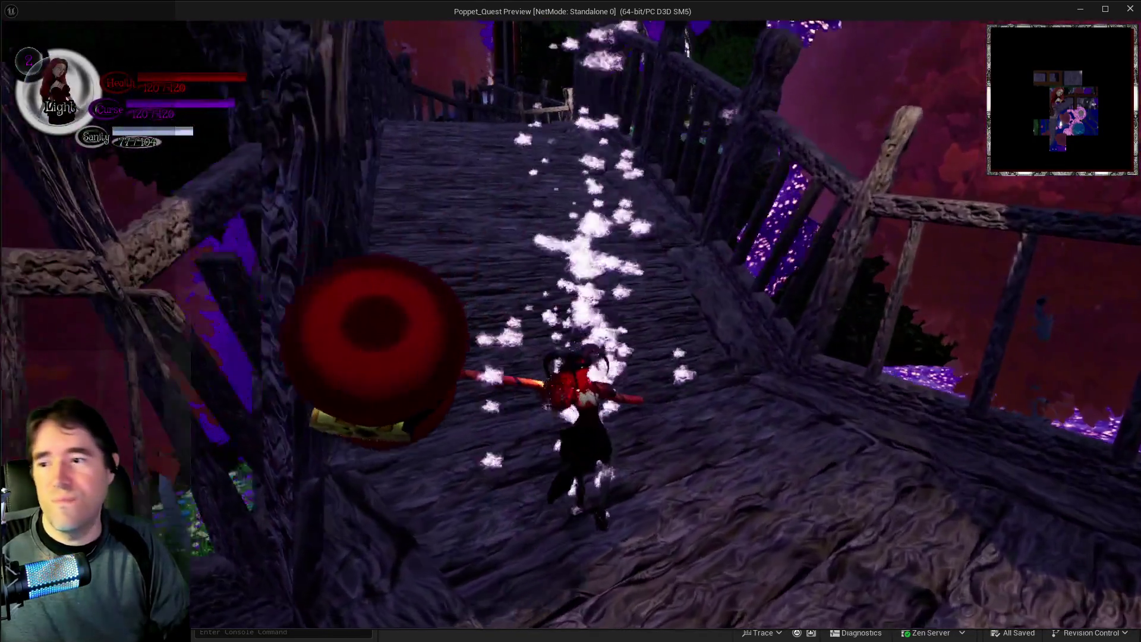
{"action": "key", "text": "q"}
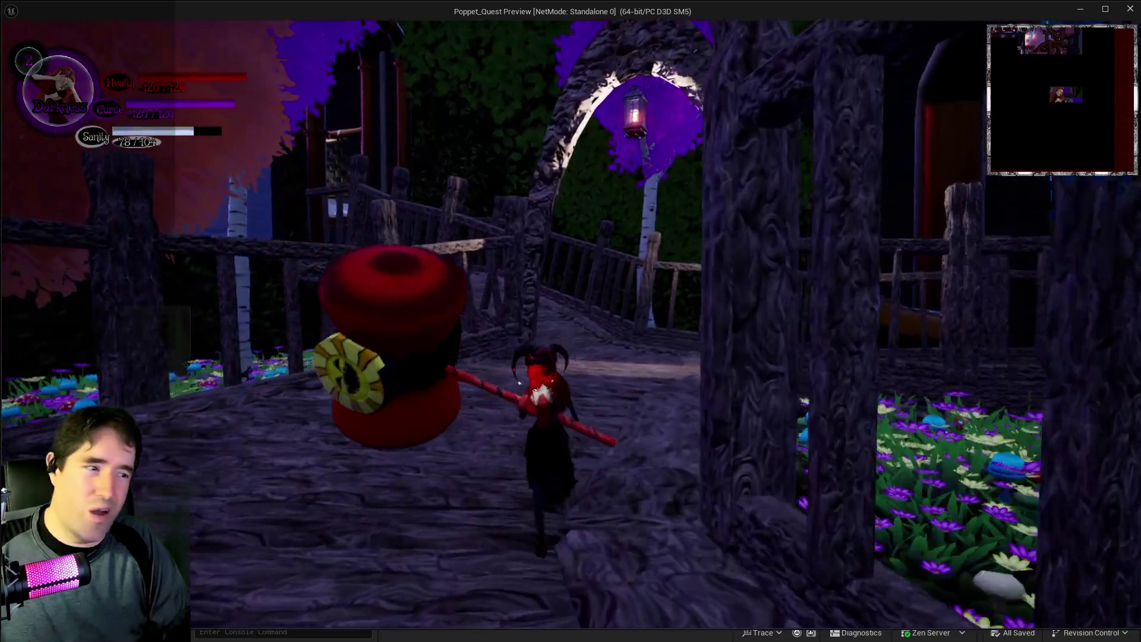
{"action": "key", "text": "q"}
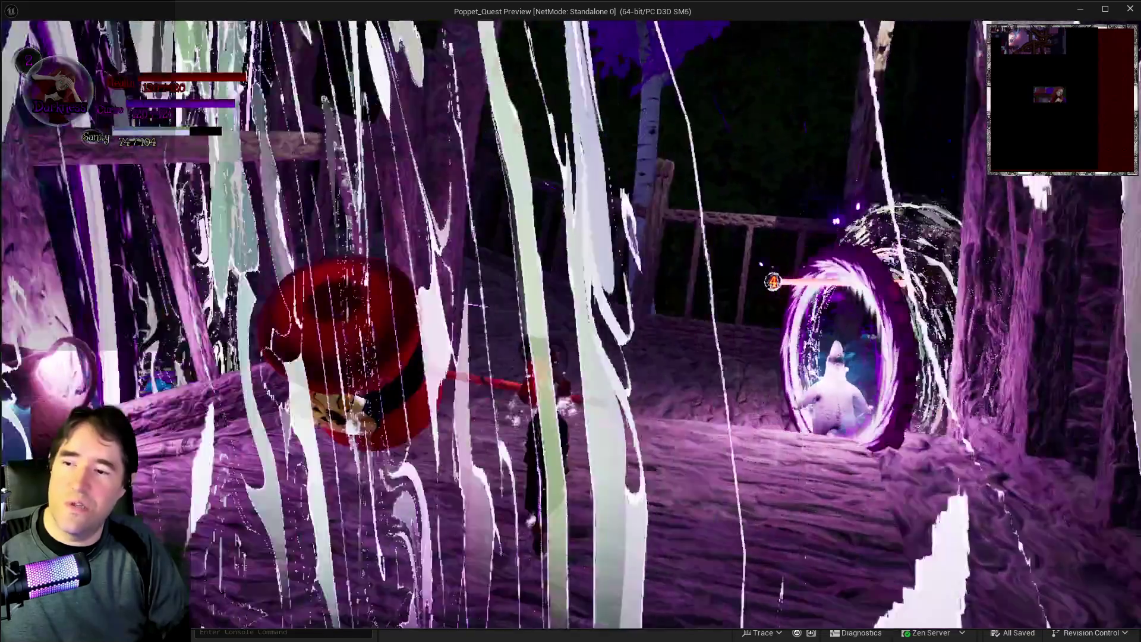
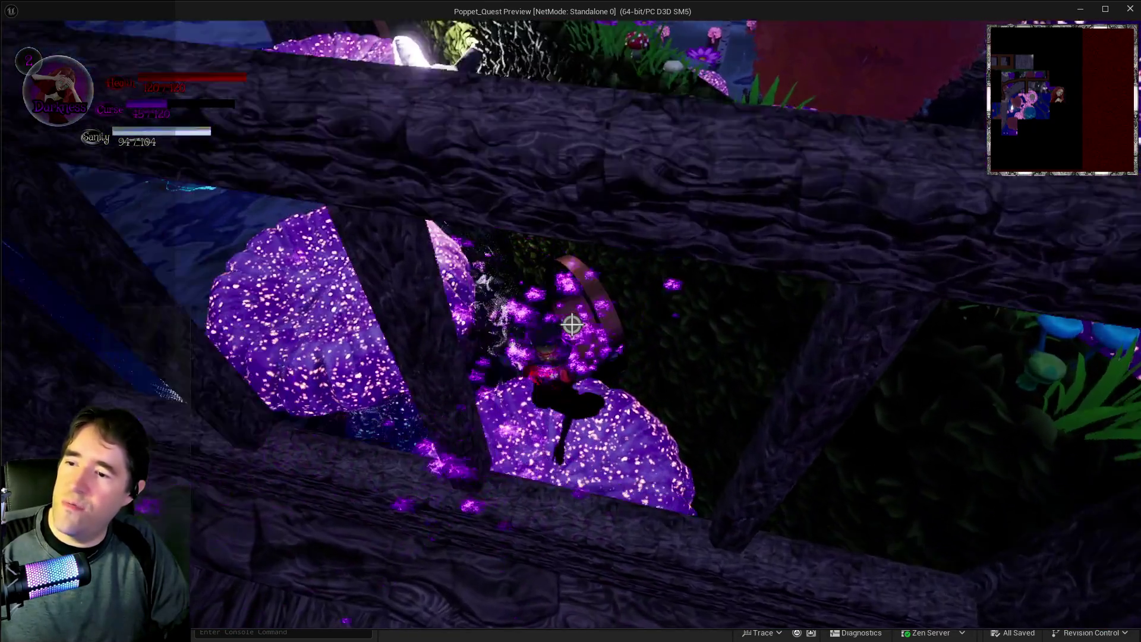
Hop forward across the glowing mushroom platforms one after another.
{"action": "key", "text": "w"}
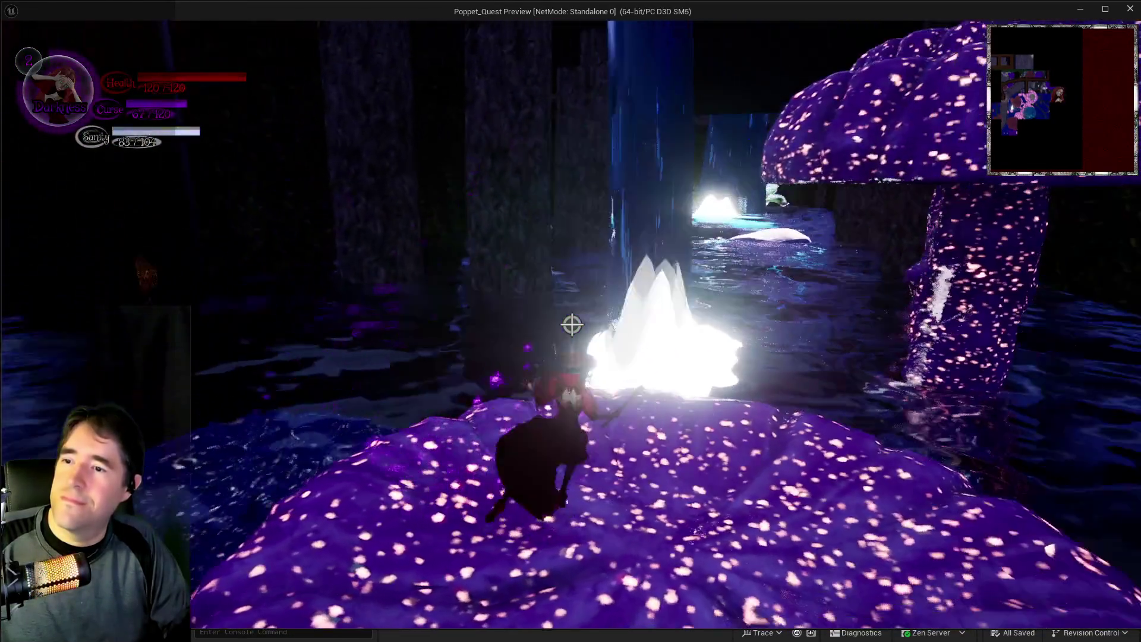
{"action": "key", "text": "w"}
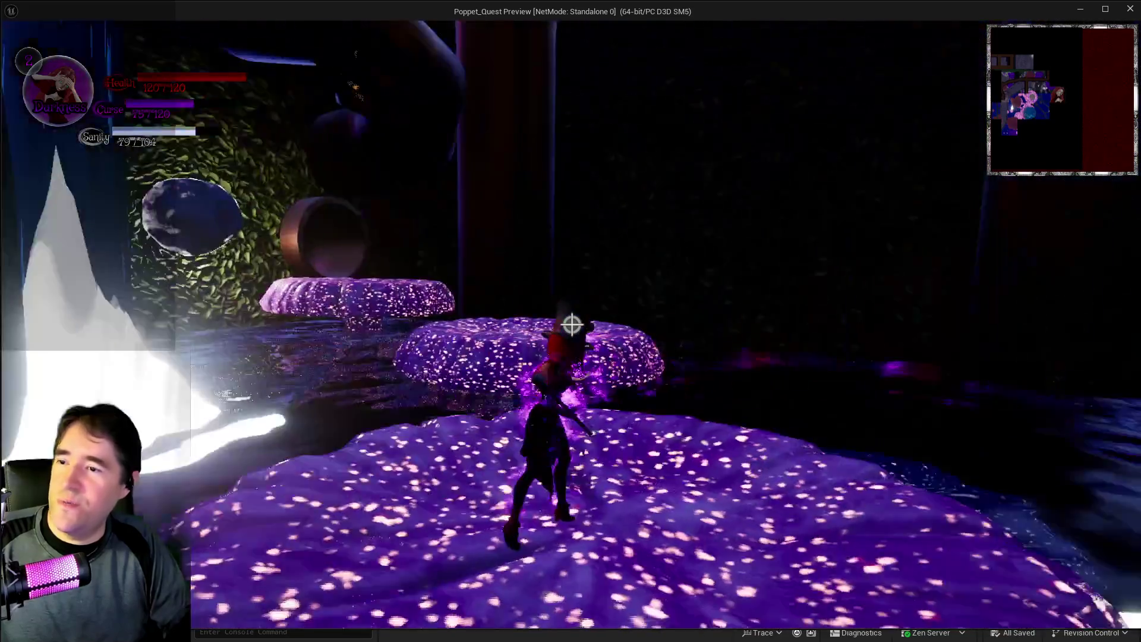
{"action": "key", "text": "w"}
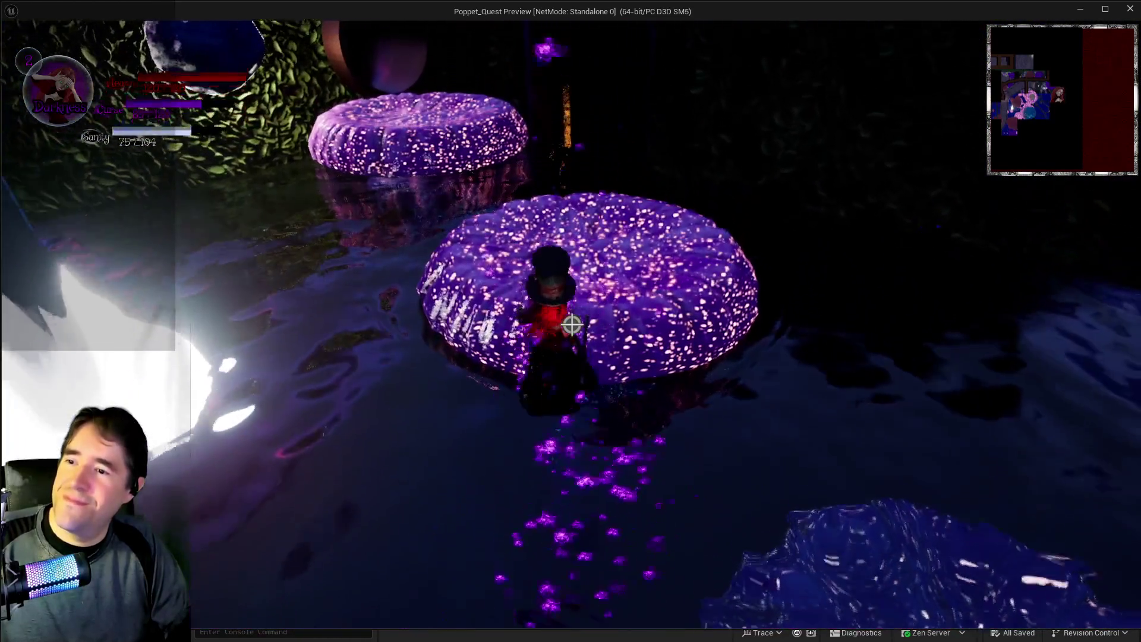
{"action": "key", "text": "w"}
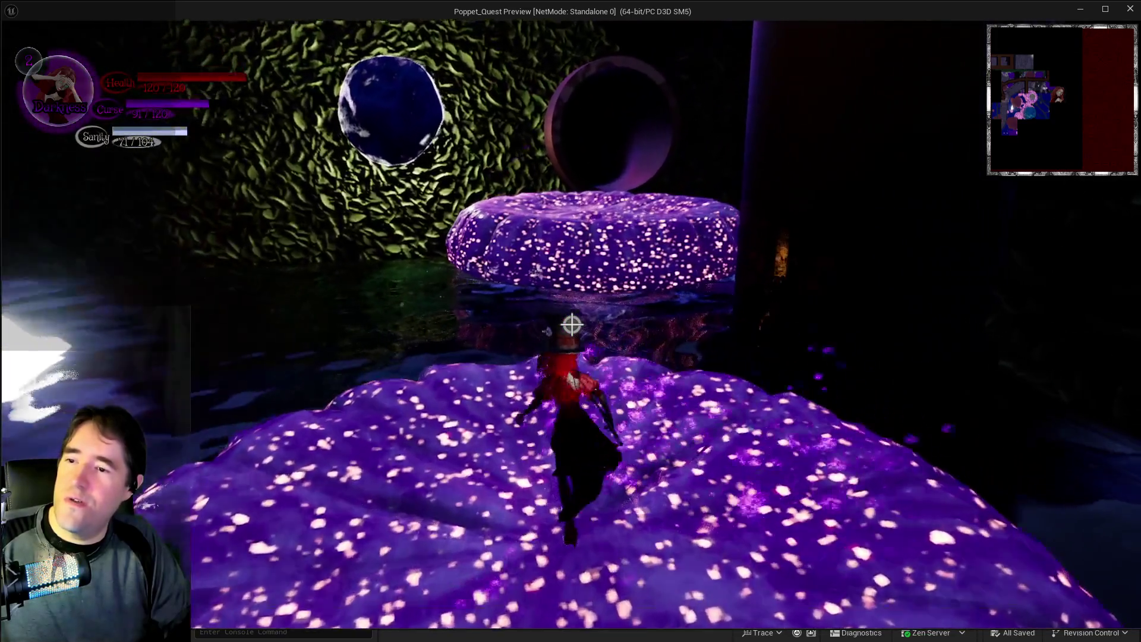
{"action": "key", "text": "w"}
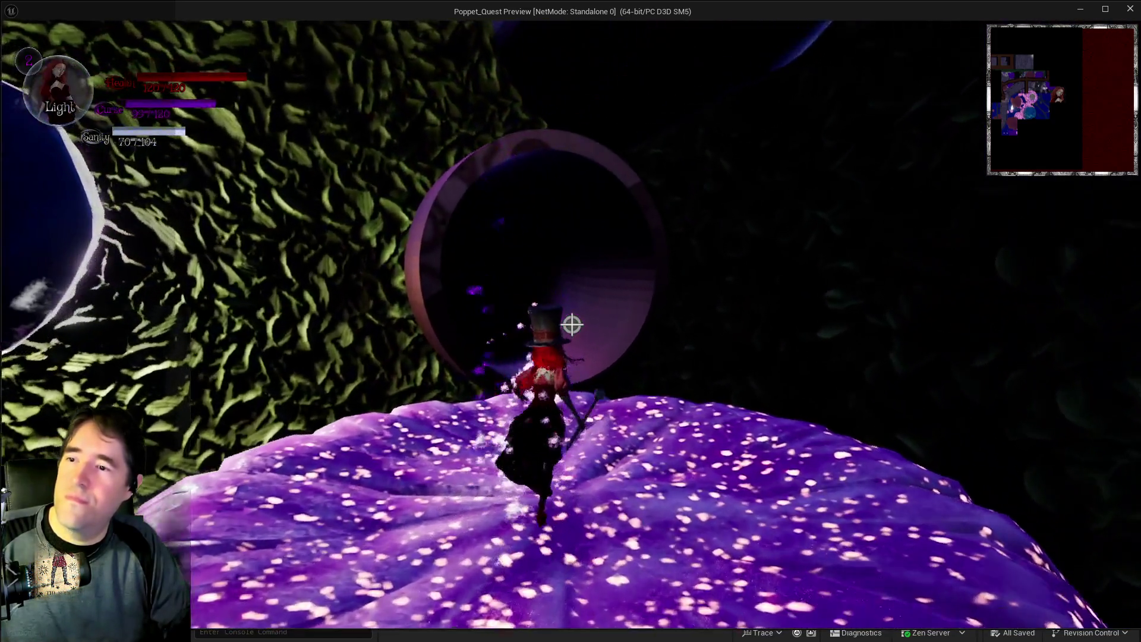
Enter the round portal into the Machinery Room, switch back to Light form, and pause.
{"action": "key", "text": "w"}
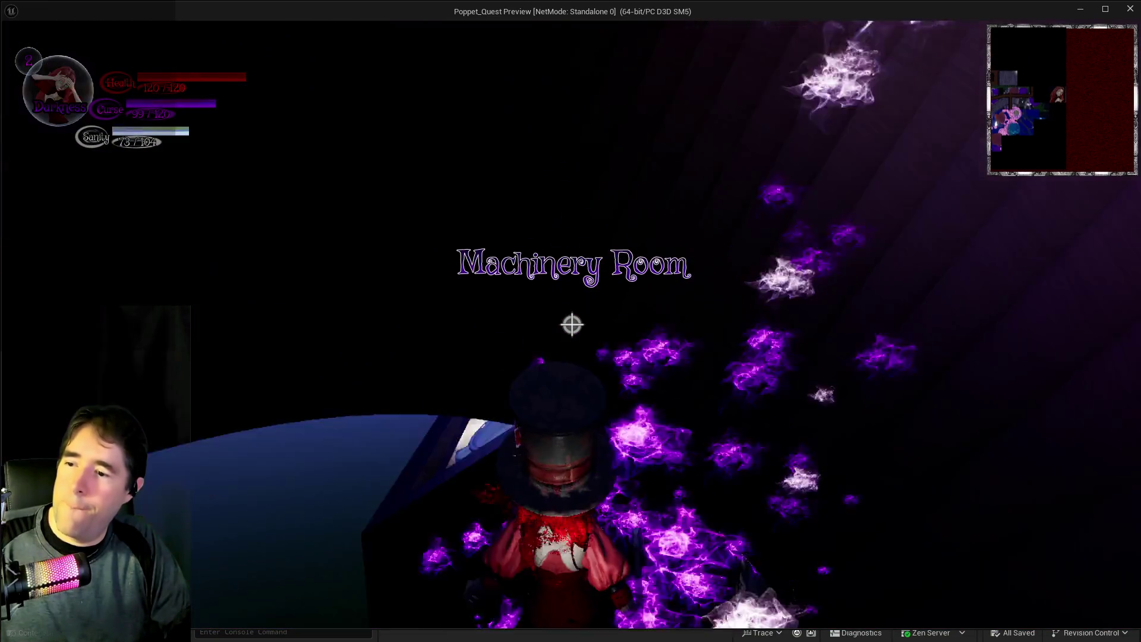
{"action": "key", "text": "q"}
{"action": "key", "text": "Escape"}
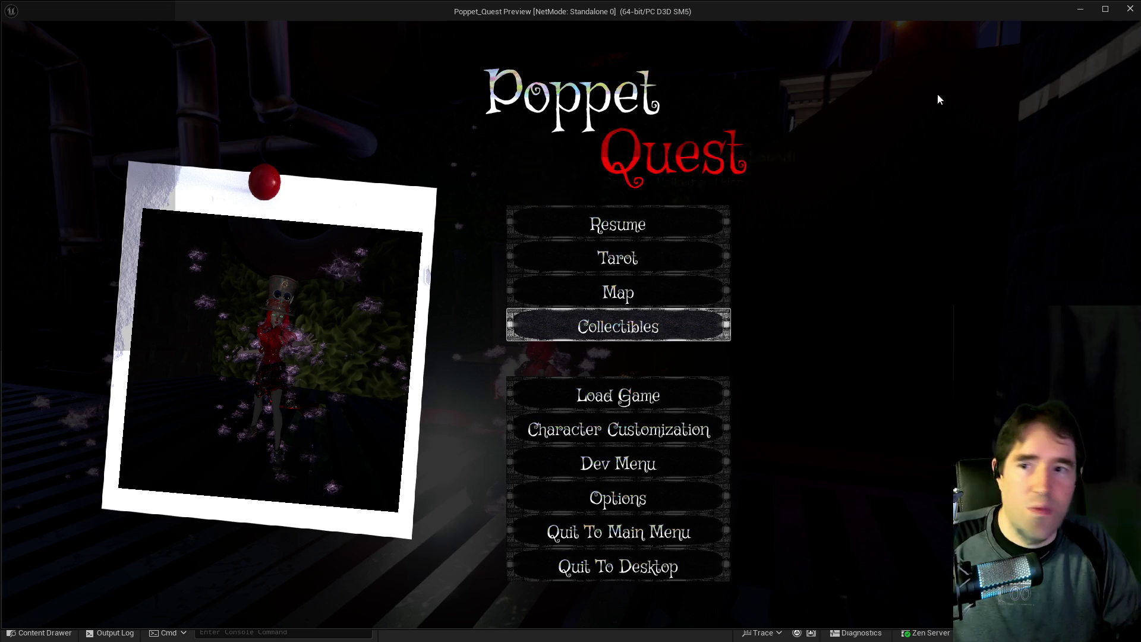
Resume play, climb onto the glass case, and walk along it into the safe Poppet chest.
{"action": "left_click", "coordinate": [644, 212]}
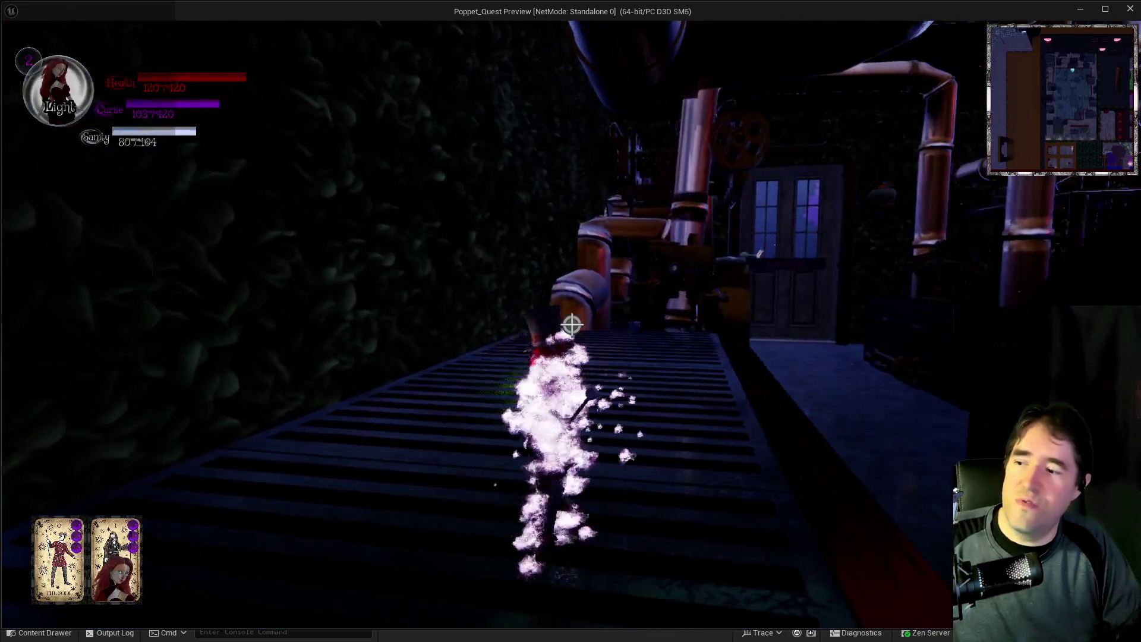
{"action": "key", "text": "w"}
{"action": "key", "text": "space"}
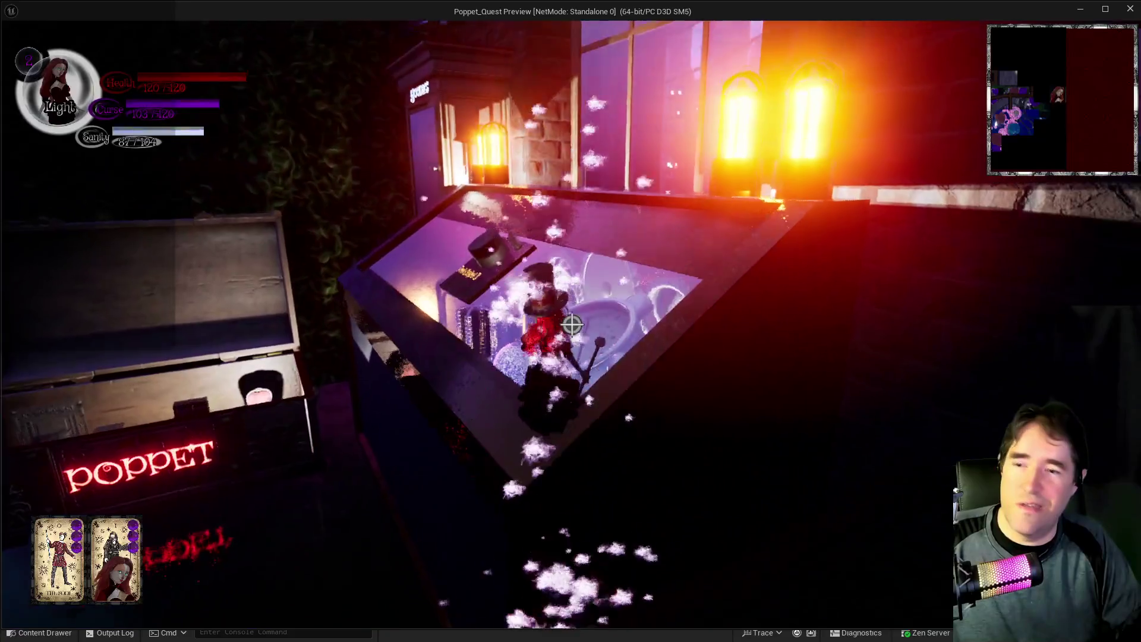
{"action": "key", "text": "w"}
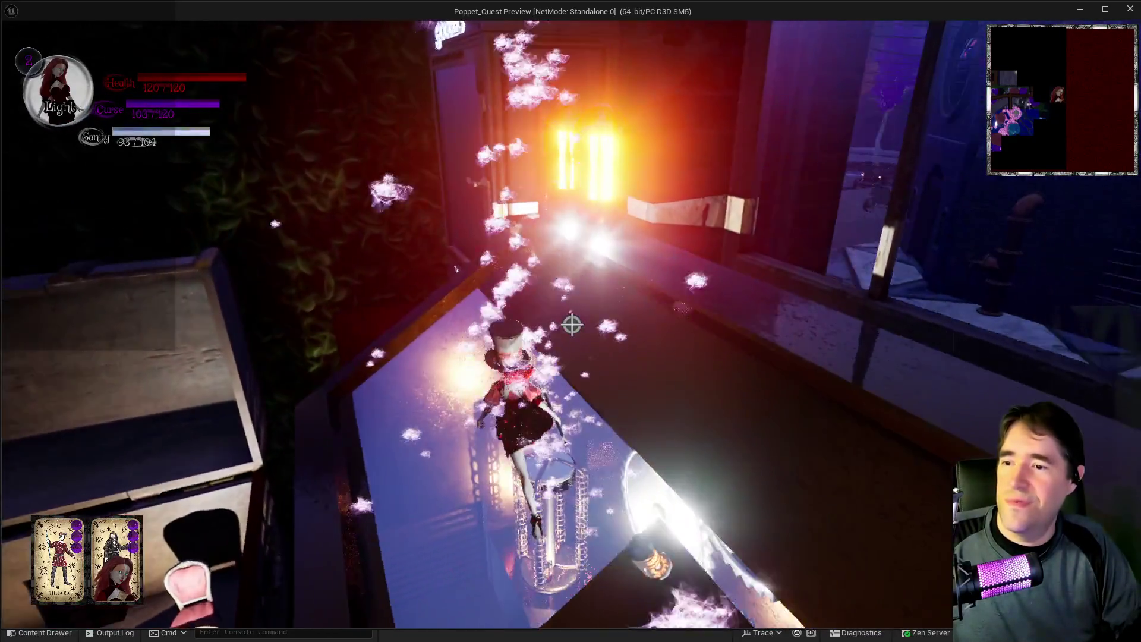
{"action": "key", "text": "w"}
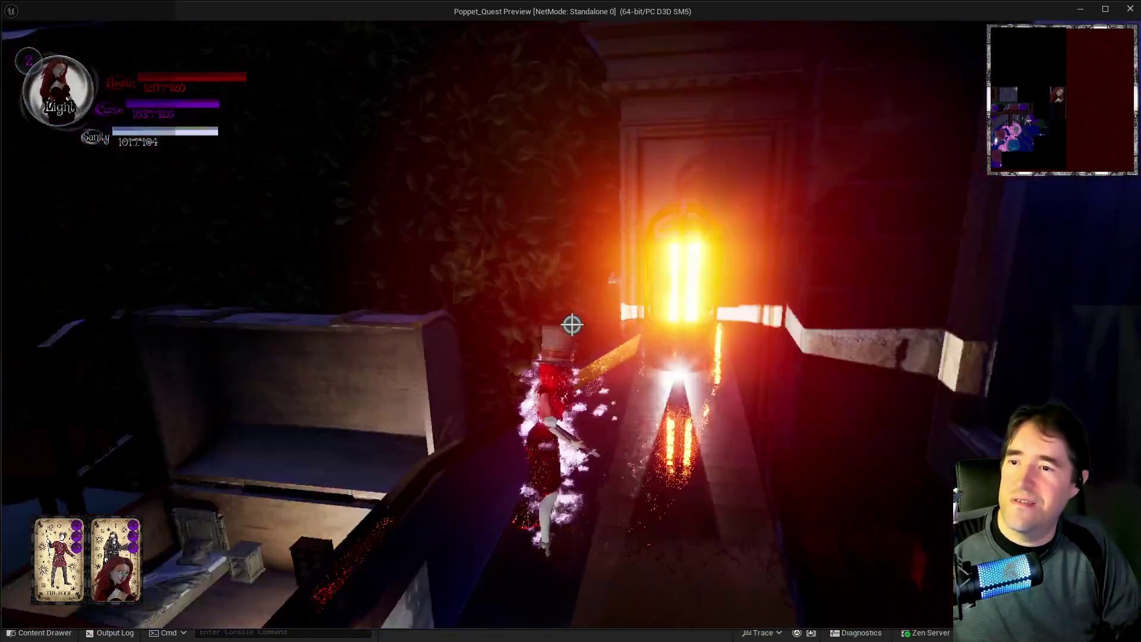
{"action": "key", "text": "w"}
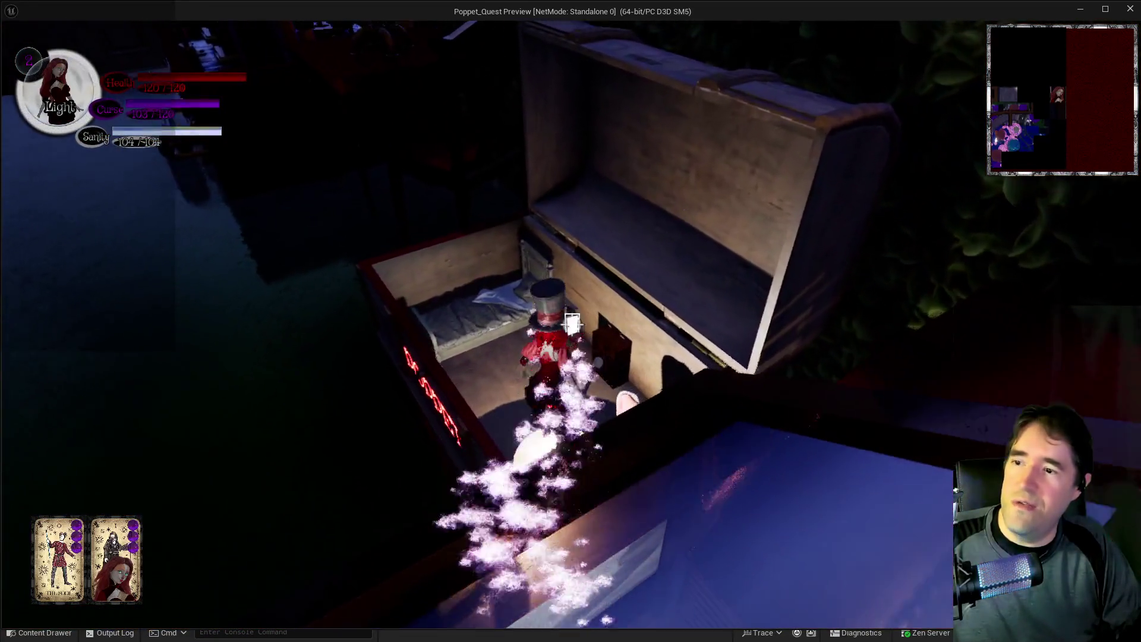
{"action": "key", "text": "w"}
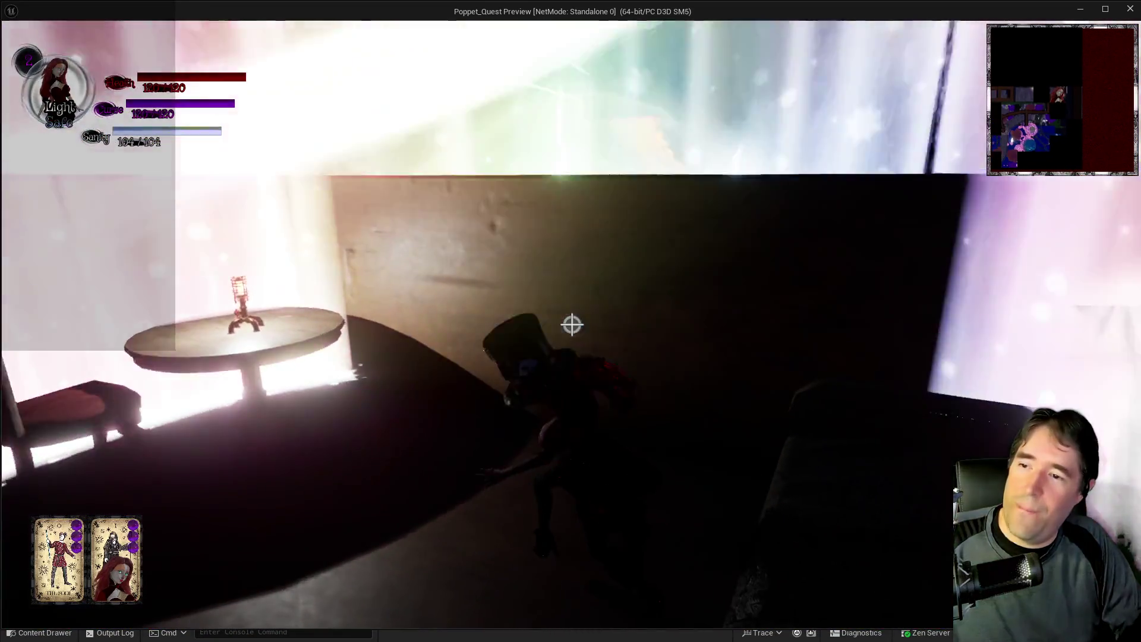
Overwrite save slot PoppetQuestSave2 with the current progress, then resume play.
{"action": "key", "text": "Escape"}
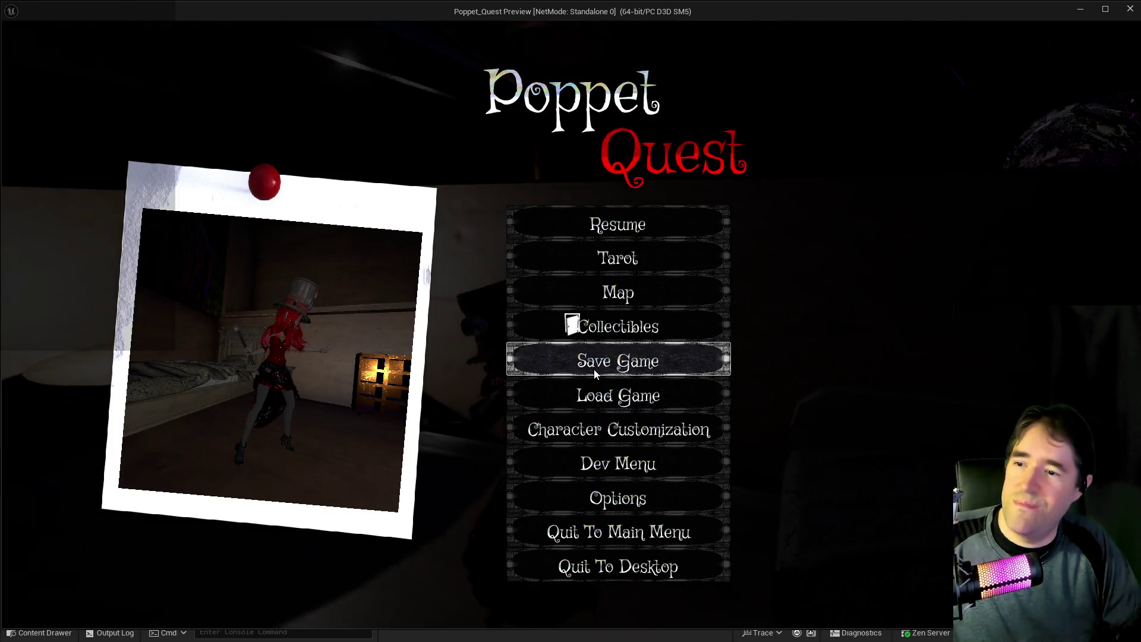
{"action": "left_click", "coordinate": [617, 394]}
{"action": "left_click", "coordinate": [471, 315]}
{"action": "left_click", "coordinate": [633, 387]}
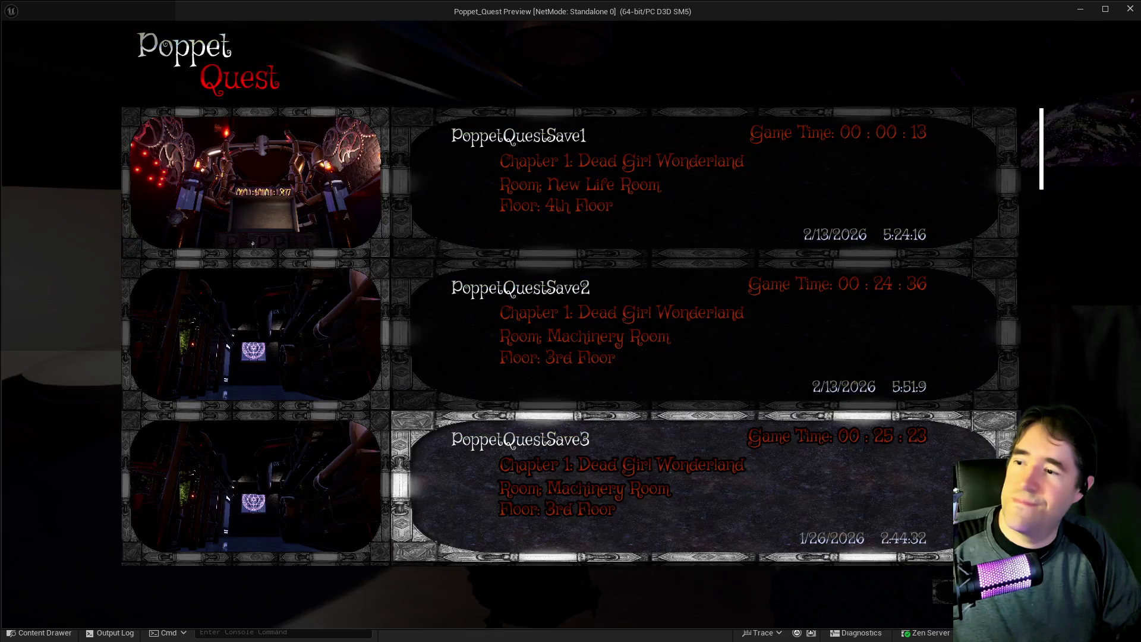
{"action": "key", "text": "Escape"}
{"action": "left_click", "coordinate": [561, 217]}
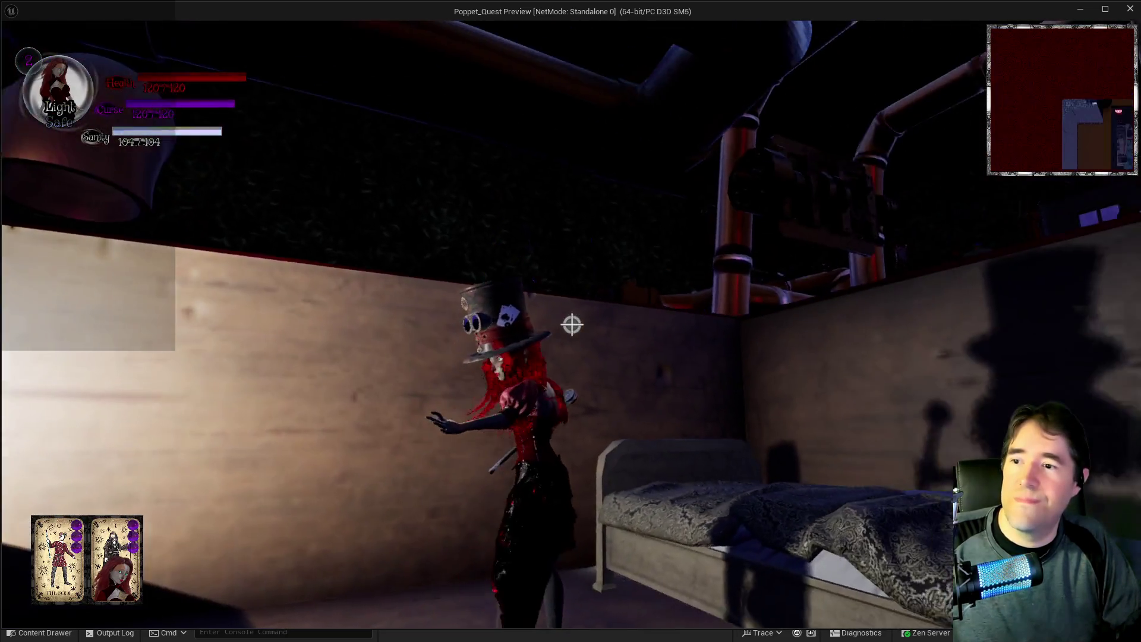
Leave the bedroom, climb the red ledge, and cross the display case and Poppet chest rim.
{"action": "key", "text": "w"}
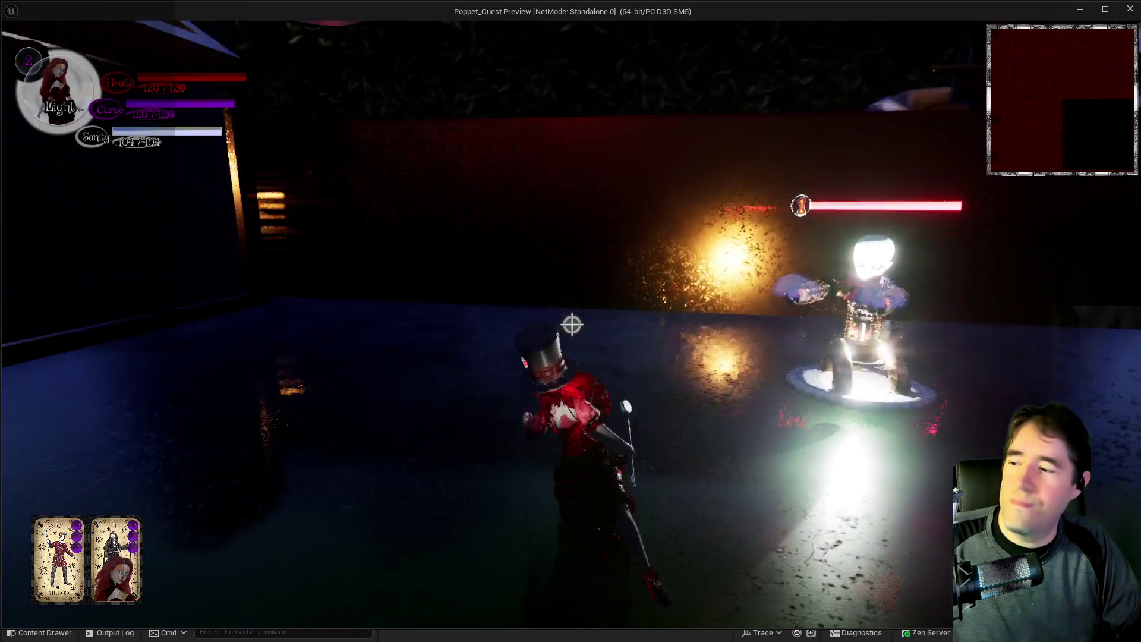
{"action": "key", "text": "w"}
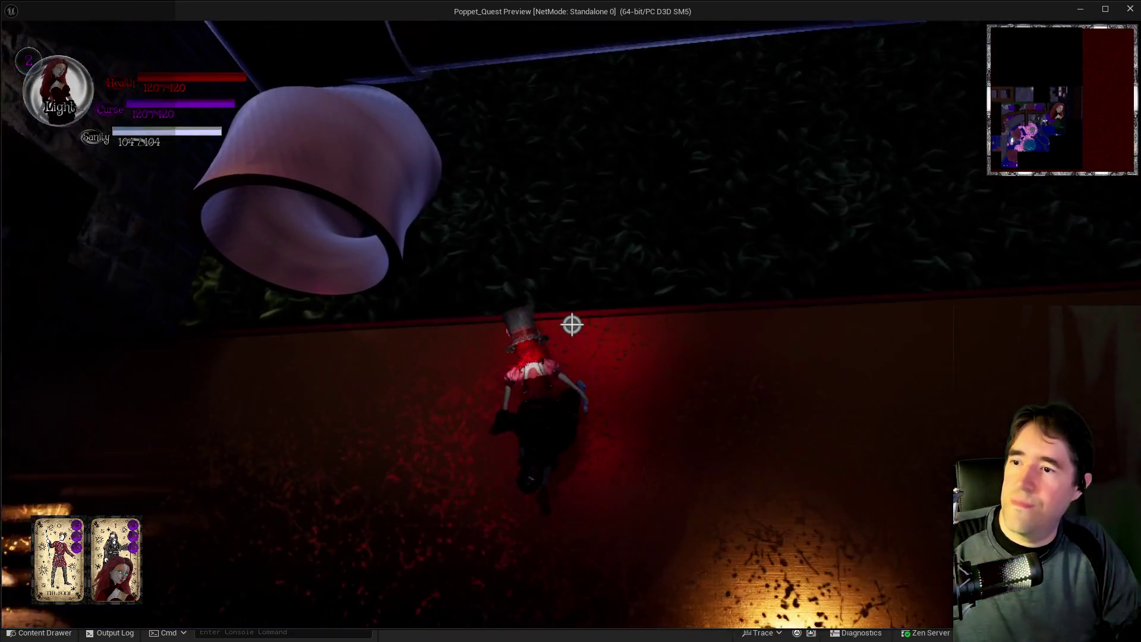
{"action": "key", "text": "space"}
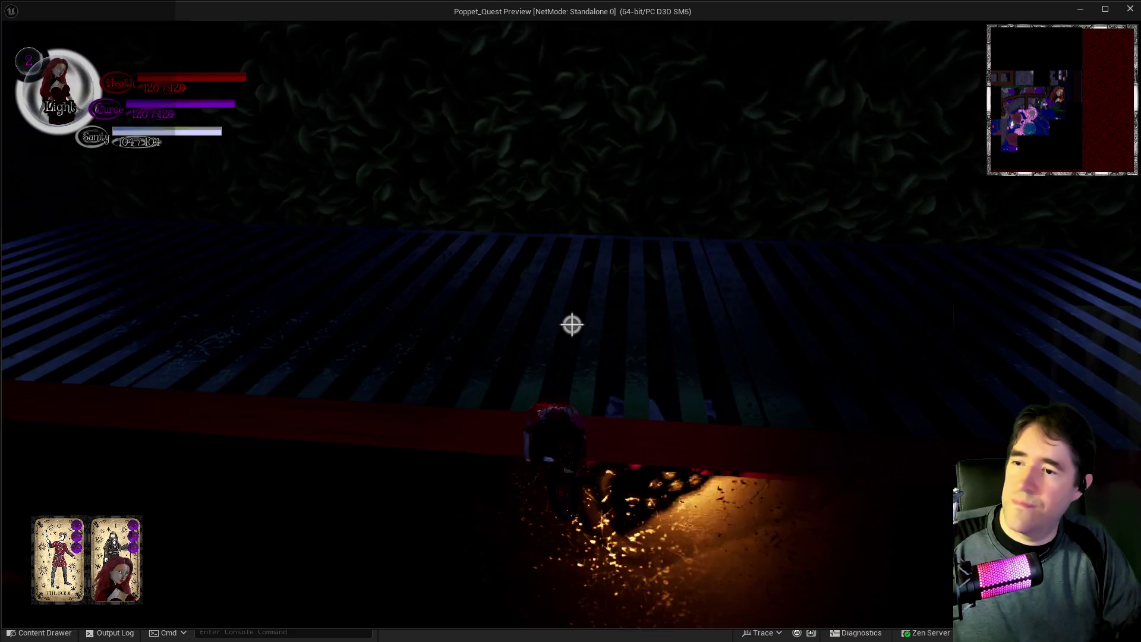
{"action": "key", "text": "w"}
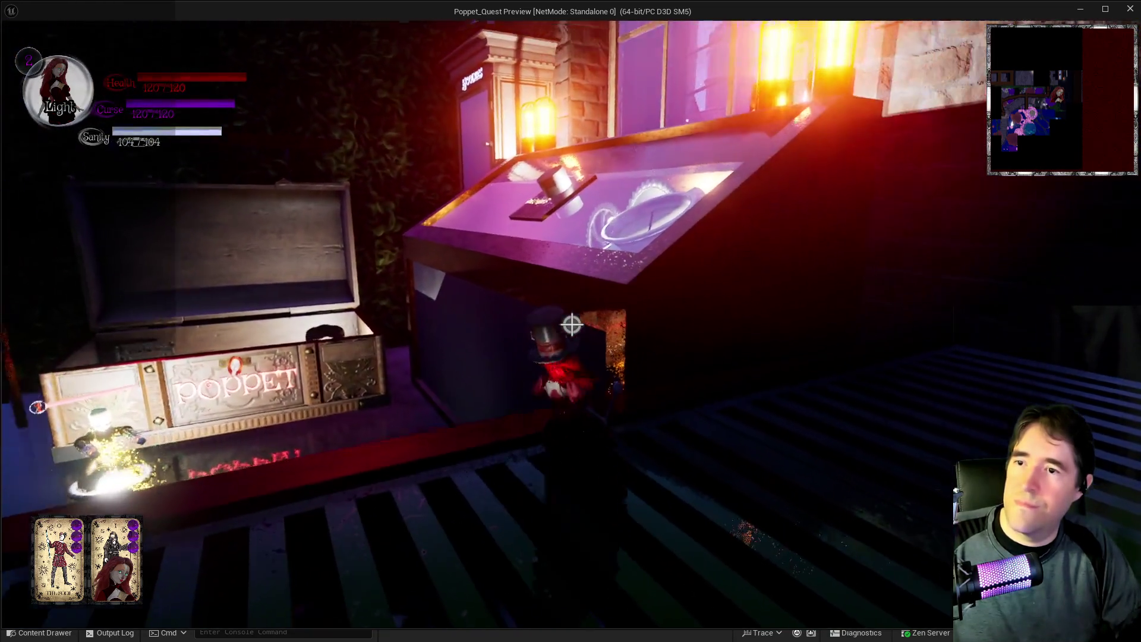
{"action": "key", "text": "w"}
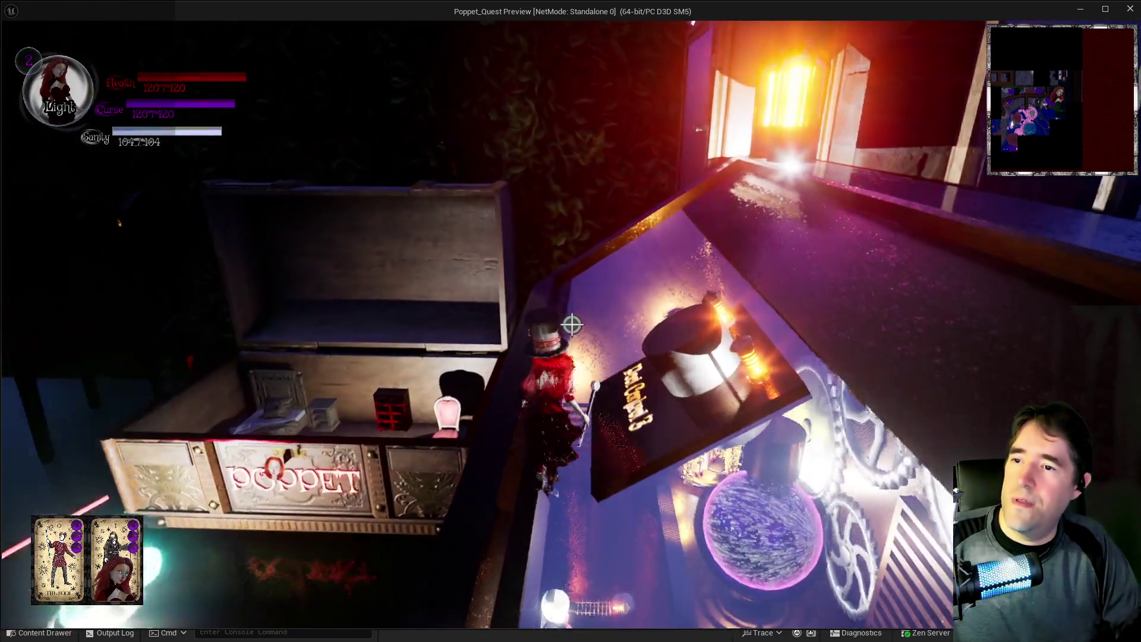
{"action": "key", "text": "w"}
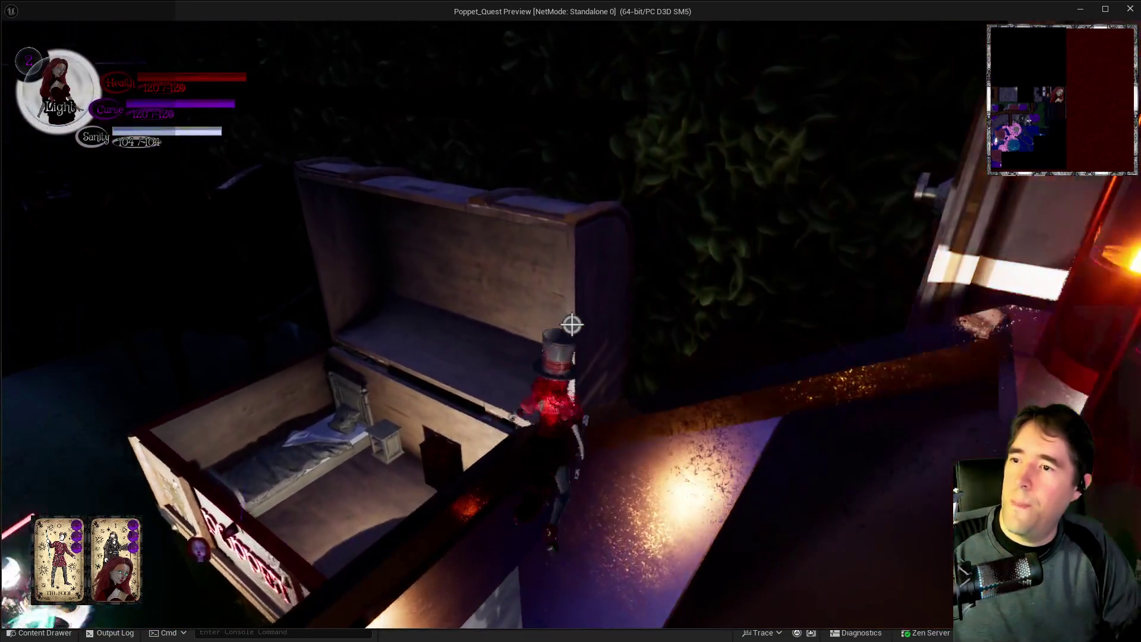
{"action": "key", "text": "w"}
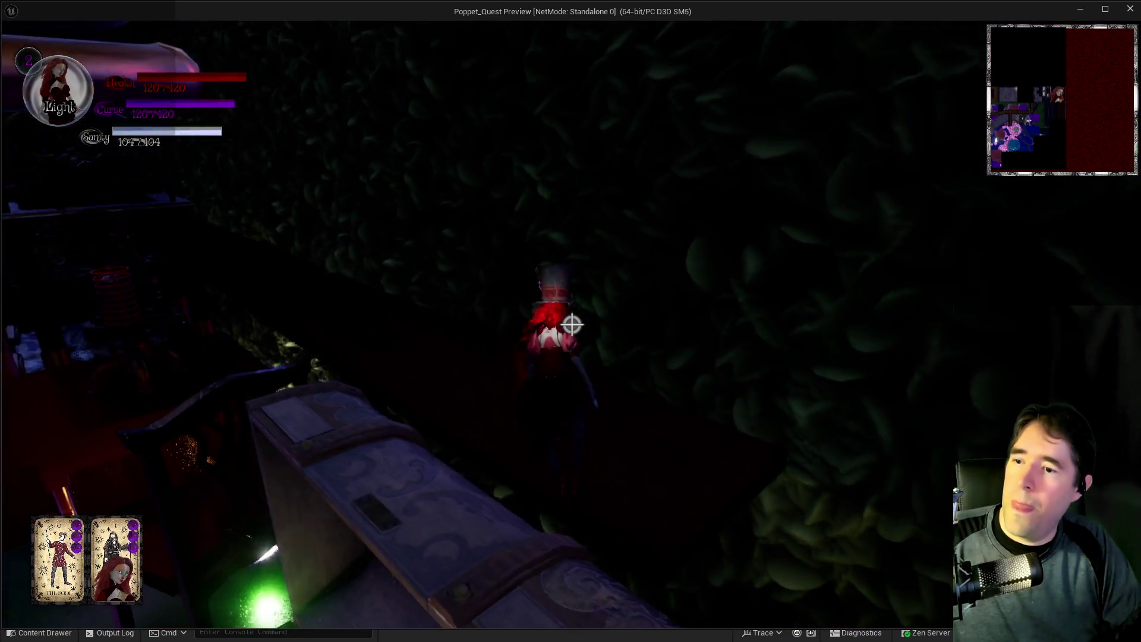
Walk past the pipes onto the deck and wade through the glowing blue water.
{"action": "key", "text": "w"}
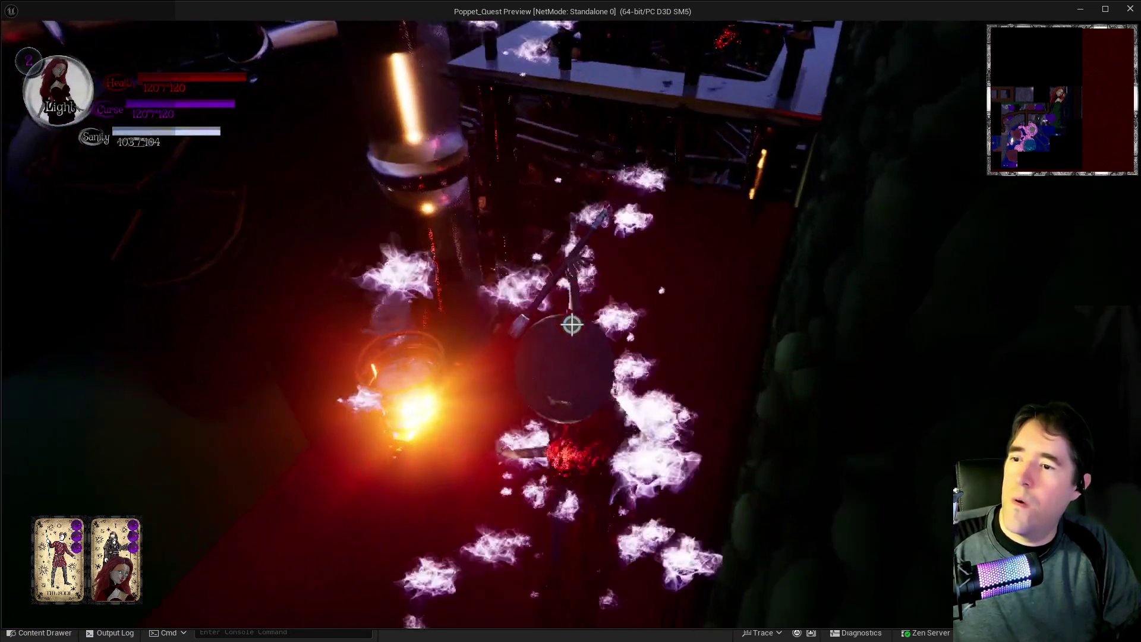
{"action": "key", "text": "w"}
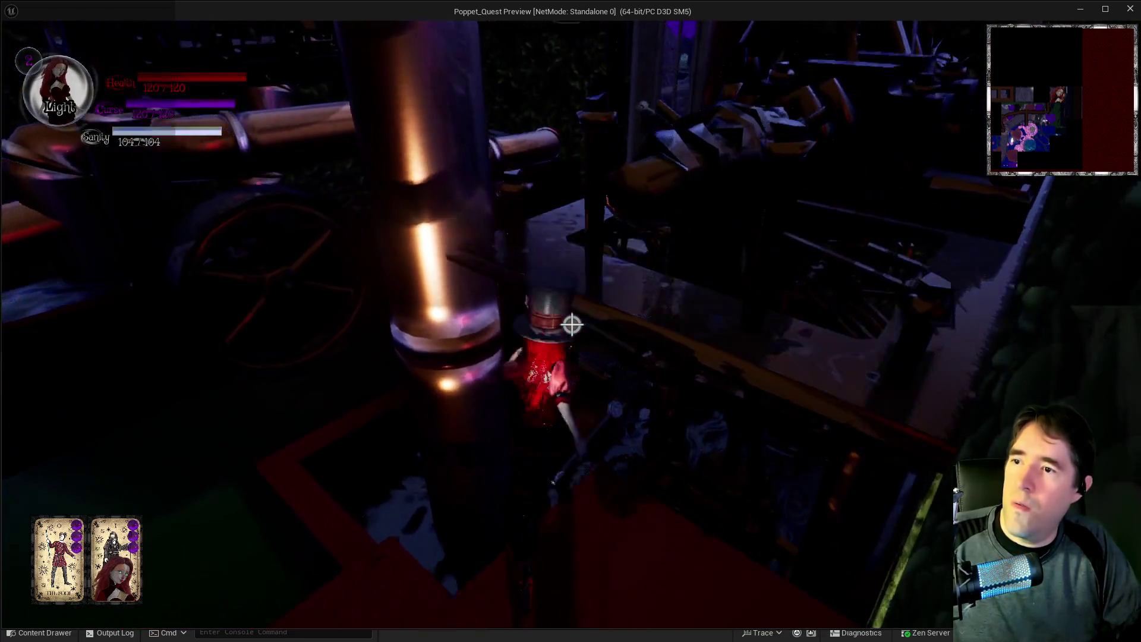
{"action": "key", "text": "w"}
{"action": "key", "text": "w"}
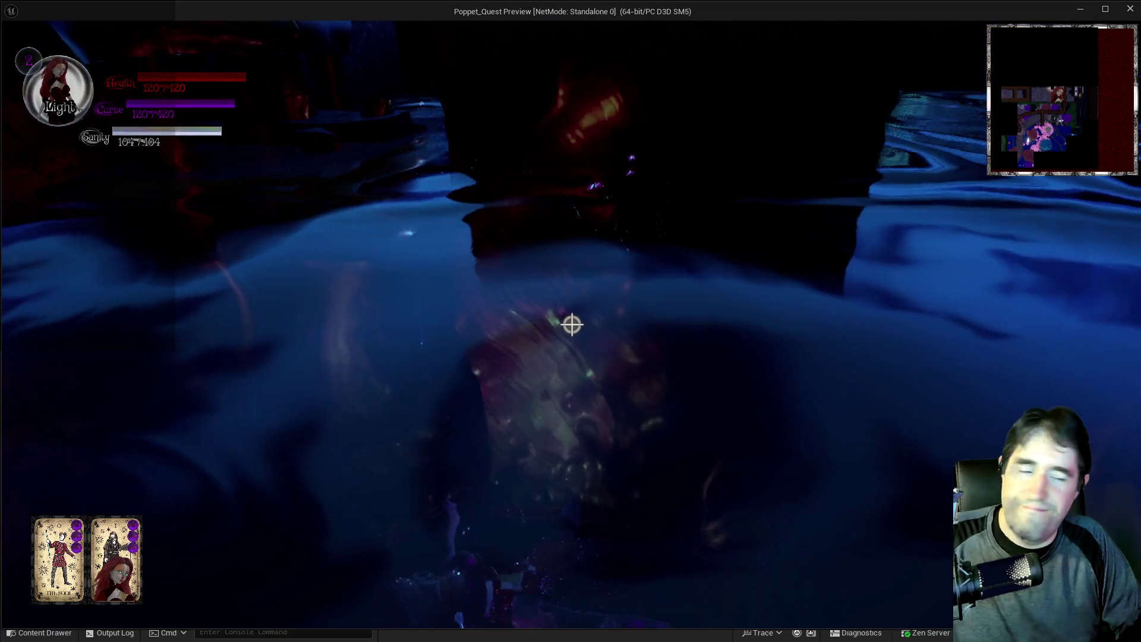
{"action": "key", "text": "w"}
{"action": "key", "text": "w"}
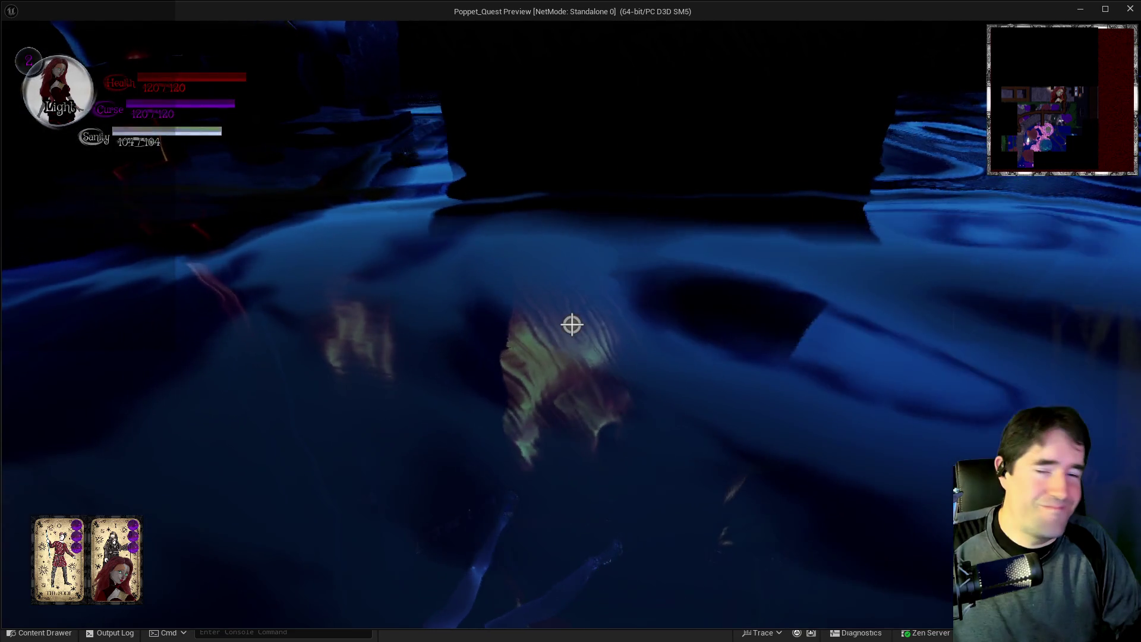
{"action": "key", "text": "w"}
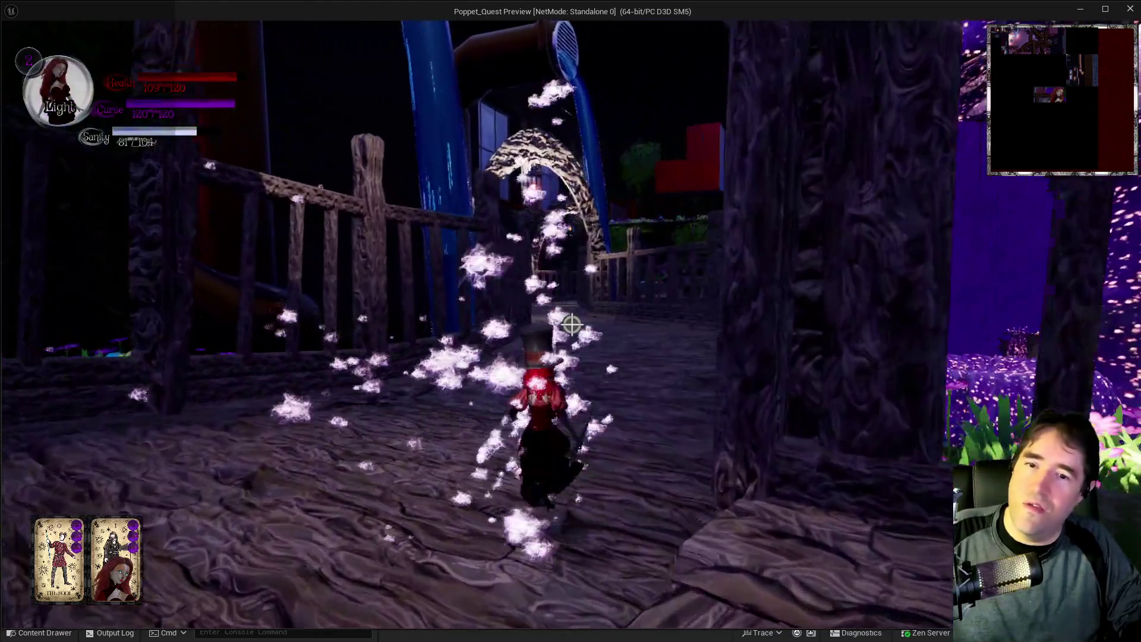
Run along the wooden bridge through the stone arches, switching the character into Light form.
{"action": "key", "text": "w"}
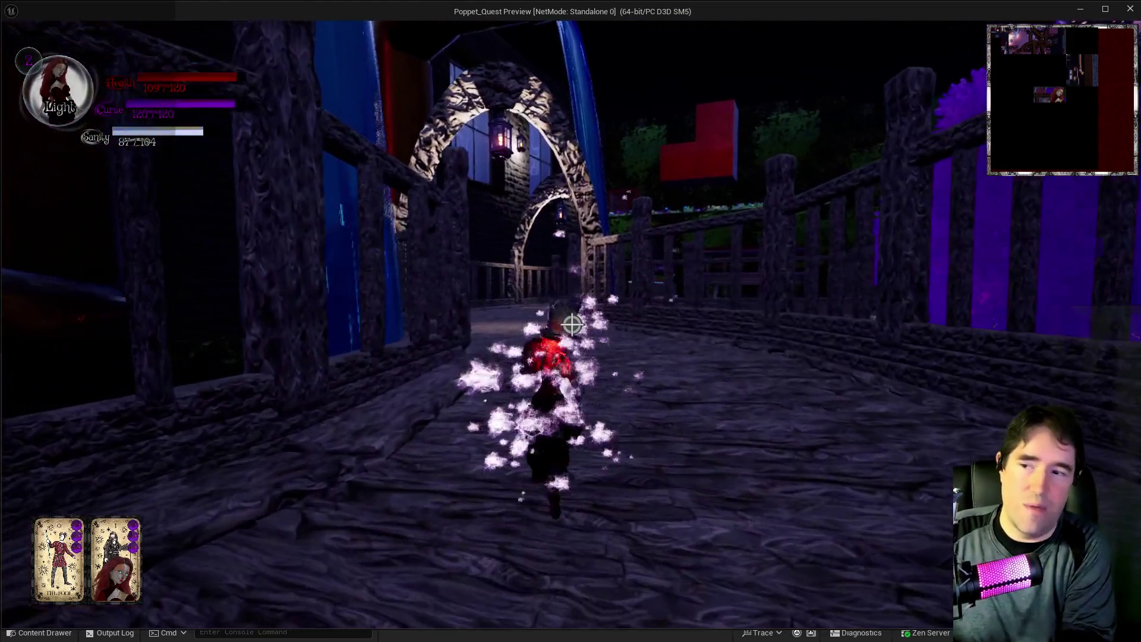
{"action": "key", "text": "w"}
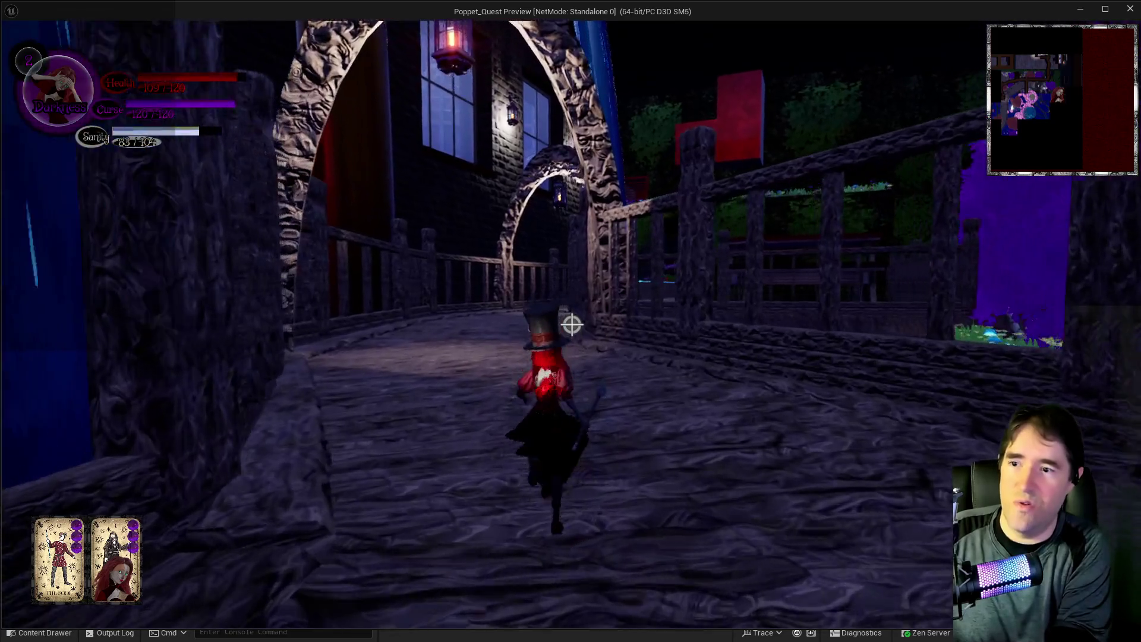
{"action": "key", "text": "q"}
{"action": "key", "text": "w"}
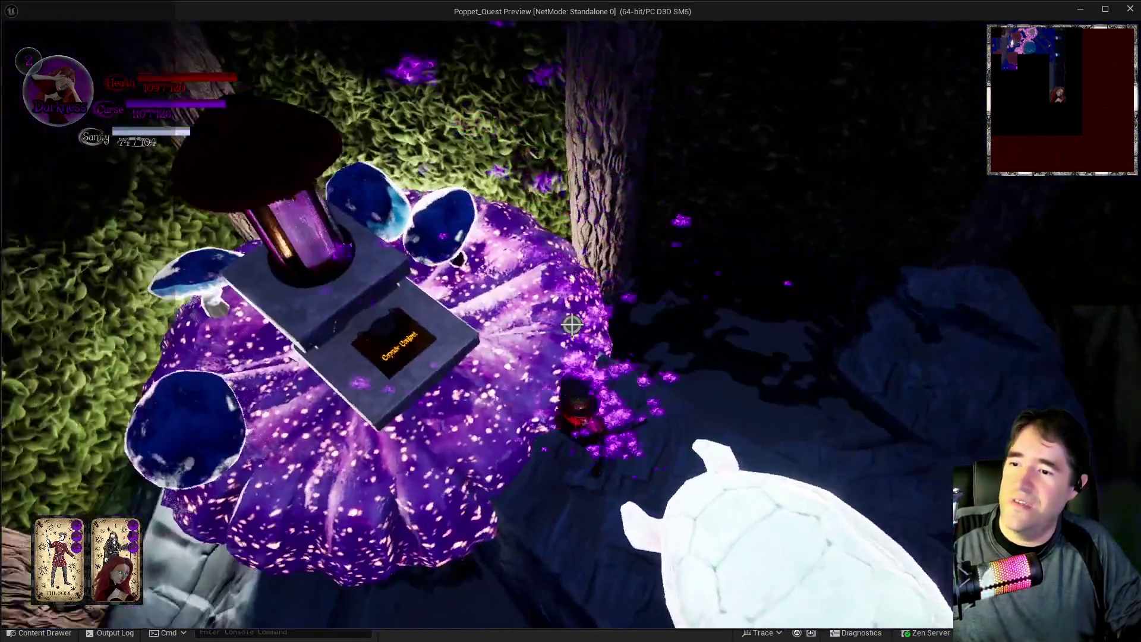
Step onto the capsule pedestal, then follow the rock path toward the glowing pink pillars.
{"action": "key", "text": "w"}
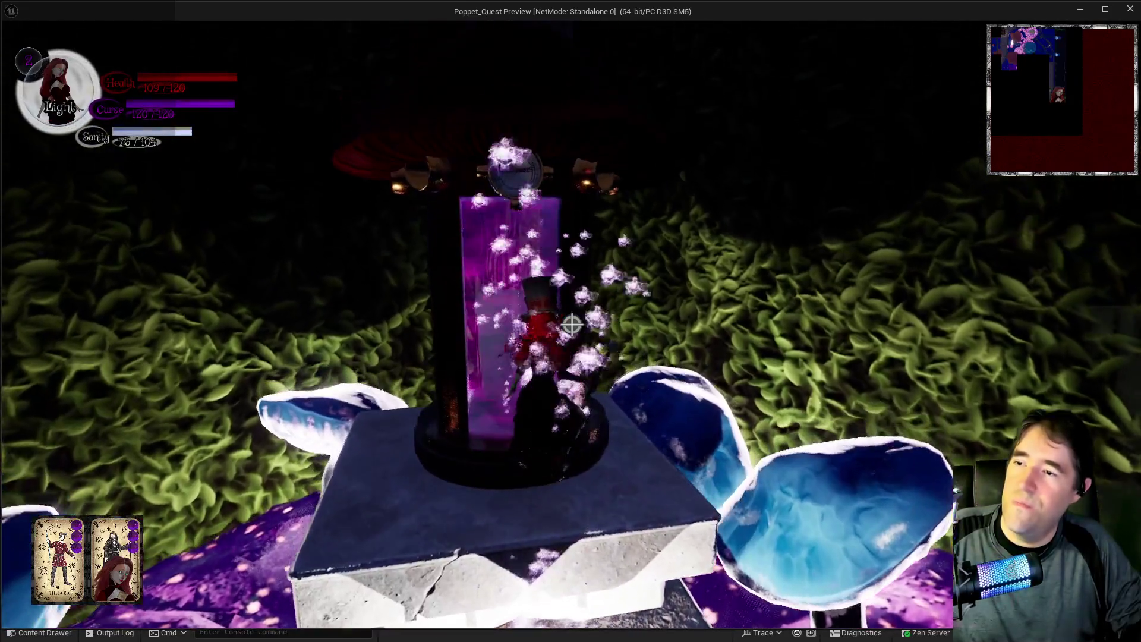
{"action": "key", "text": "w"}
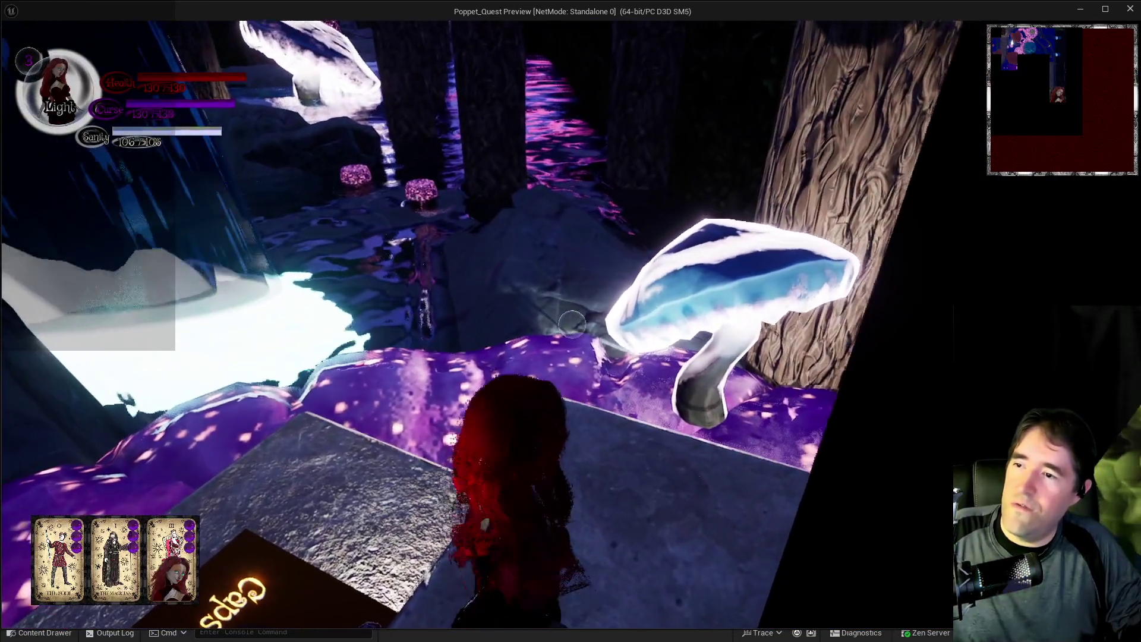
{"action": "key", "text": "w"}
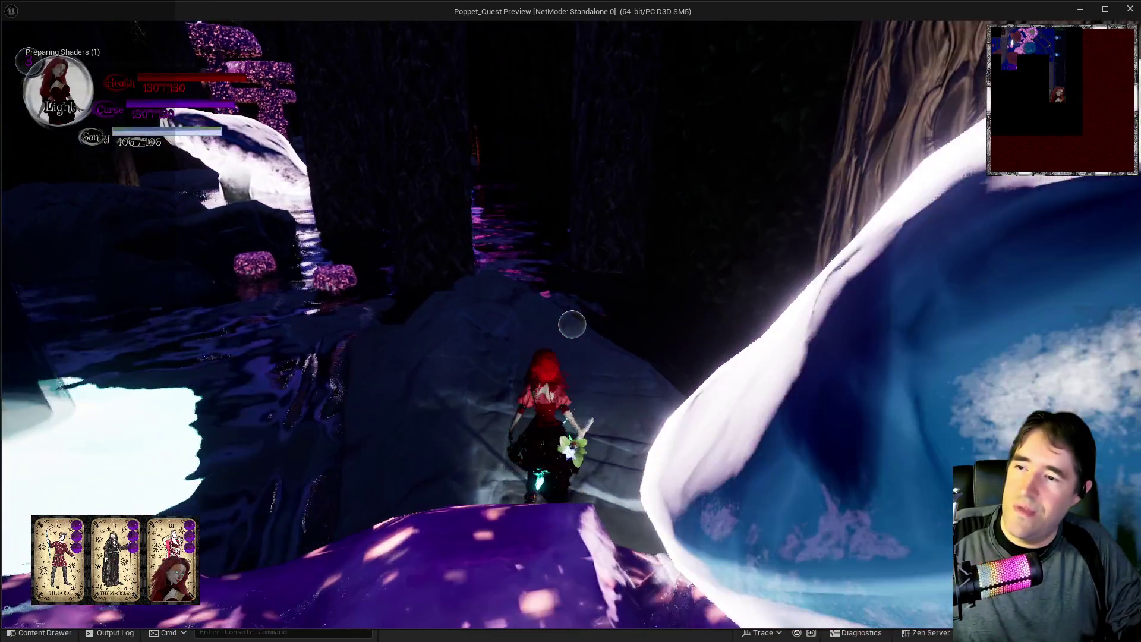
{"action": "key", "text": "w"}
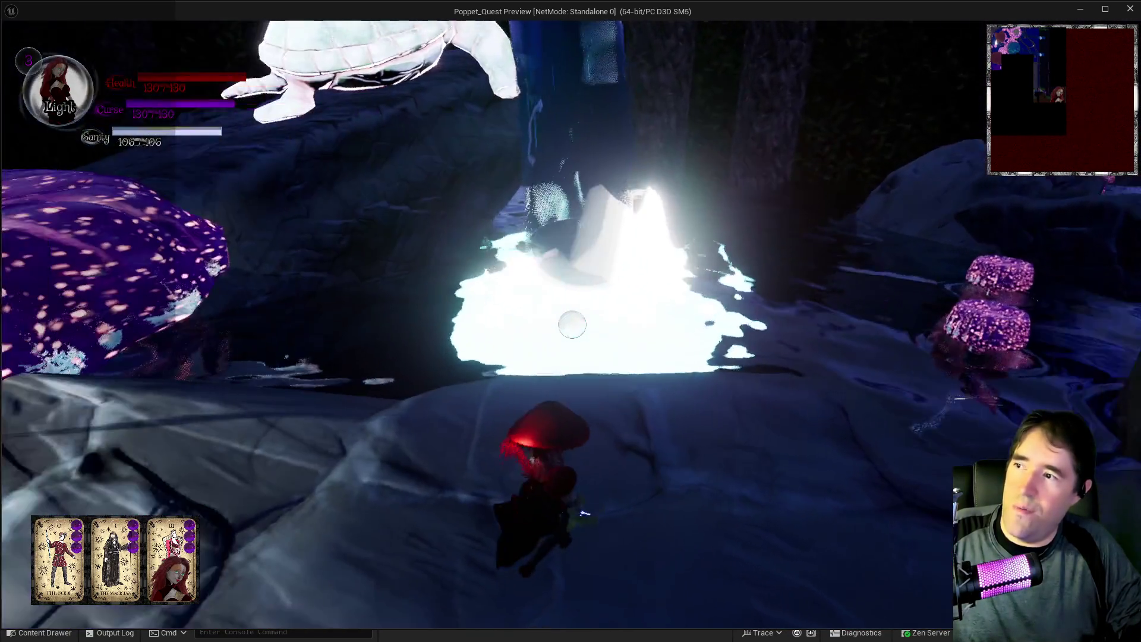
{"action": "key", "text": "w"}
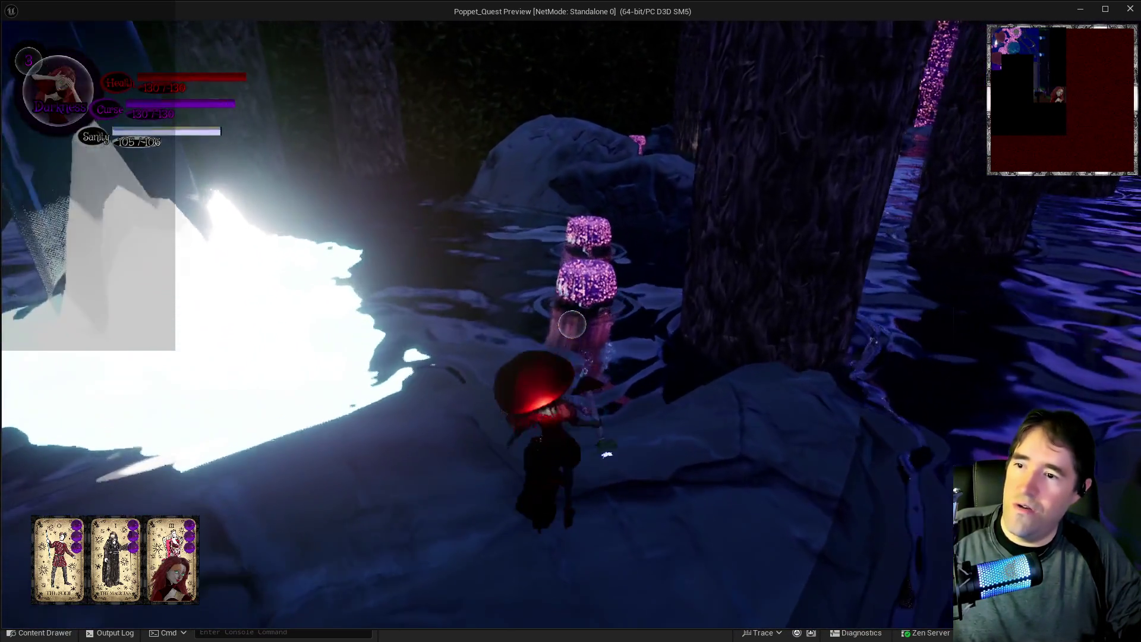
Cast spells near the pink pillars, ending with a flame burst below the character.
{"action": "key", "text": "w"}
{"action": "left_click", "coordinate": [572, 324]}
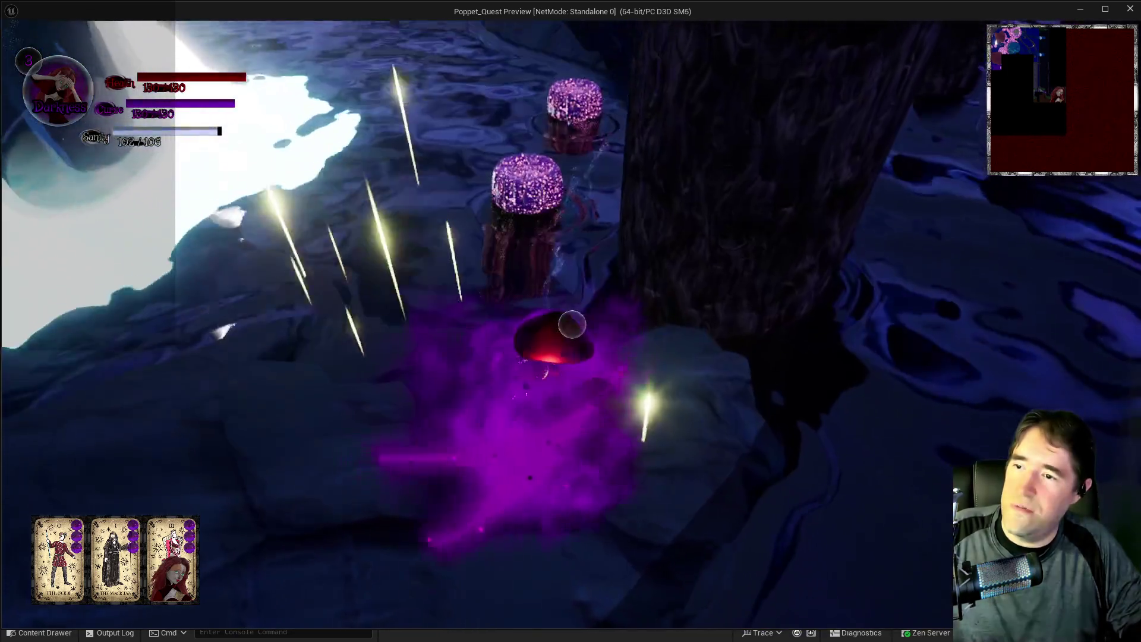
{"action": "key", "text": "w"}
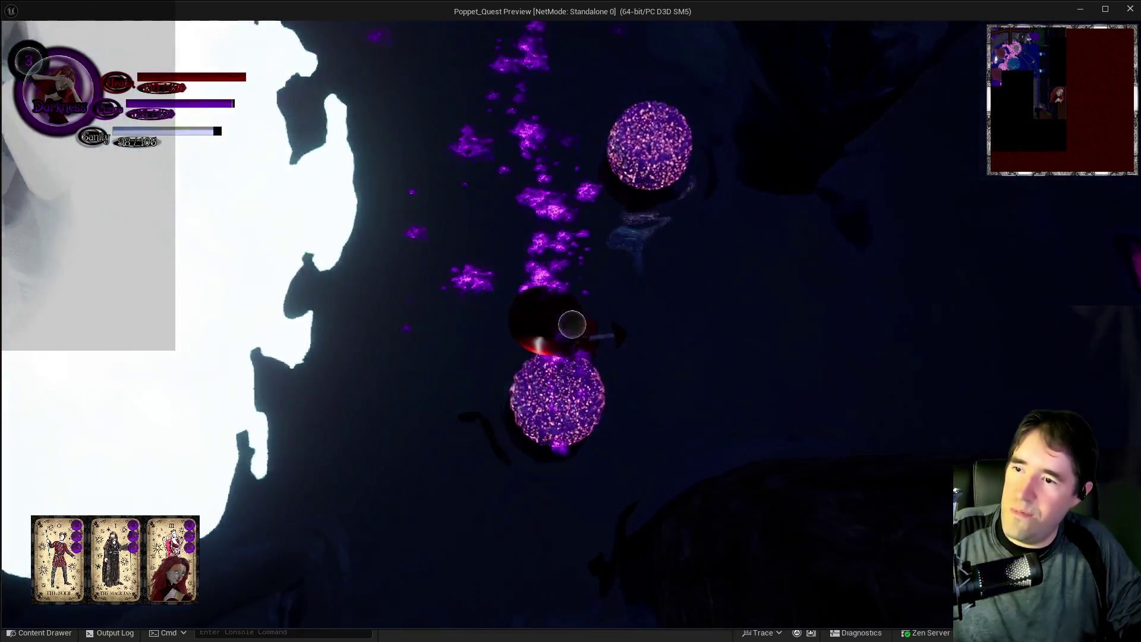
{"action": "left_click", "coordinate": [571, 324]}
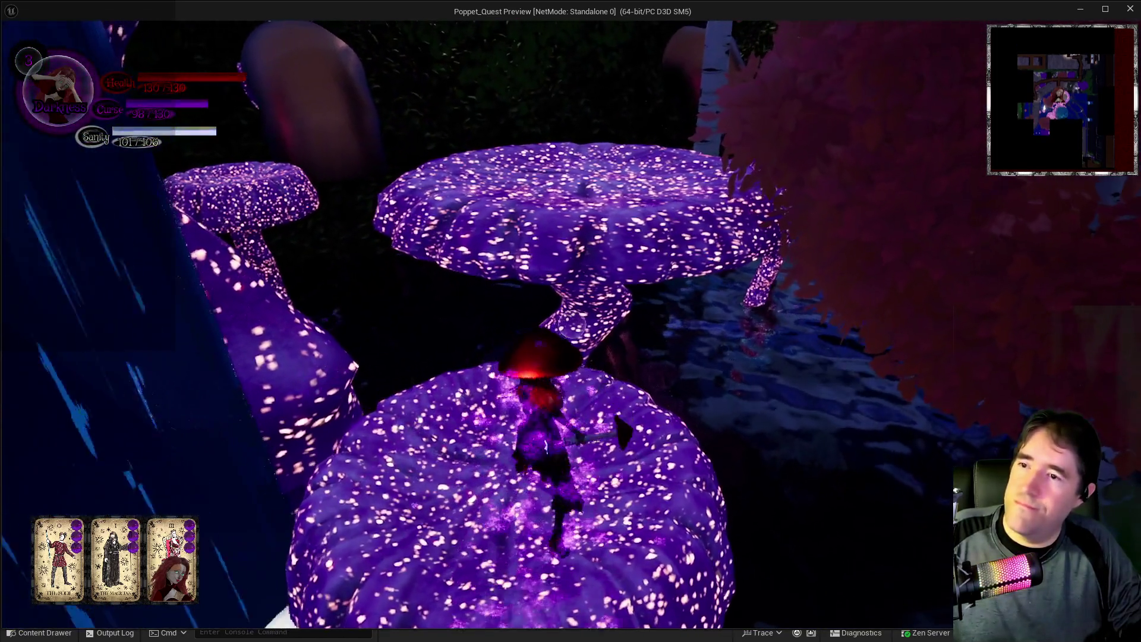
Jump across three glowing mushroom platforms onto the stone slab toward the trees.
{"action": "key", "text": "w"}
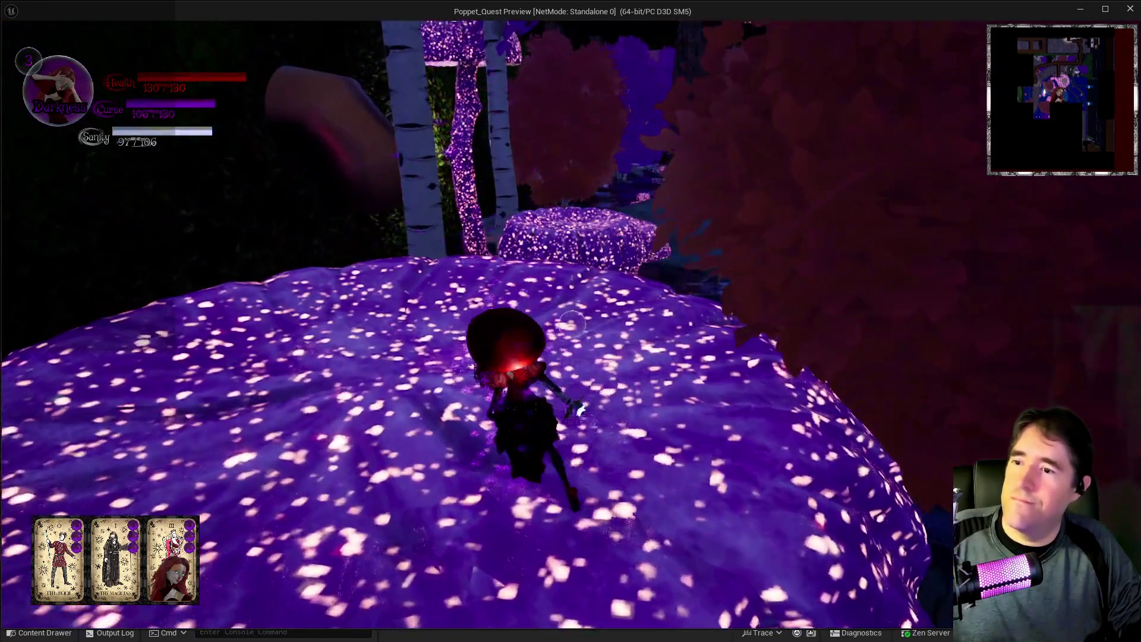
{"action": "key", "text": "space"}
{"action": "key", "text": "w"}
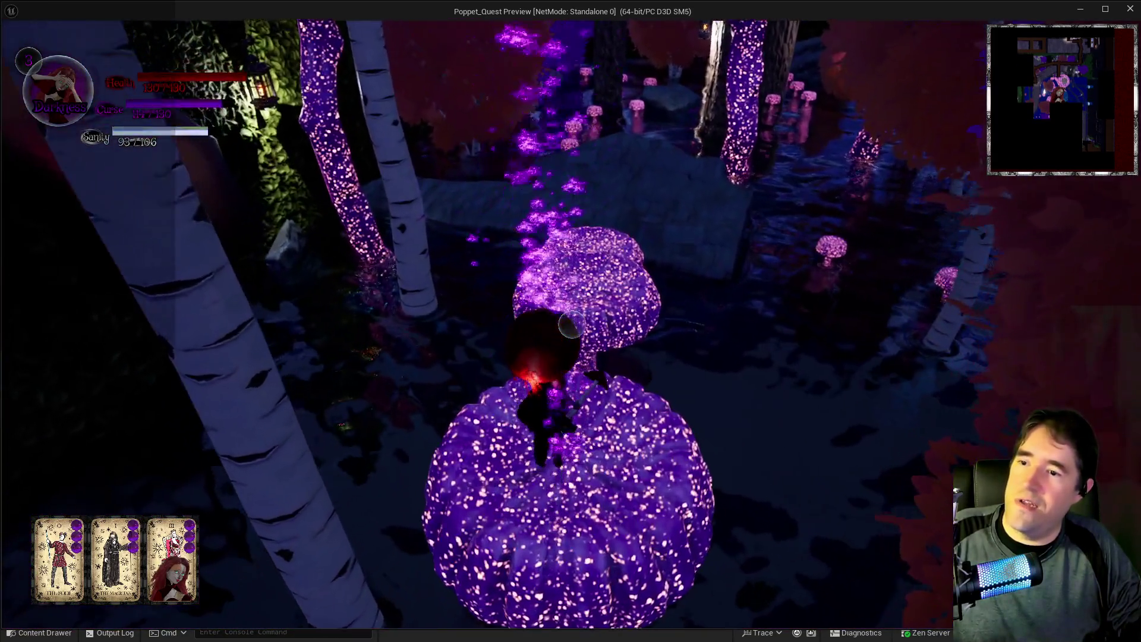
{"action": "key", "text": "space"}
{"action": "key", "text": "w"}
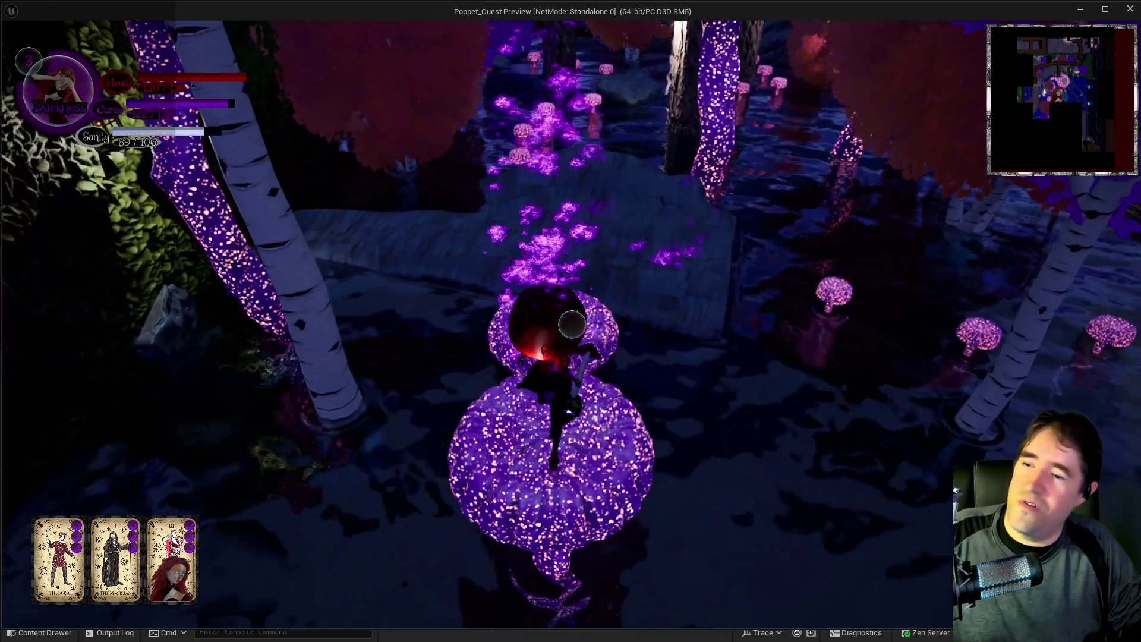
{"action": "key", "text": "space"}
{"action": "key", "text": "w"}
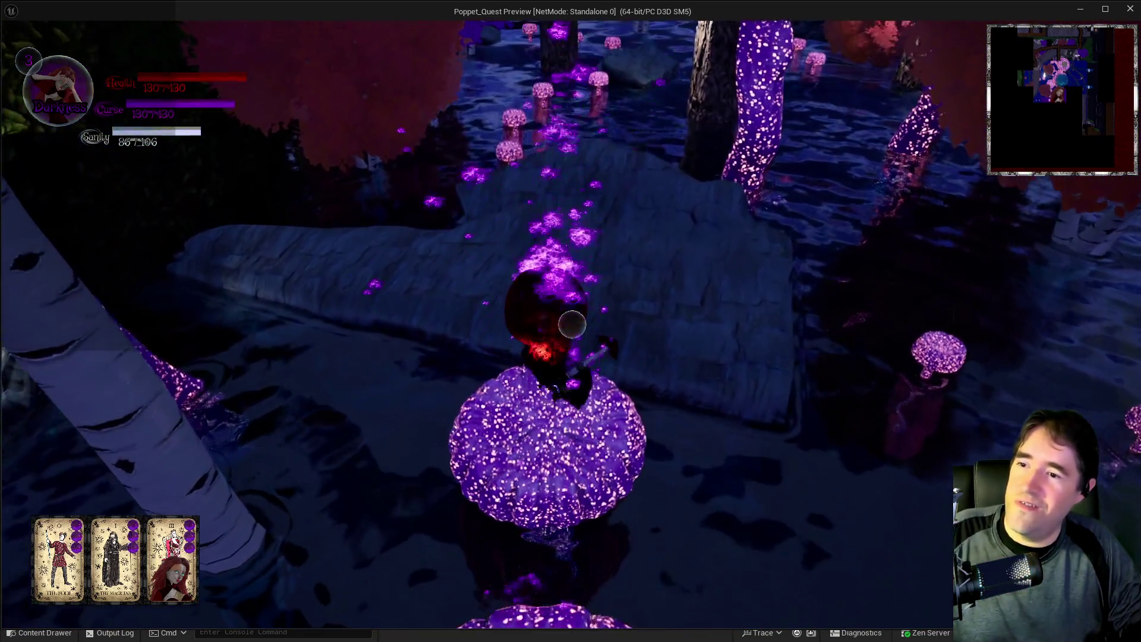
{"action": "key", "text": "w"}
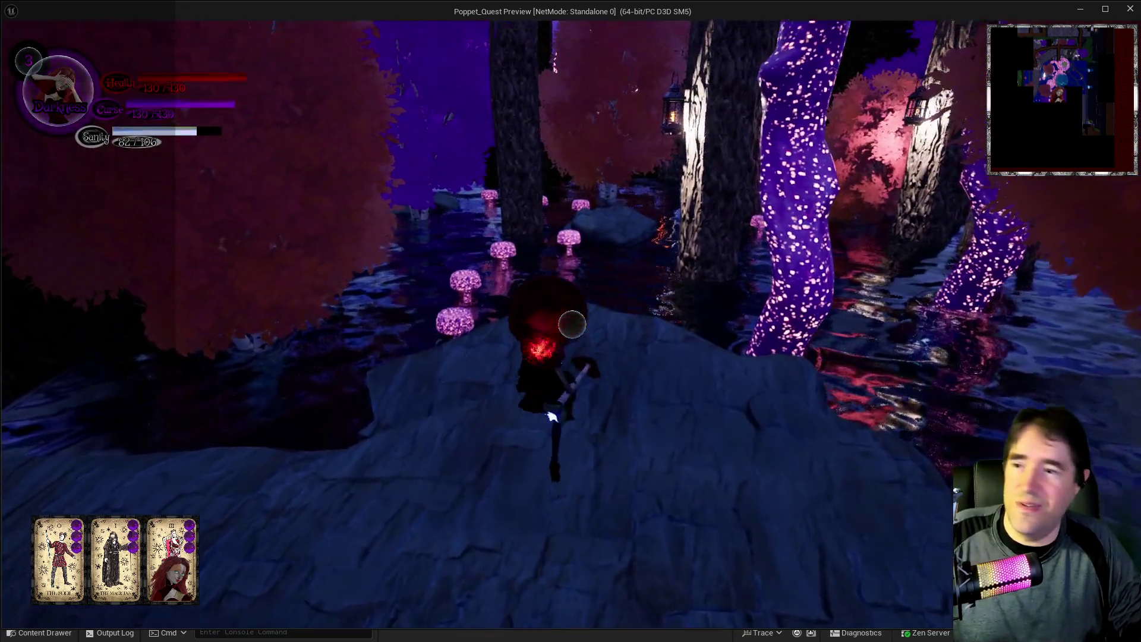
Cast white spell bursts, switch to Light form, and summon a pillar of light.
{"action": "key", "text": "w"}
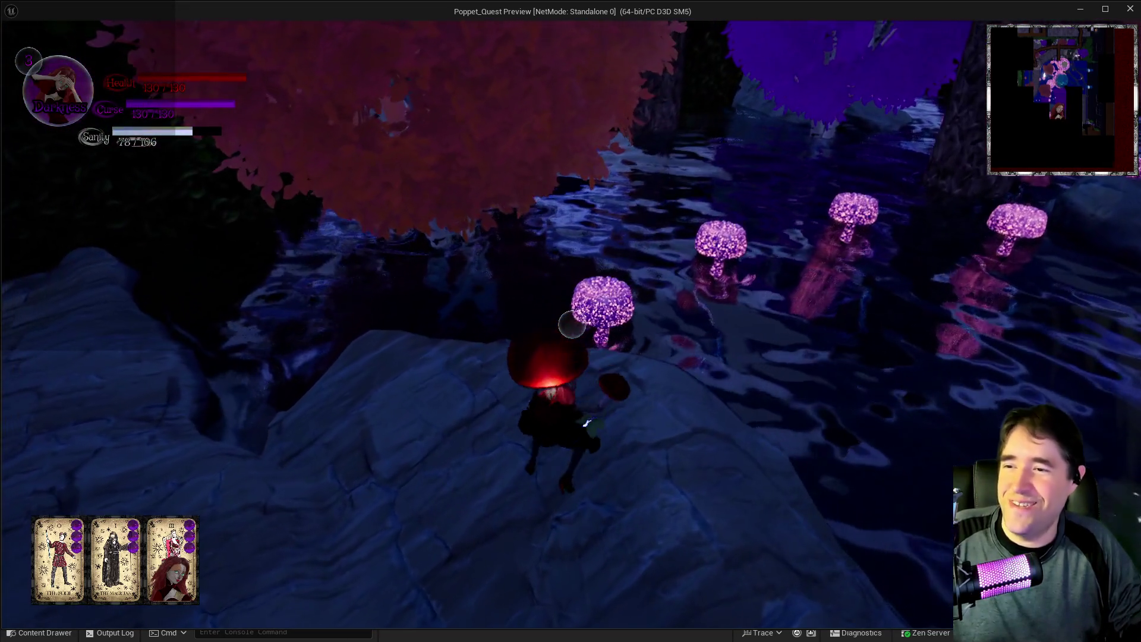
{"action": "key", "text": "q"}
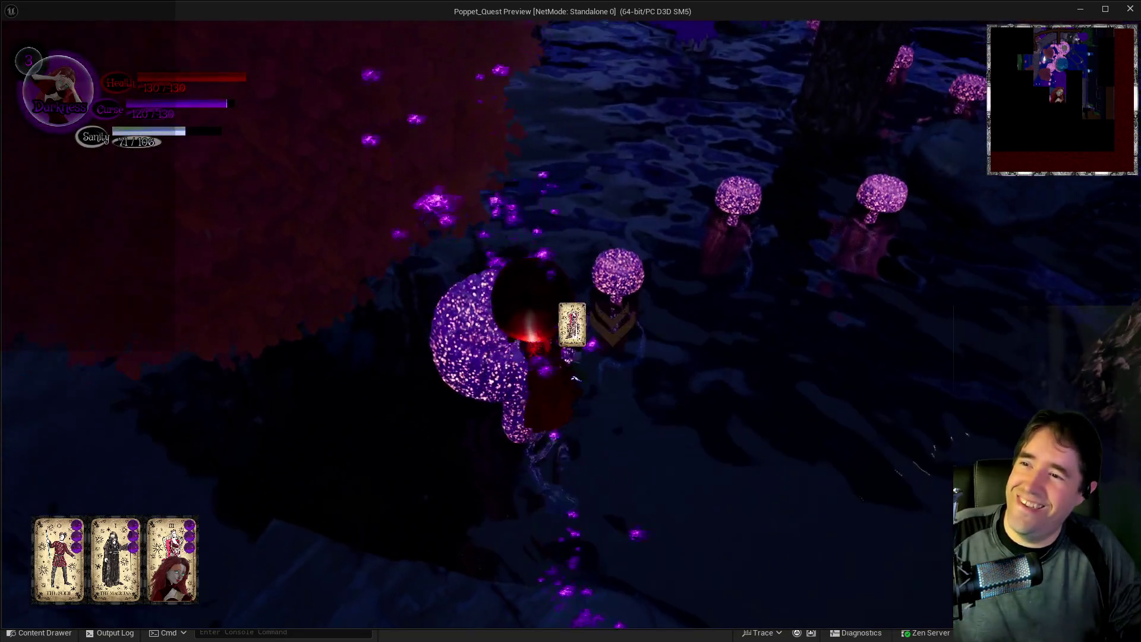
{"action": "key", "text": "q"}
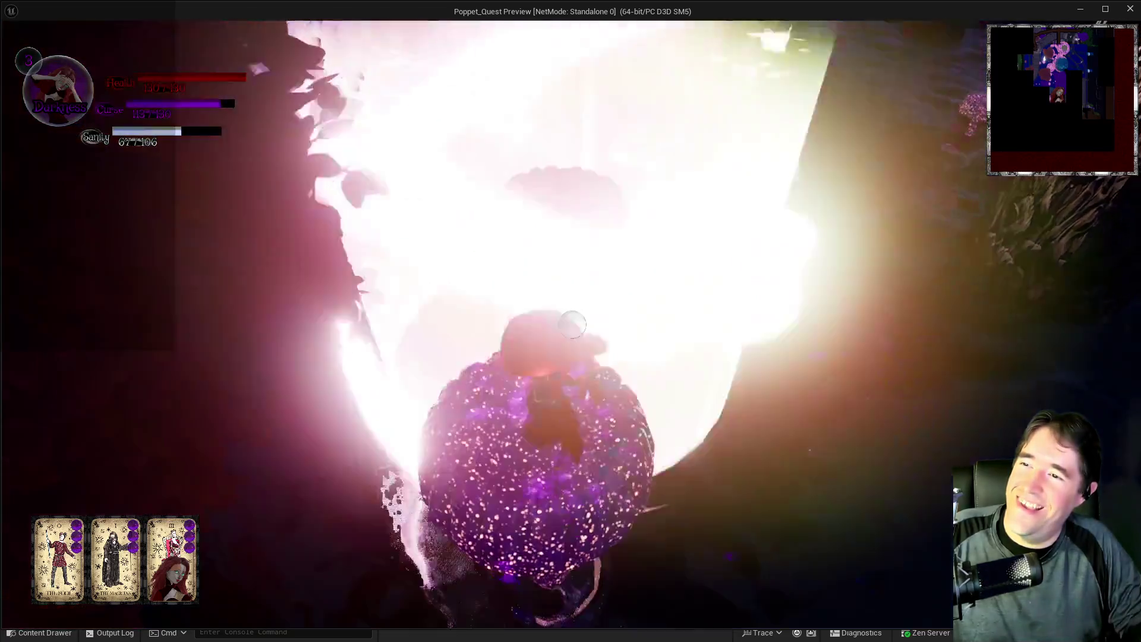
{"action": "key", "text": "q"}
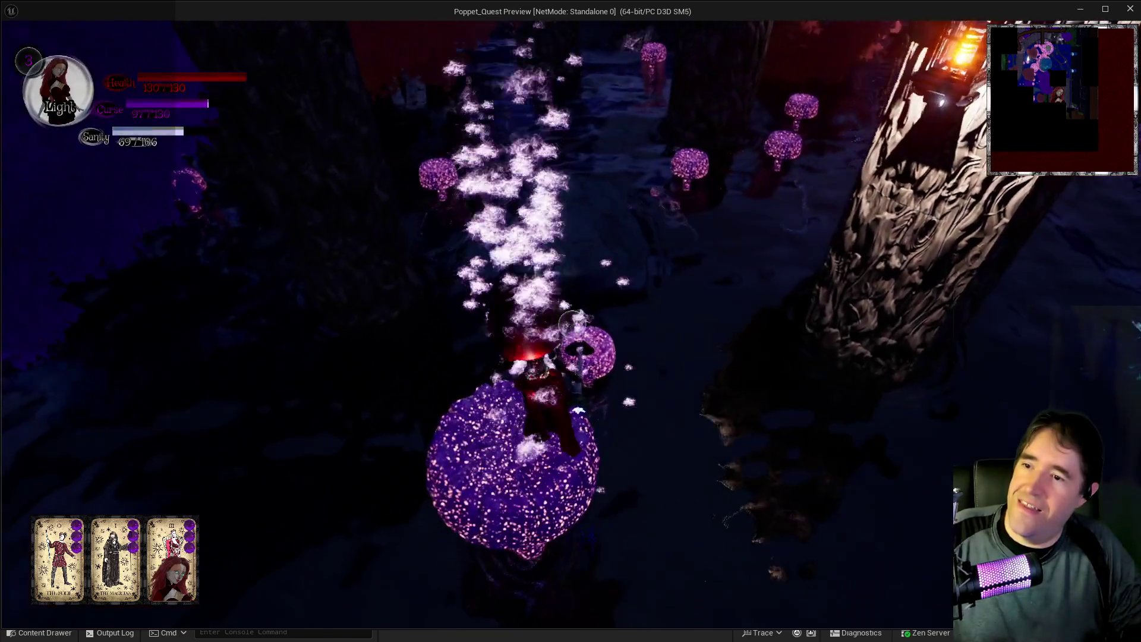
{"action": "key", "text": "q"}
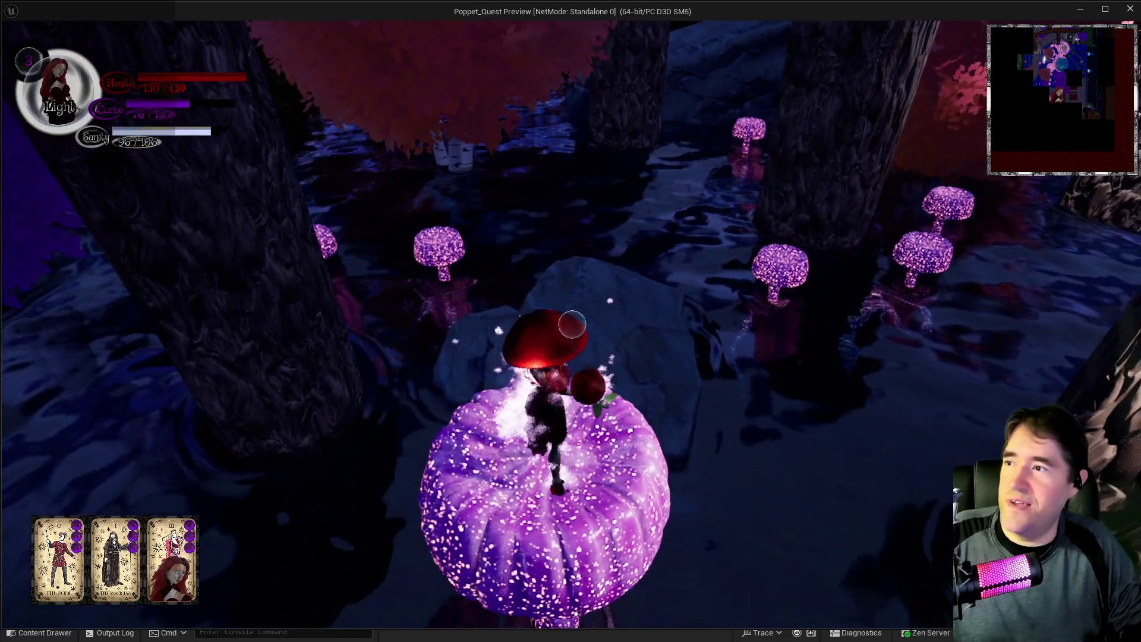
Move onto the rocks and mushrooms, releasing light rings, a swirling burst, and a card spell.
{"action": "key", "text": "w"}
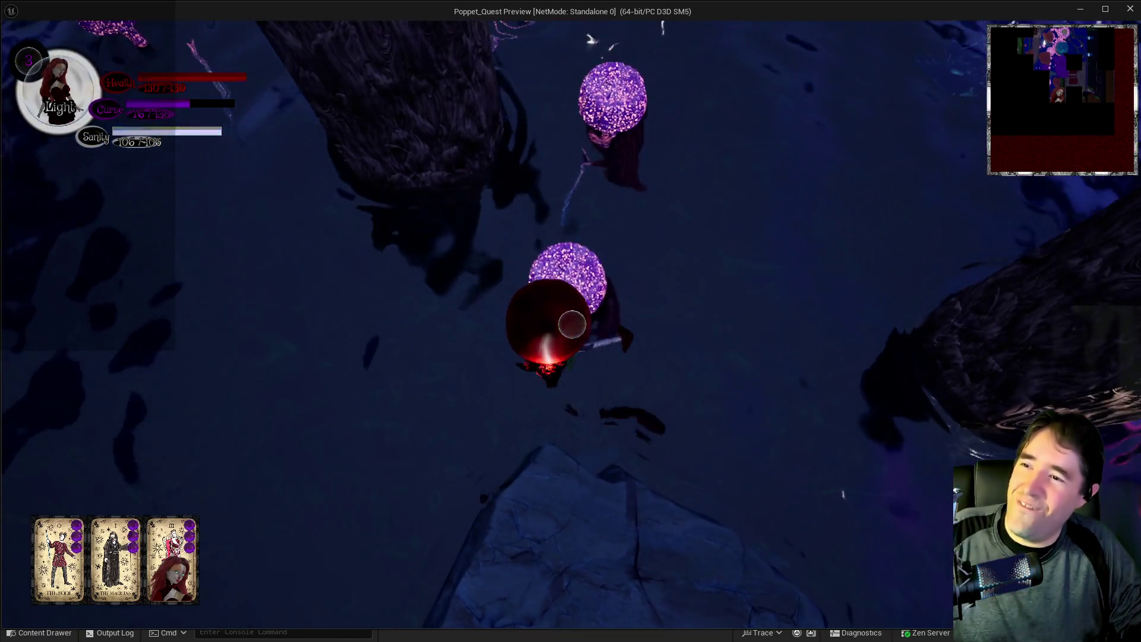
{"action": "left_click", "coordinate": [571, 324]}
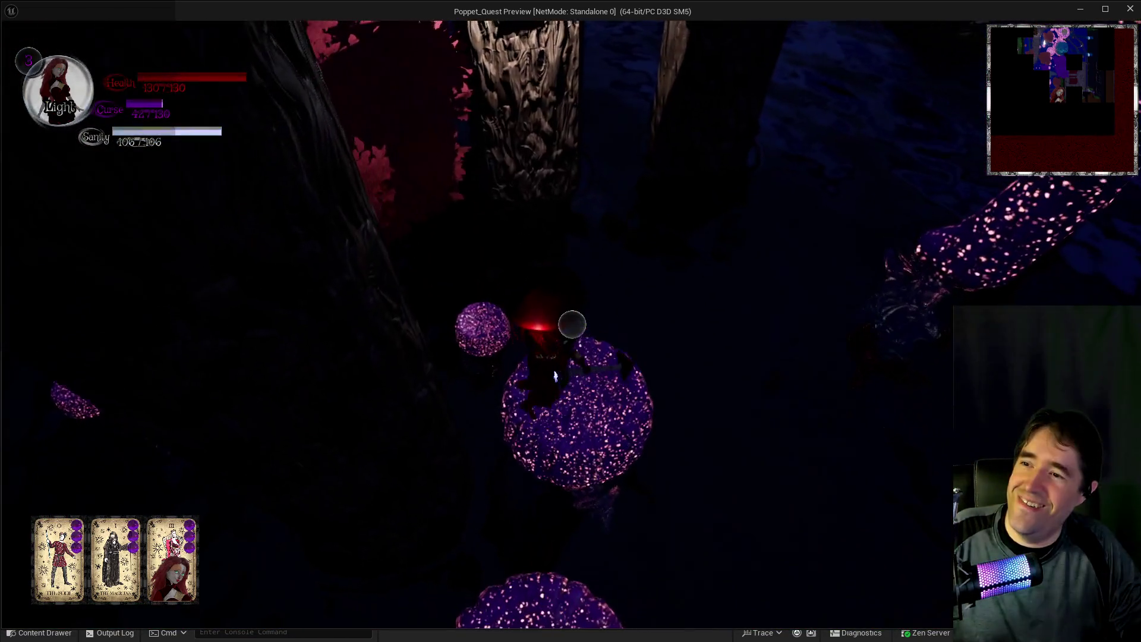
{"action": "left_click", "coordinate": [571, 324]}
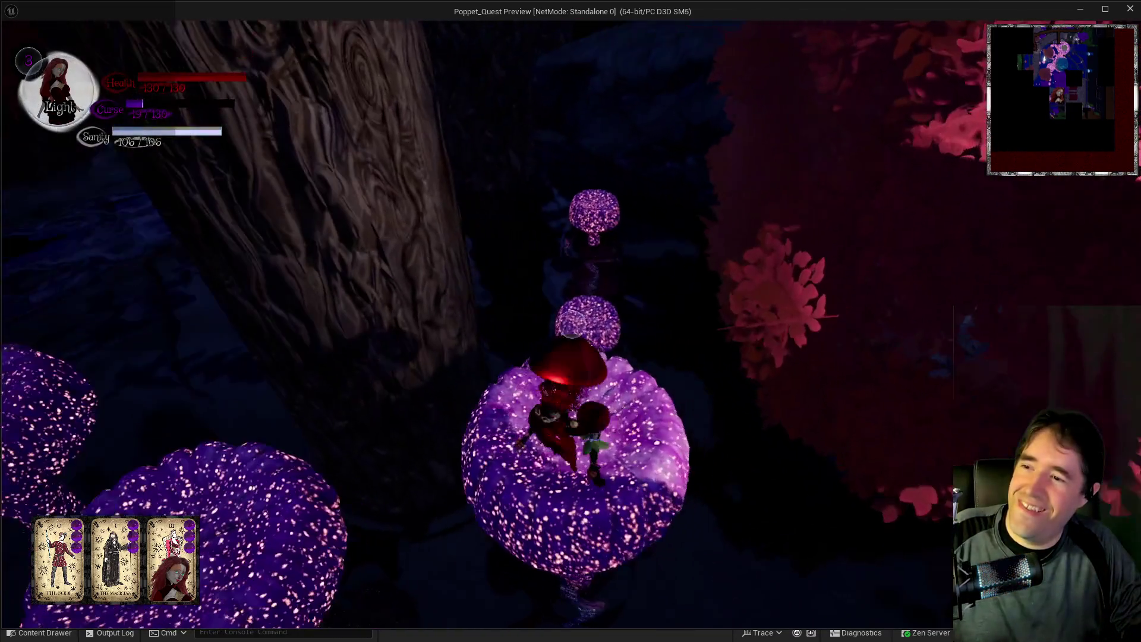
{"action": "left_click", "coordinate": [572, 324]}
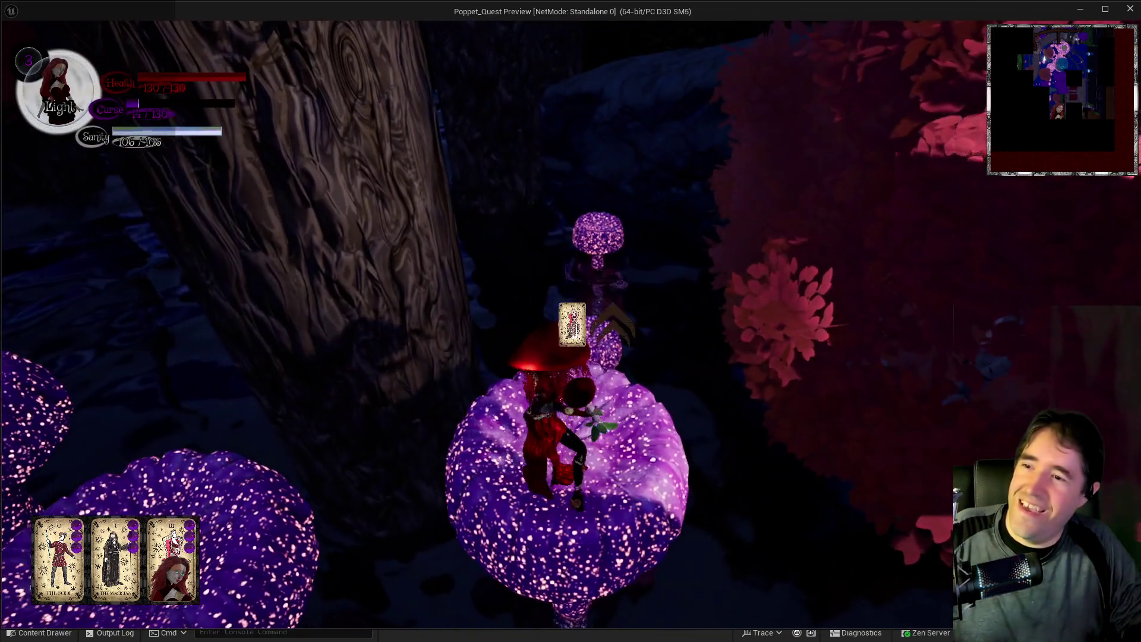
{"action": "key", "text": "w"}
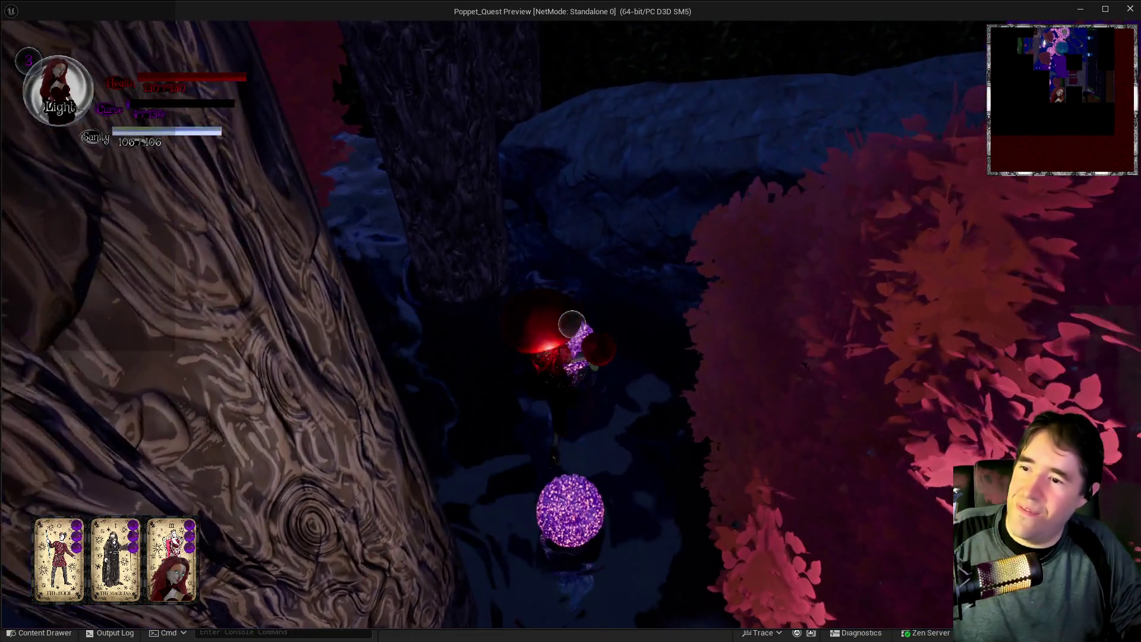
{"action": "key", "text": "w"}
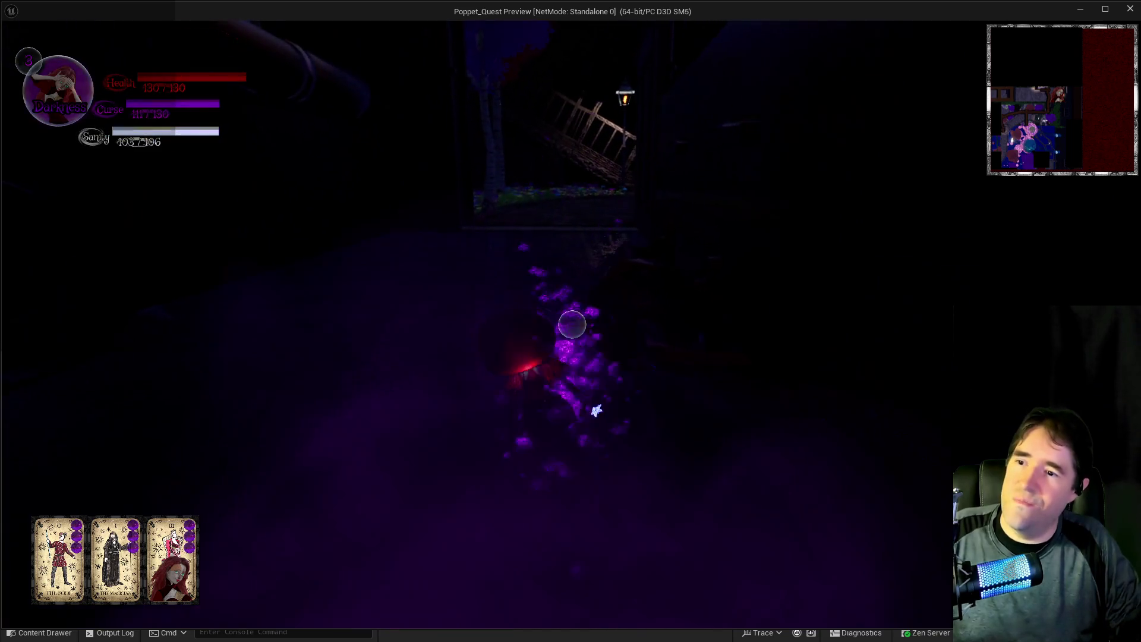
Walk the character out of the doorway and along the lit forest path.
{"action": "key", "text": "w"}
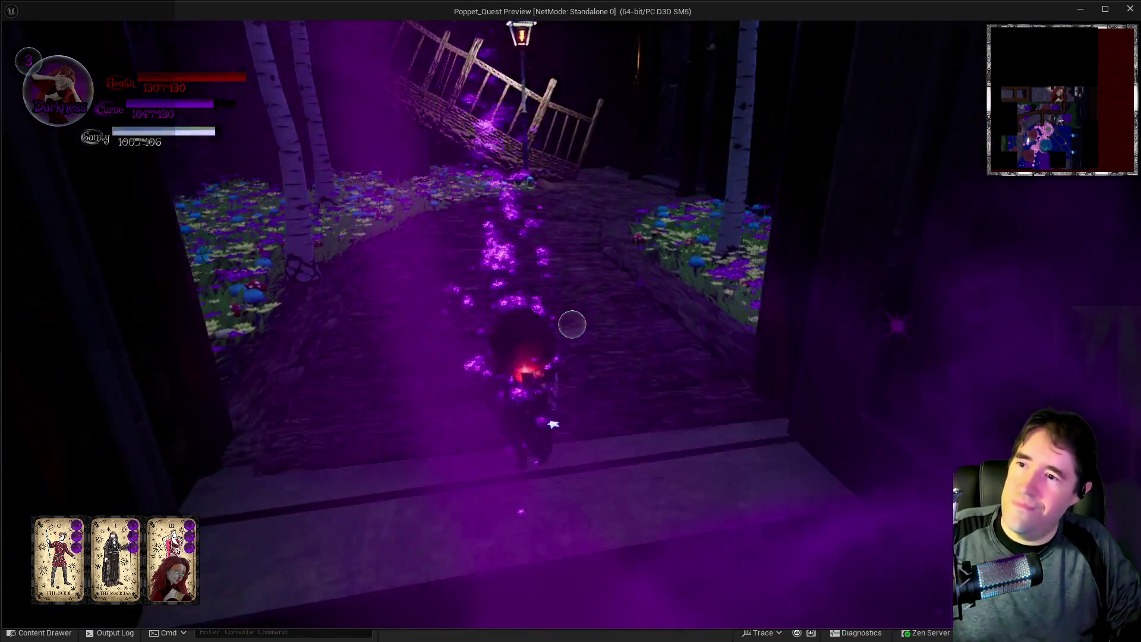
{"action": "key", "text": "w"}
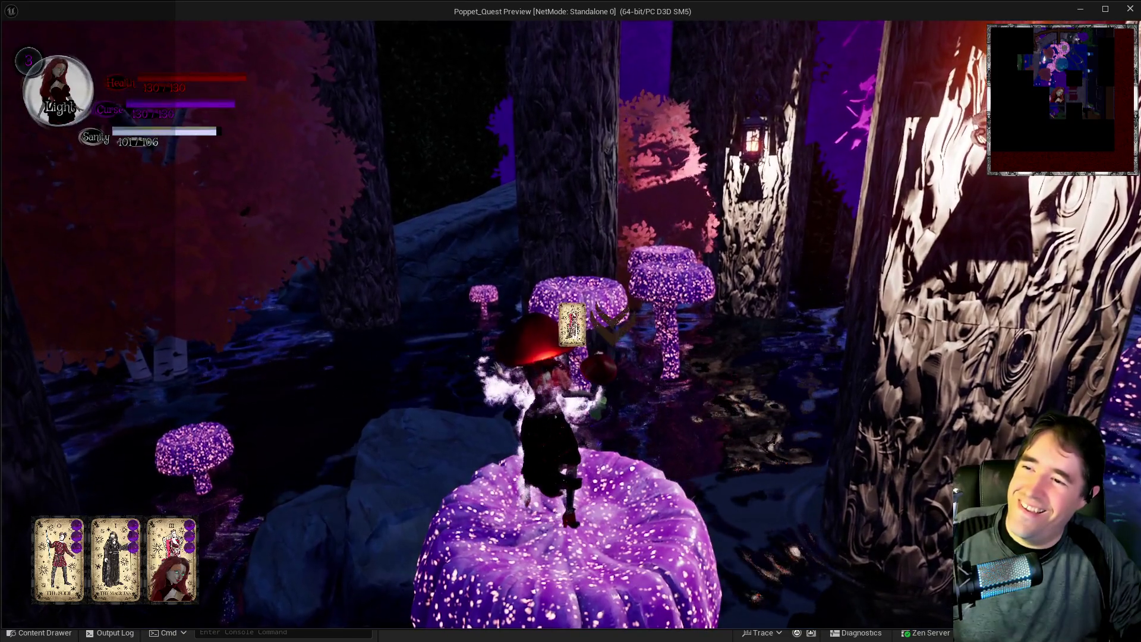
Run off the mushroom into the forest, casting light bursts and a glowing light ring.
{"action": "key", "text": "w"}
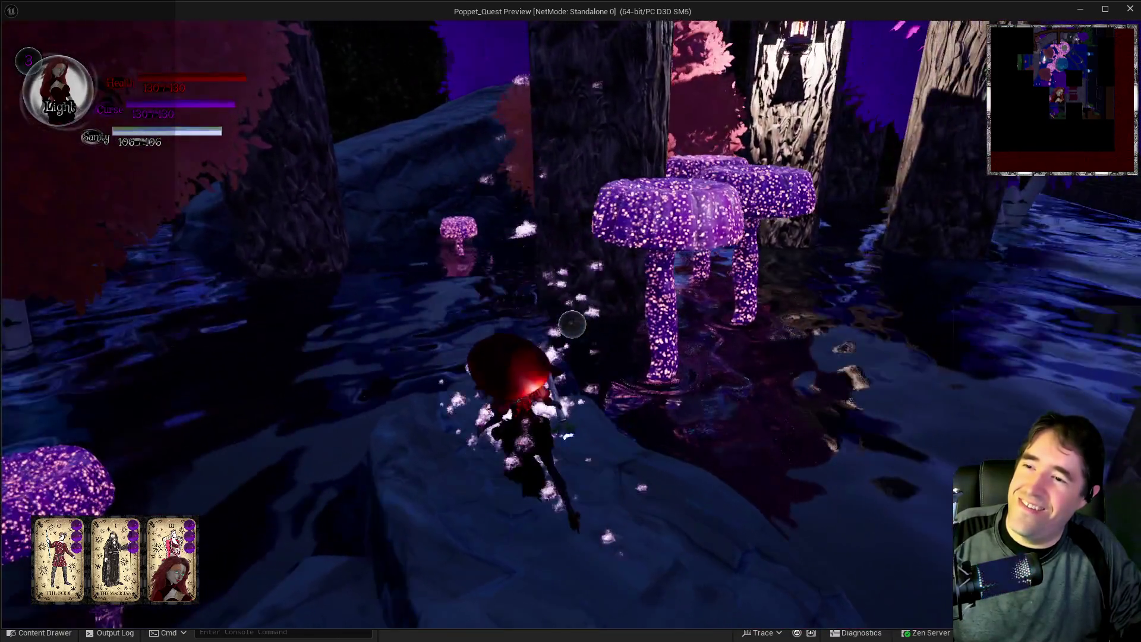
{"action": "left_click", "coordinate": [571, 324]}
{"action": "left_click", "coordinate": [572, 324]}
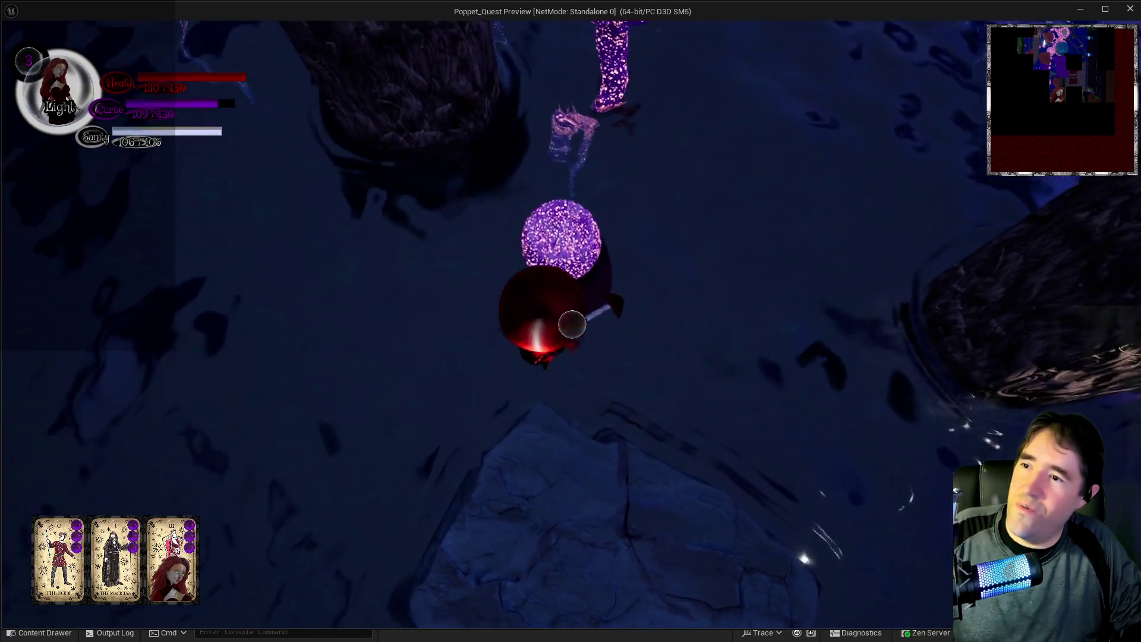
{"action": "left_click", "coordinate": [572, 323]}
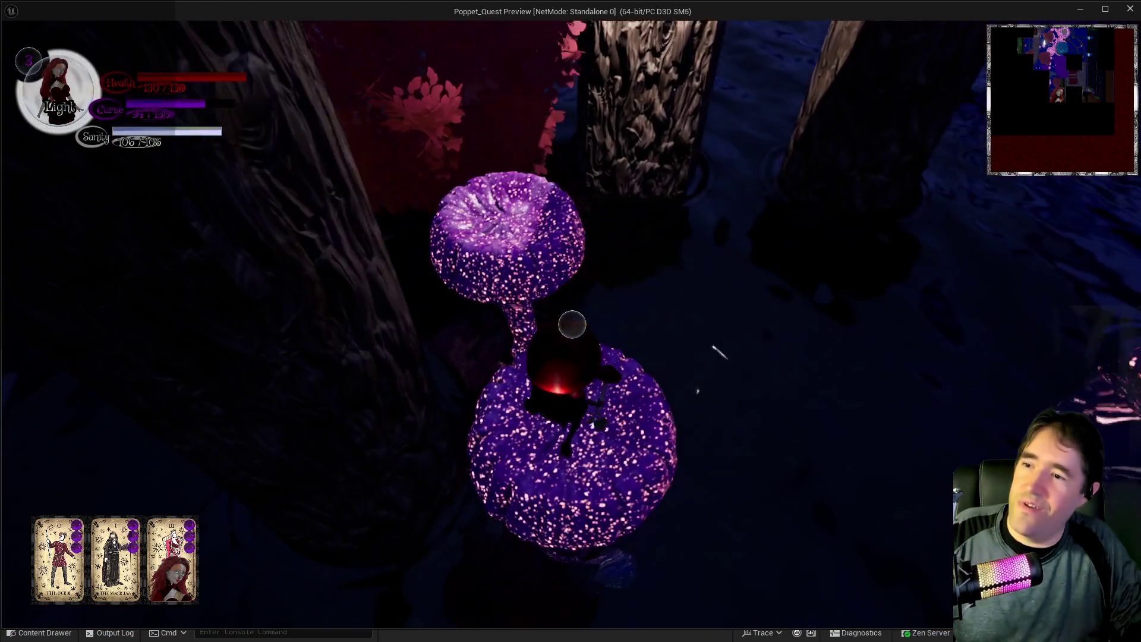
Cross the glowing mushrooms while firing repeated light bursts with vertical beams.
{"action": "key", "text": "w"}
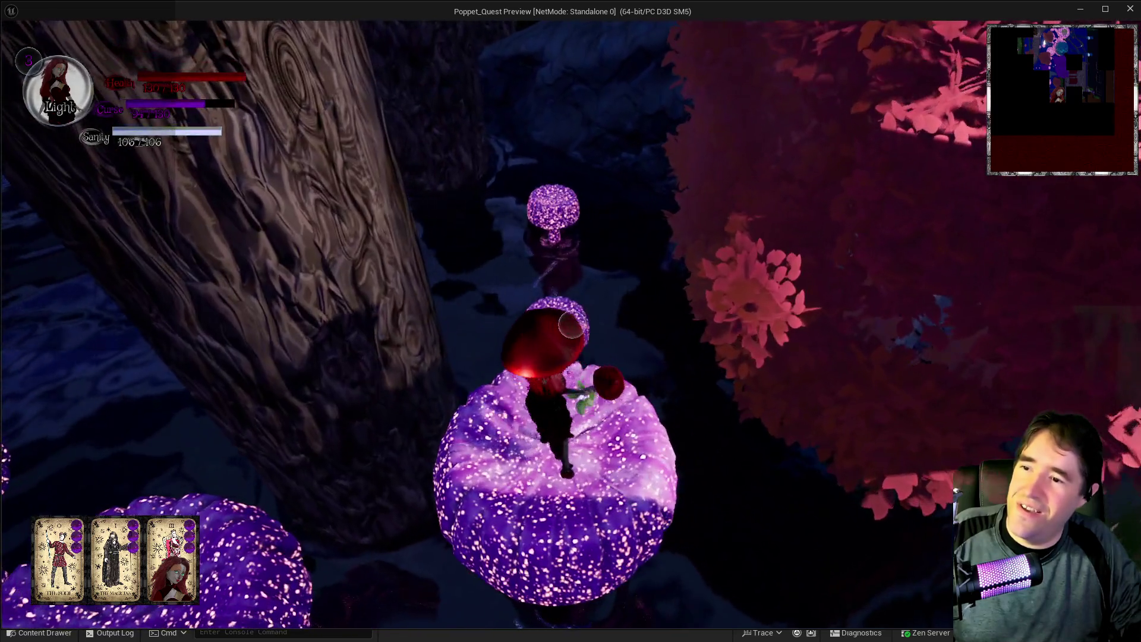
{"action": "left_click", "coordinate": [571, 324]}
{"action": "left_click", "coordinate": [571, 324]}
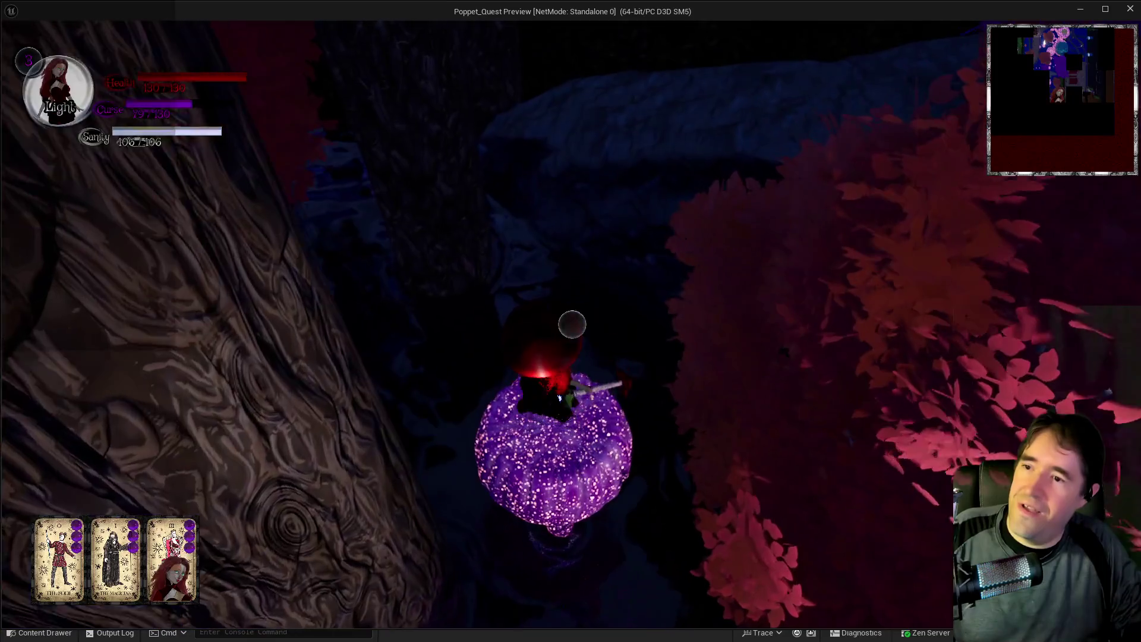
{"action": "left_click", "coordinate": [572, 324]}
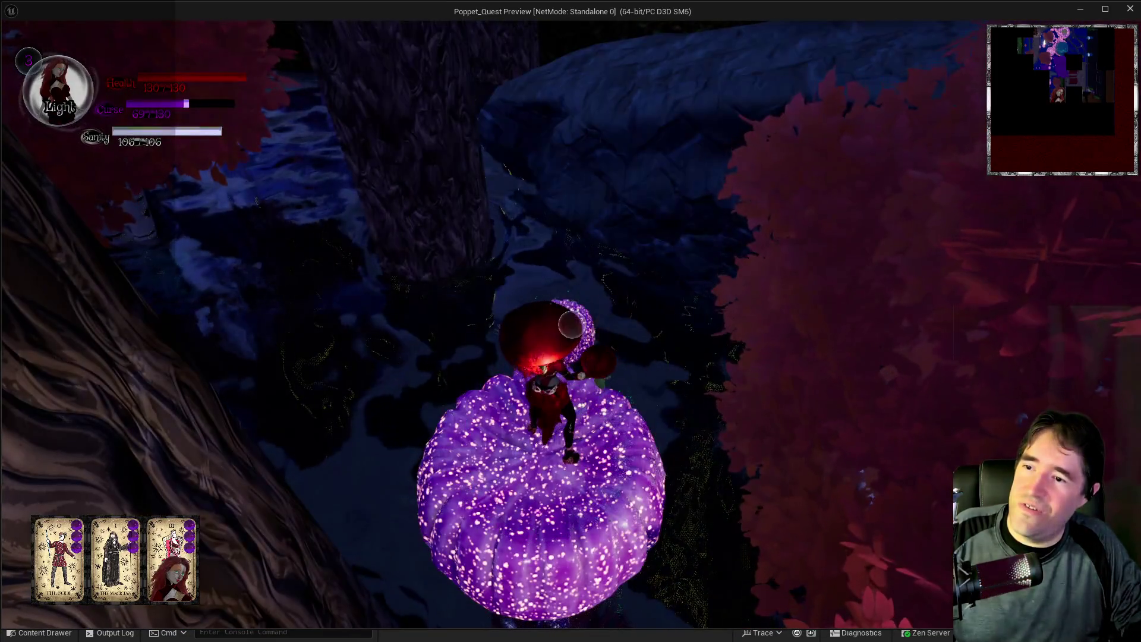
{"action": "left_click", "coordinate": [569, 324]}
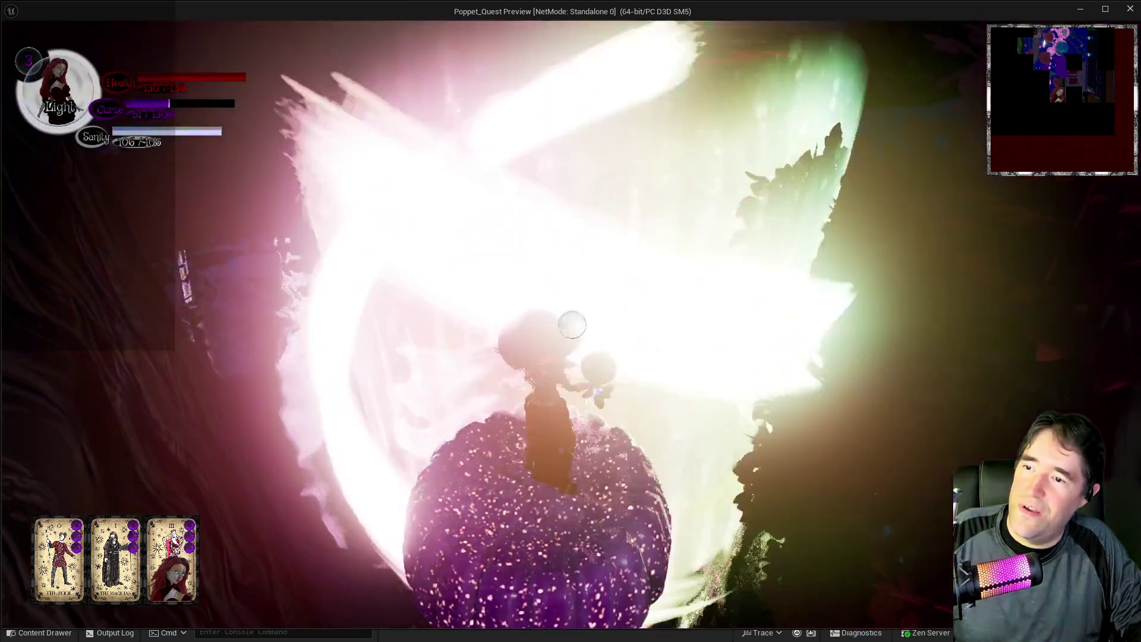
{"action": "left_click", "coordinate": [571, 325]}
{"action": "left_click", "coordinate": [572, 324]}
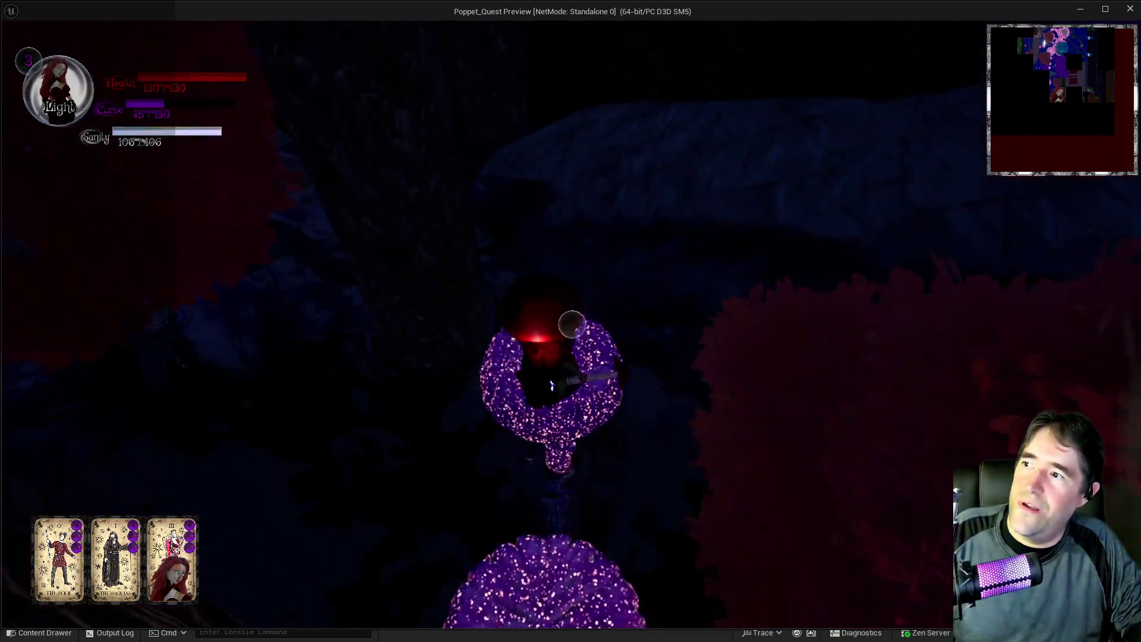
Switch to Darkness form, run along the rock ledge over the red mushroom, and drop into the dark water.
{"action": "key", "text": "q"}
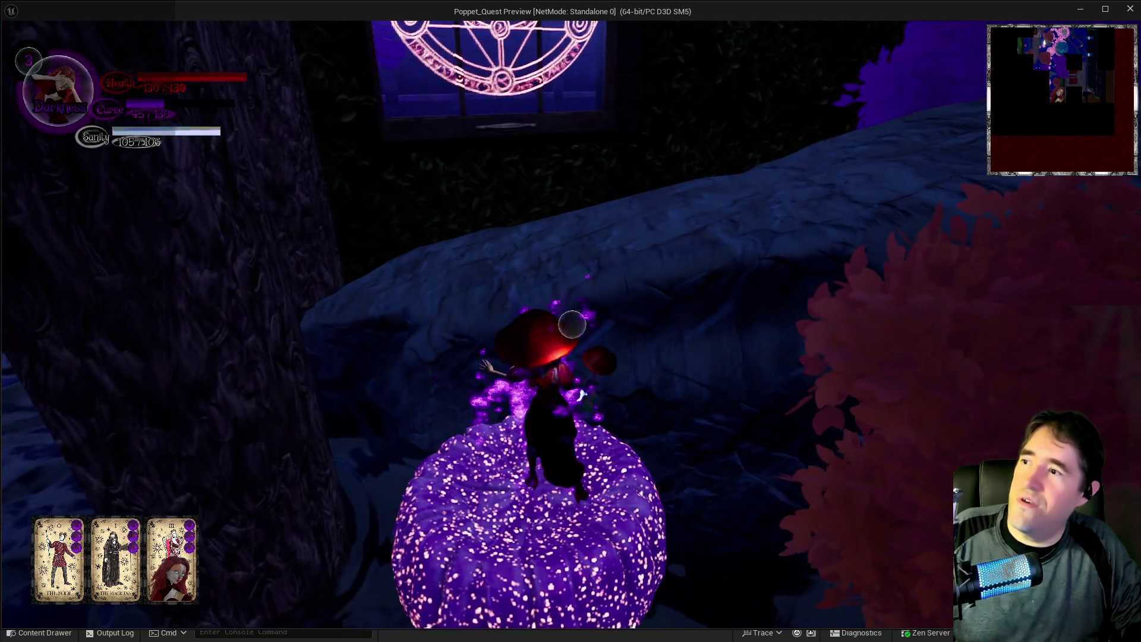
{"action": "key", "text": "w"}
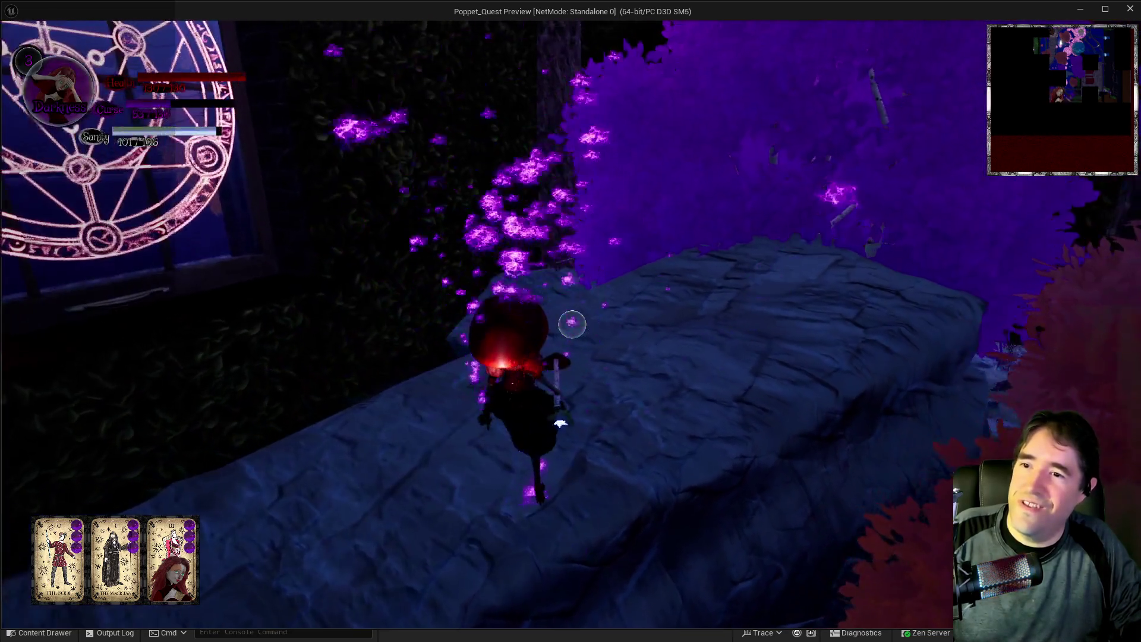
{"action": "key", "text": "w"}
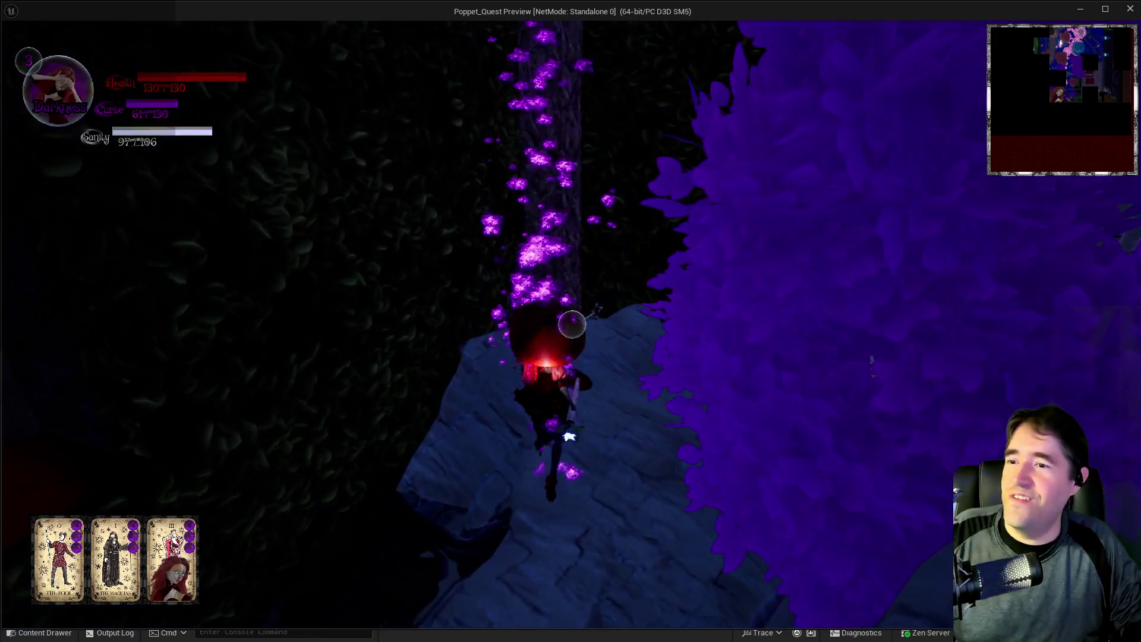
{"action": "key", "text": "a"}
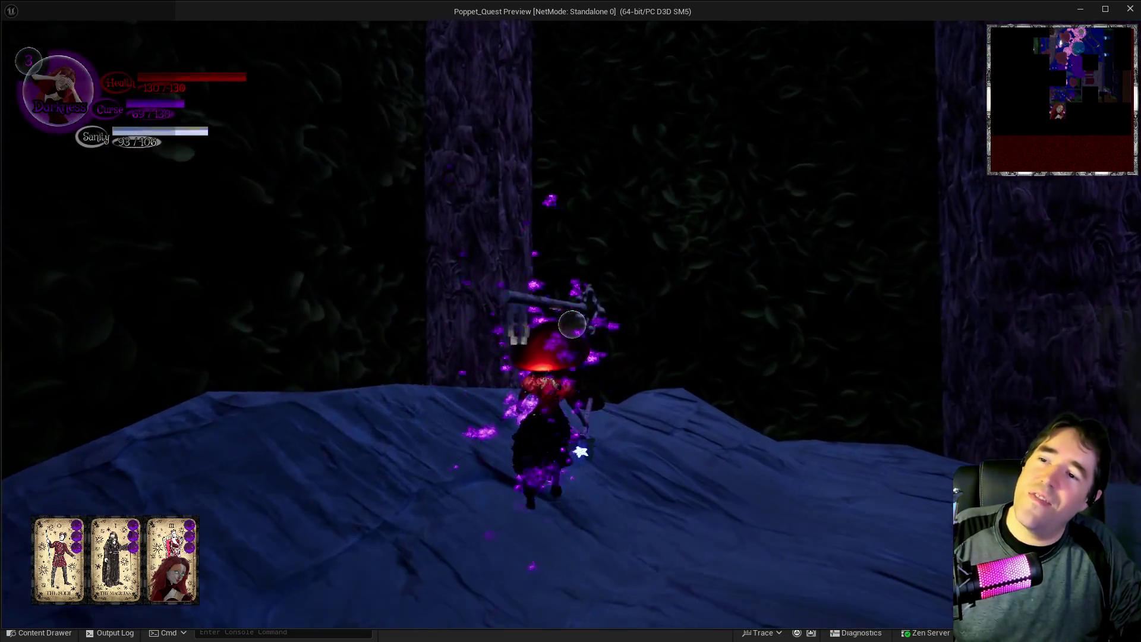
{"action": "key", "text": "w"}
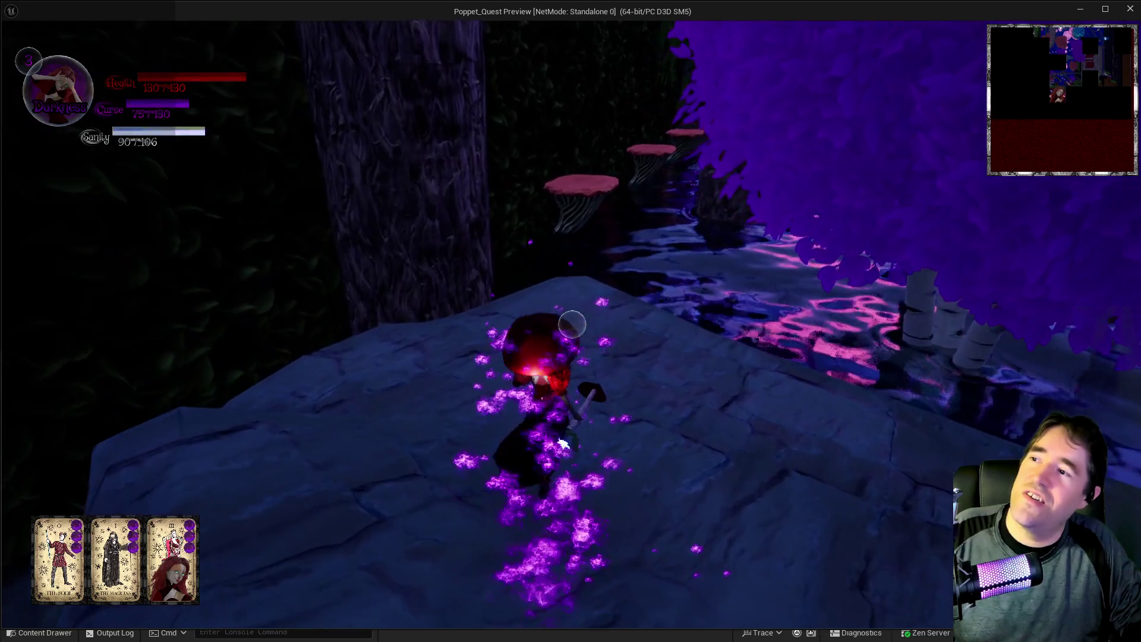
{"action": "key", "text": "w"}
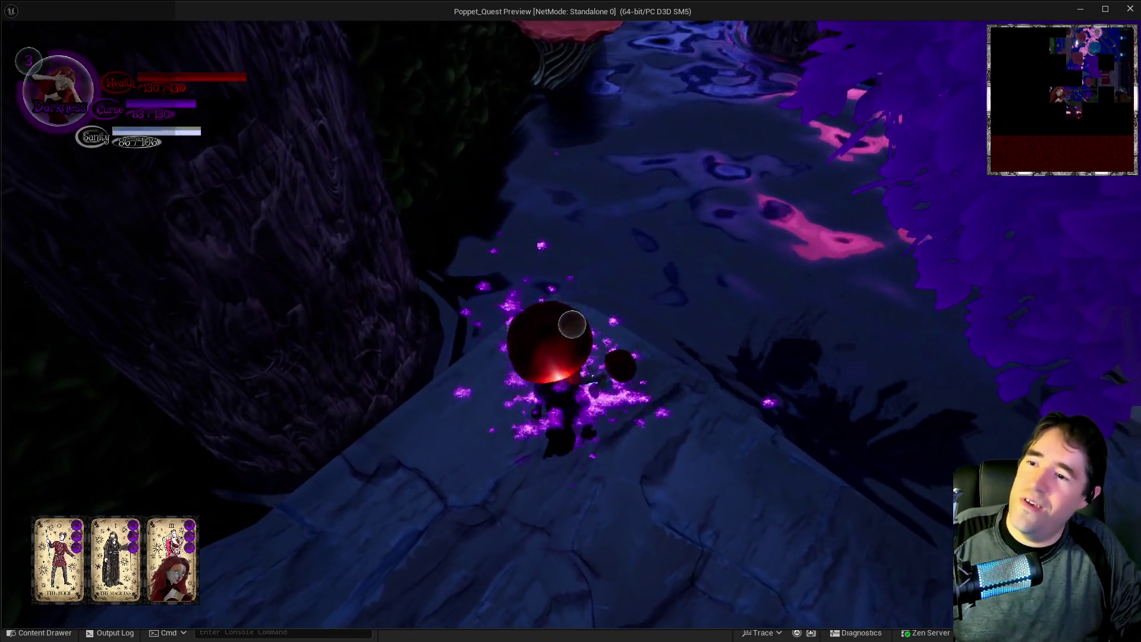
{"action": "key", "text": "w"}
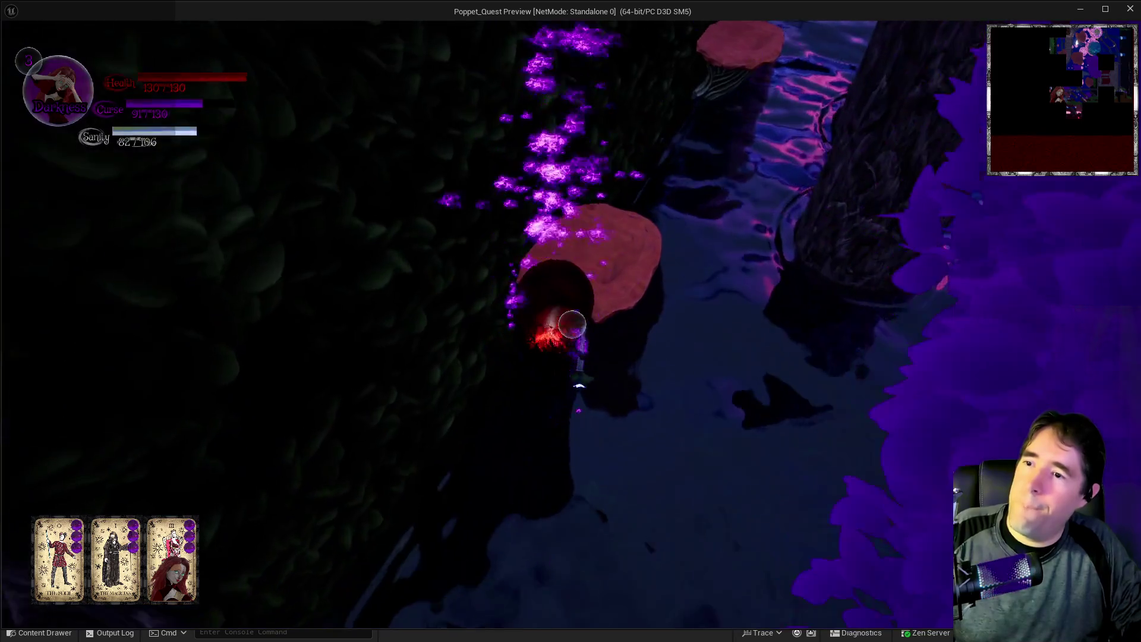
{"action": "key", "text": "w"}
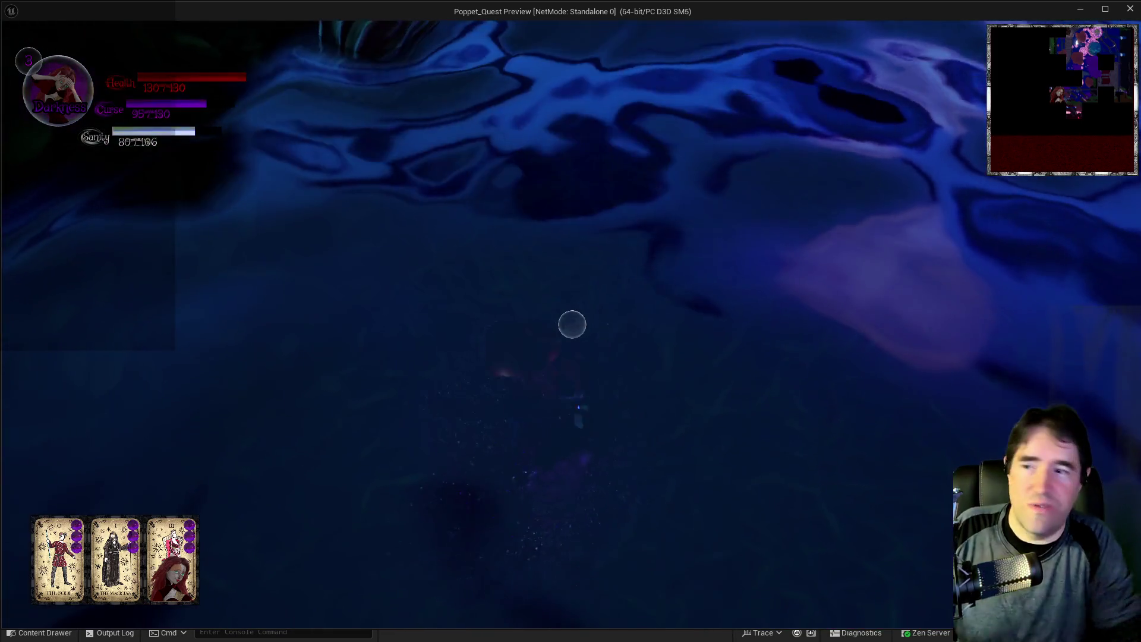
{"action": "key", "text": "w"}
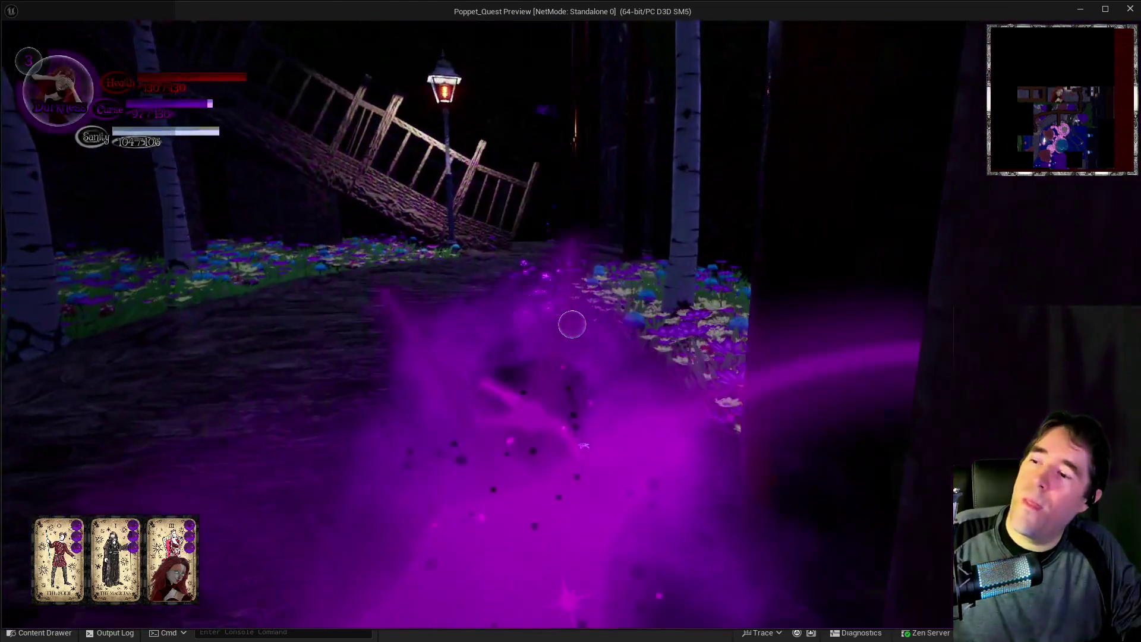
Walk across the garden after respawning and continue past the swirling portal.
{"action": "key", "text": "w"}
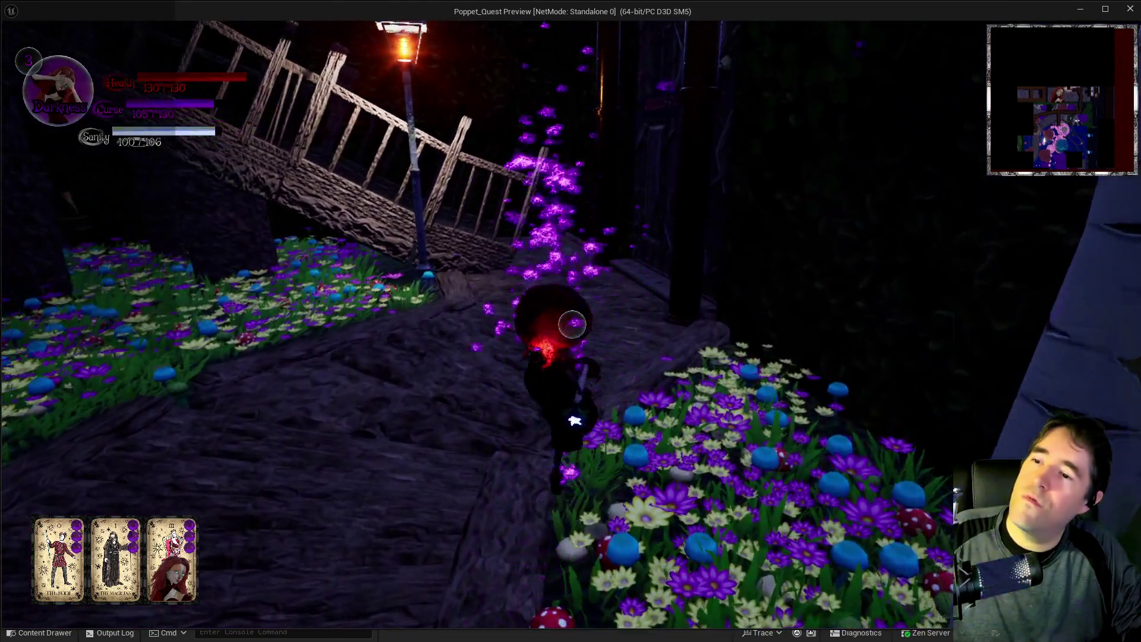
{"action": "key", "text": "w"}
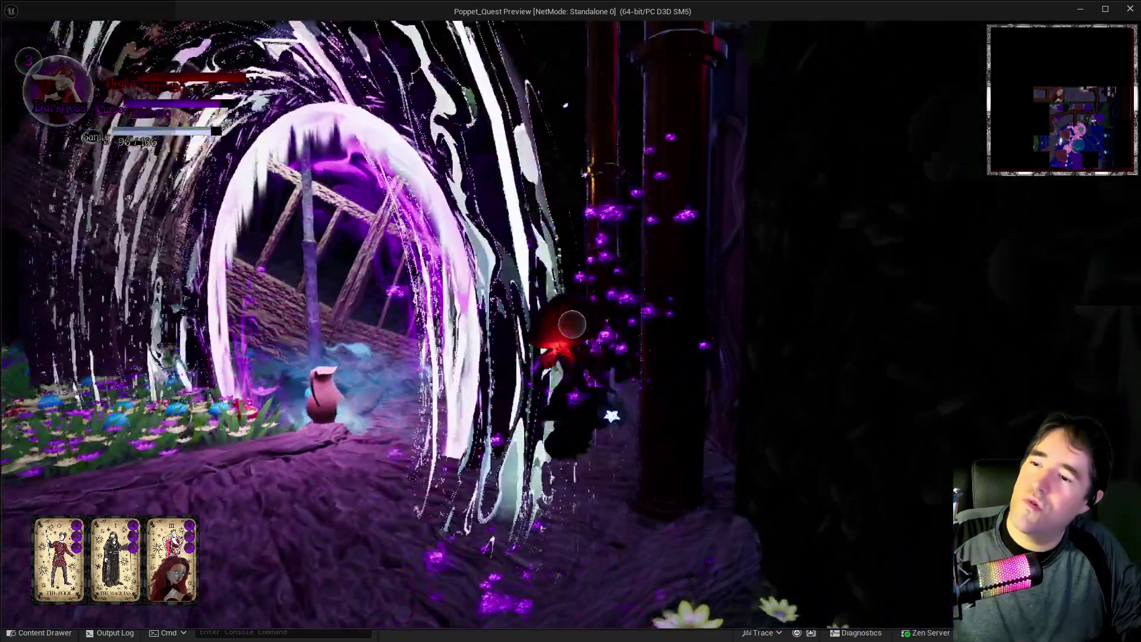
{"action": "key", "text": "w"}
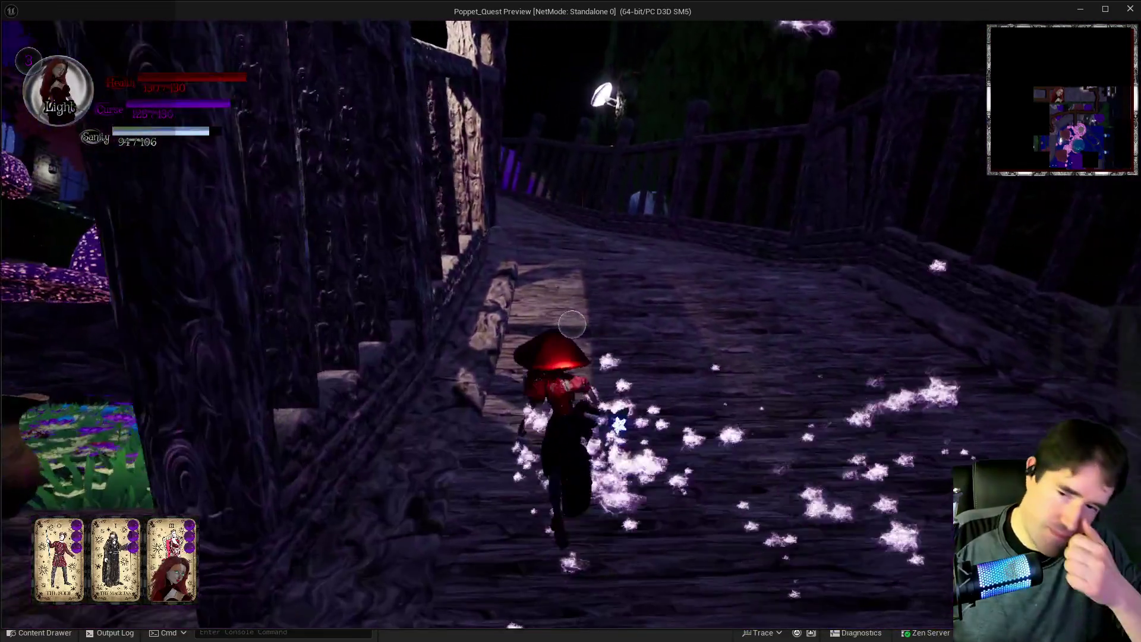
Run up and along the wooden bridge toward the archway, returning to Light form.
{"action": "key", "text": "w"}
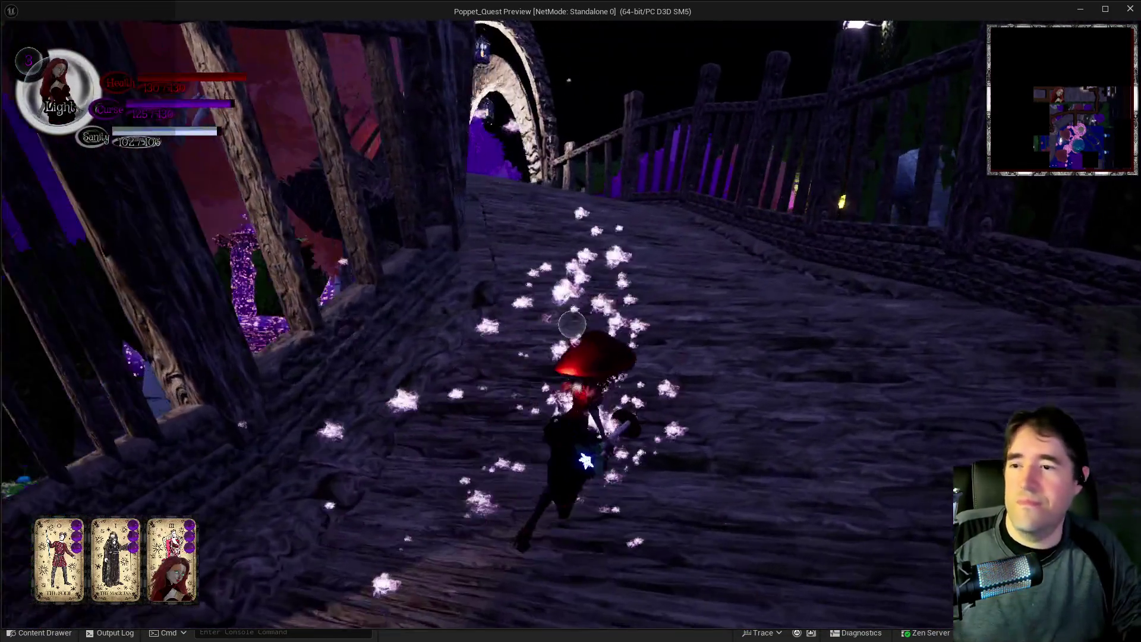
{"action": "key", "text": "w"}
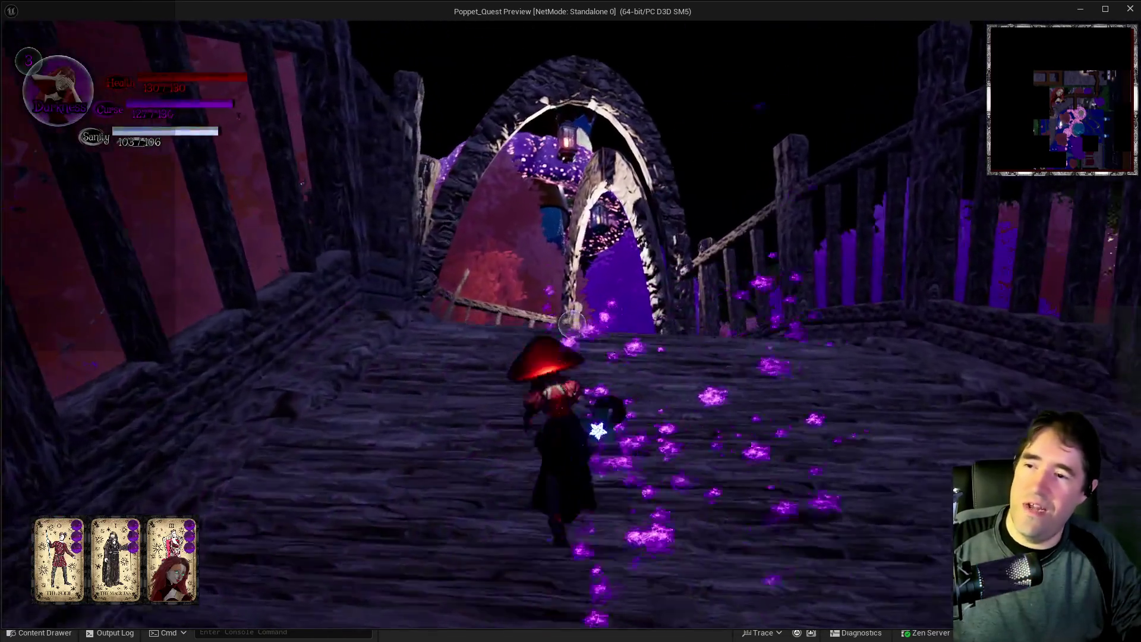
{"action": "key", "text": "w"}
{"action": "key", "text": "w"}
{"action": "key", "text": "q"}
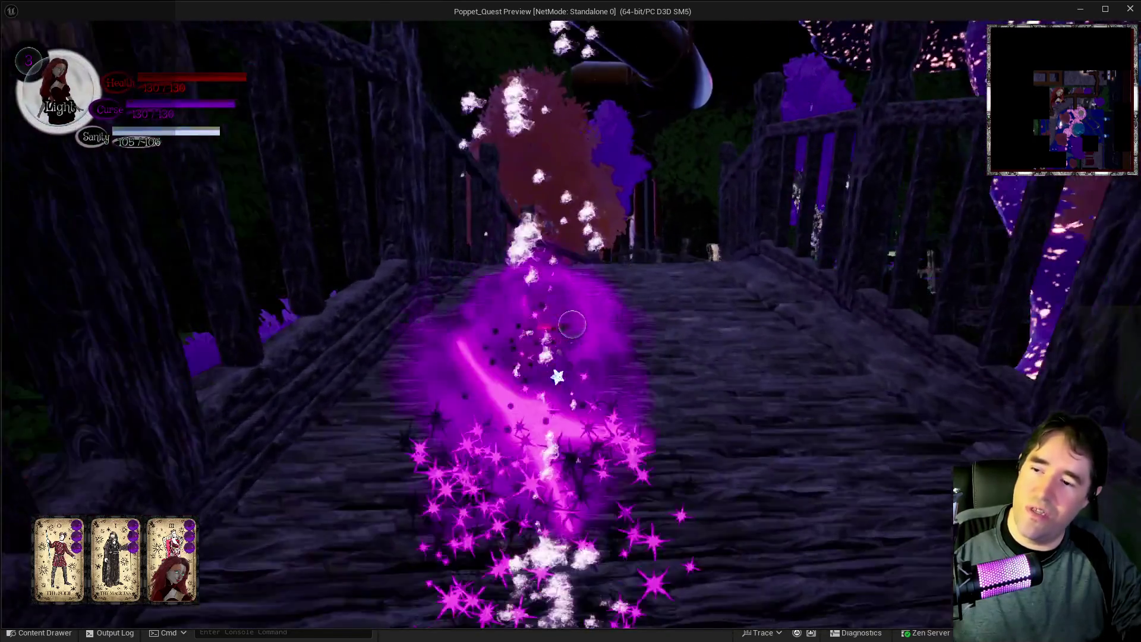
{"action": "key", "text": "w"}
{"action": "key", "text": "w"}
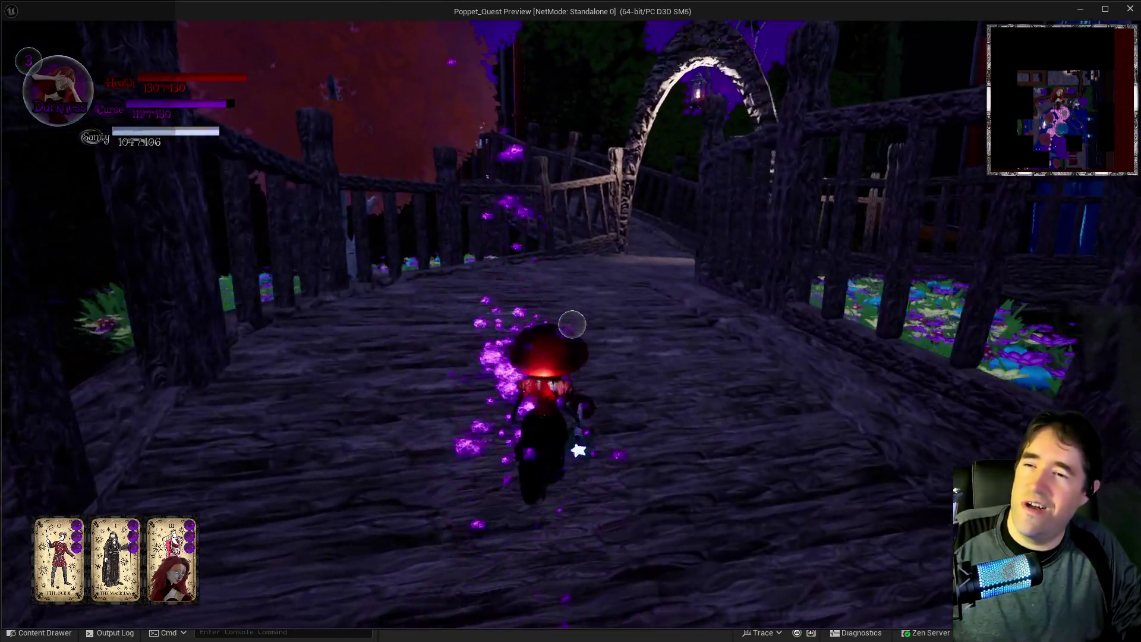
{"action": "key", "text": "w"}
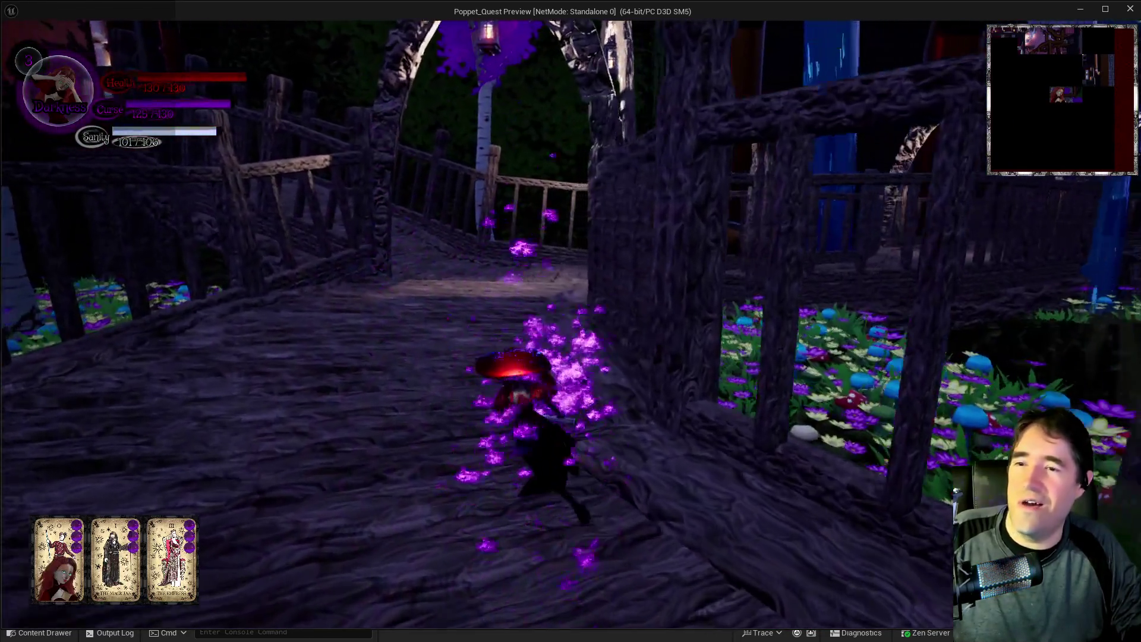